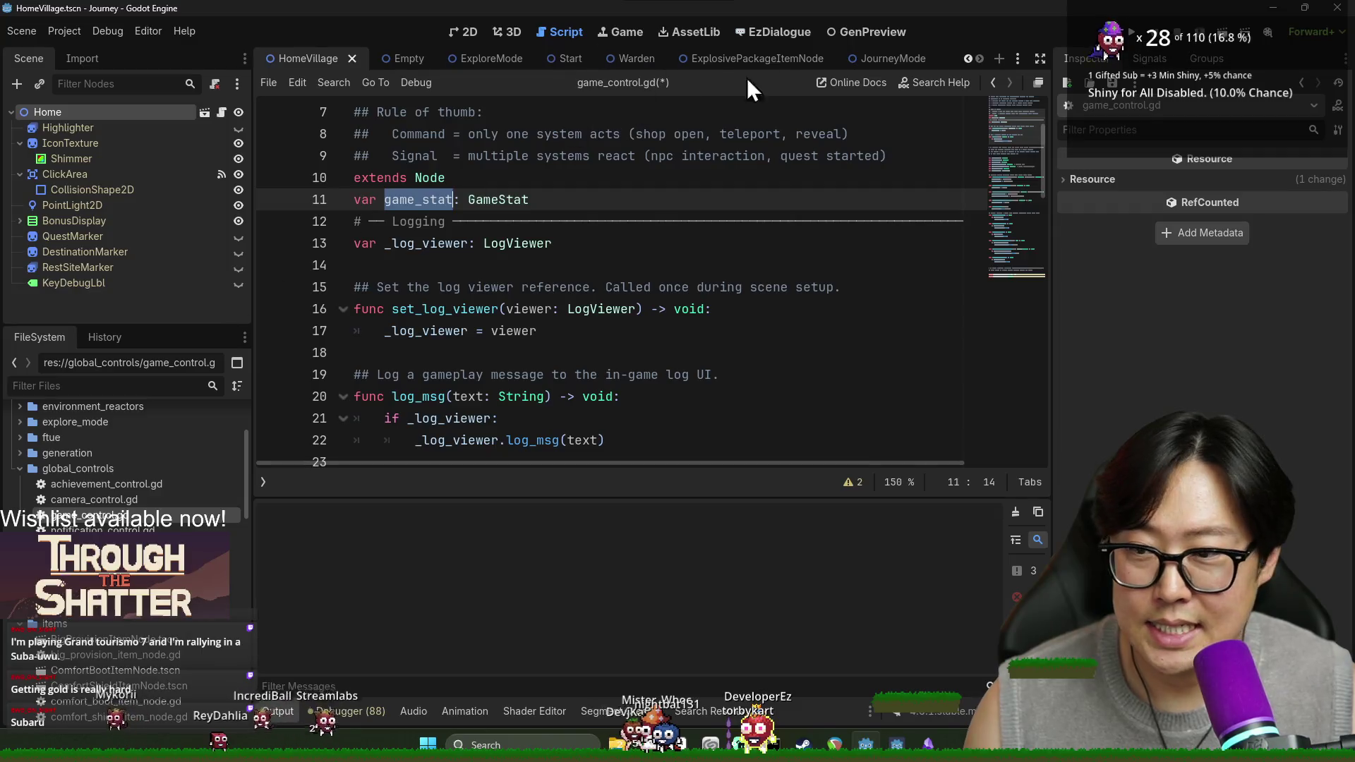
# Switch to the JourneyMode scene and search journey_mode.gd for 'start('
pyautogui.click(842, 68)
pyautogui.scroll(5, 212, 141)
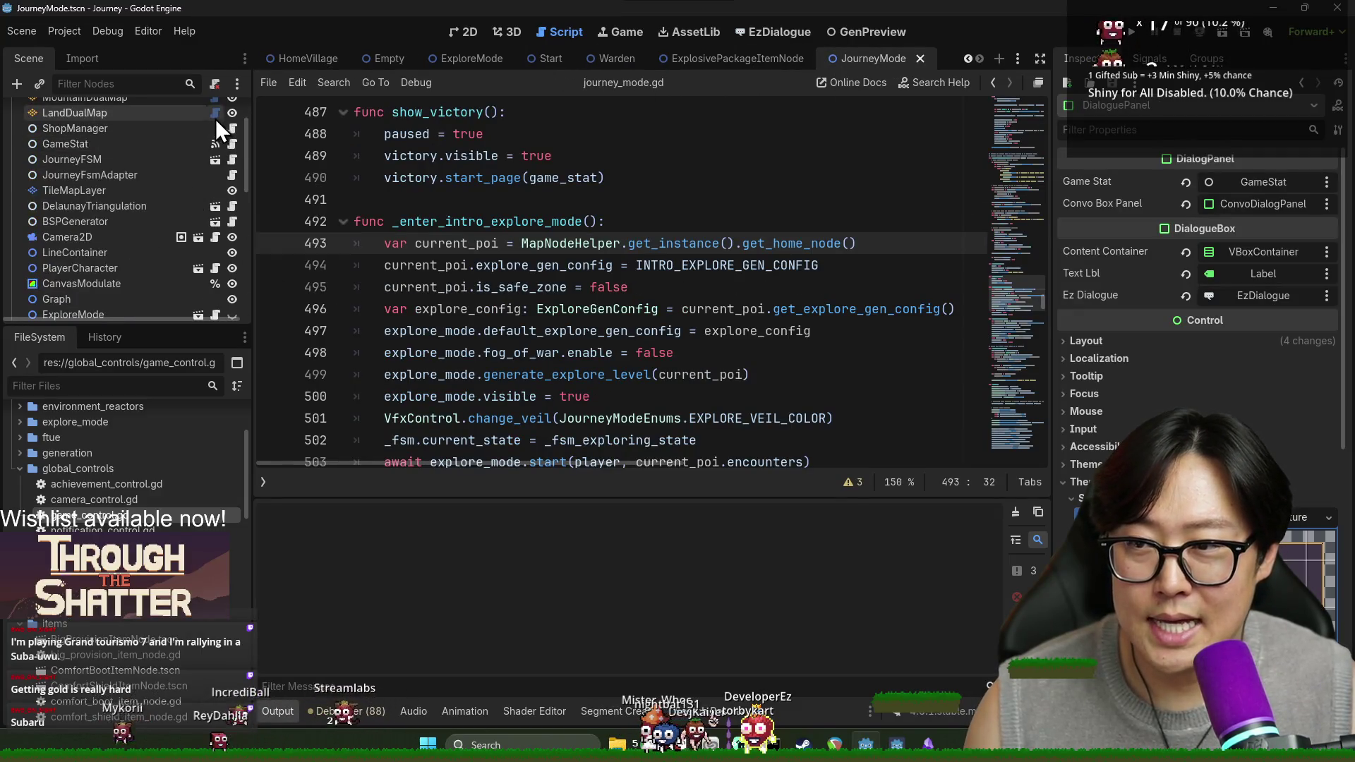
pyautogui.doubleClick(564, 178)
pyautogui.hotkey('ctrl', 'f')
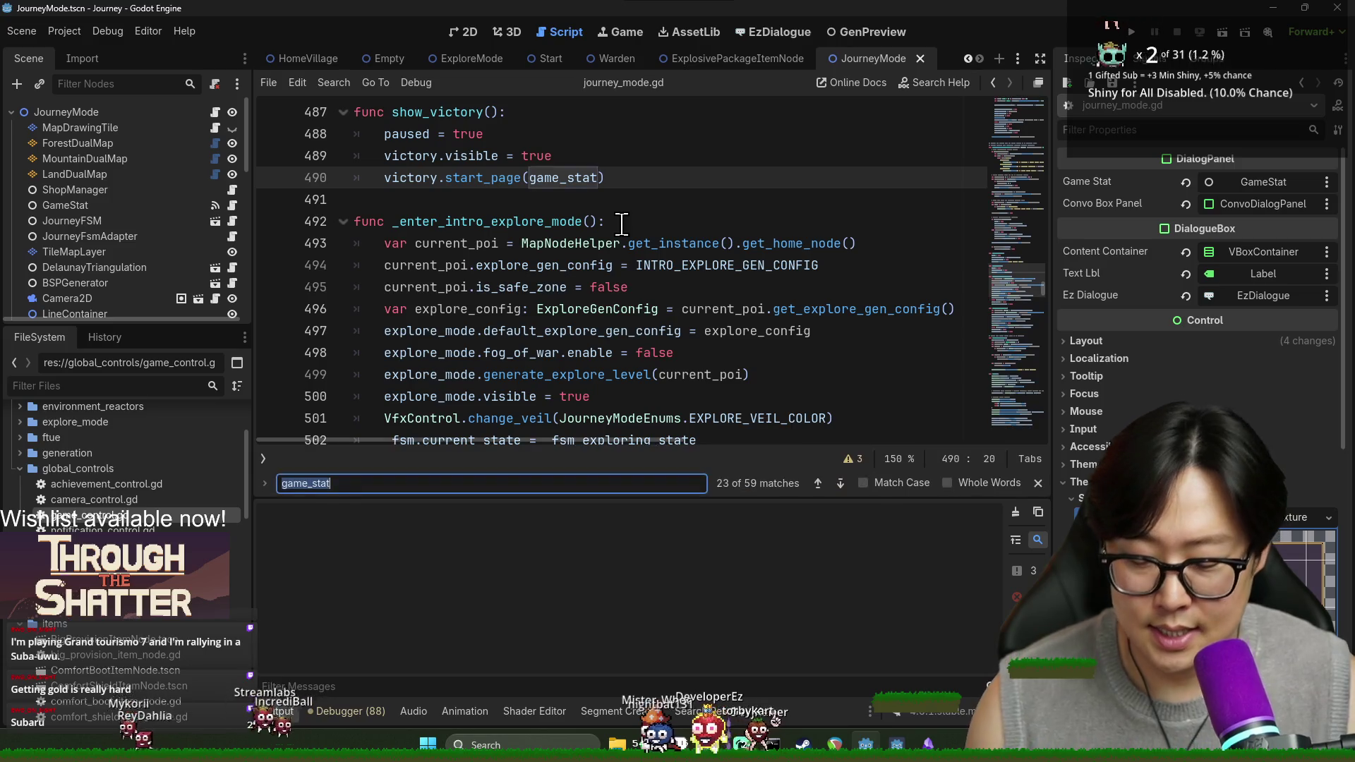
pyautogui.write('sta')
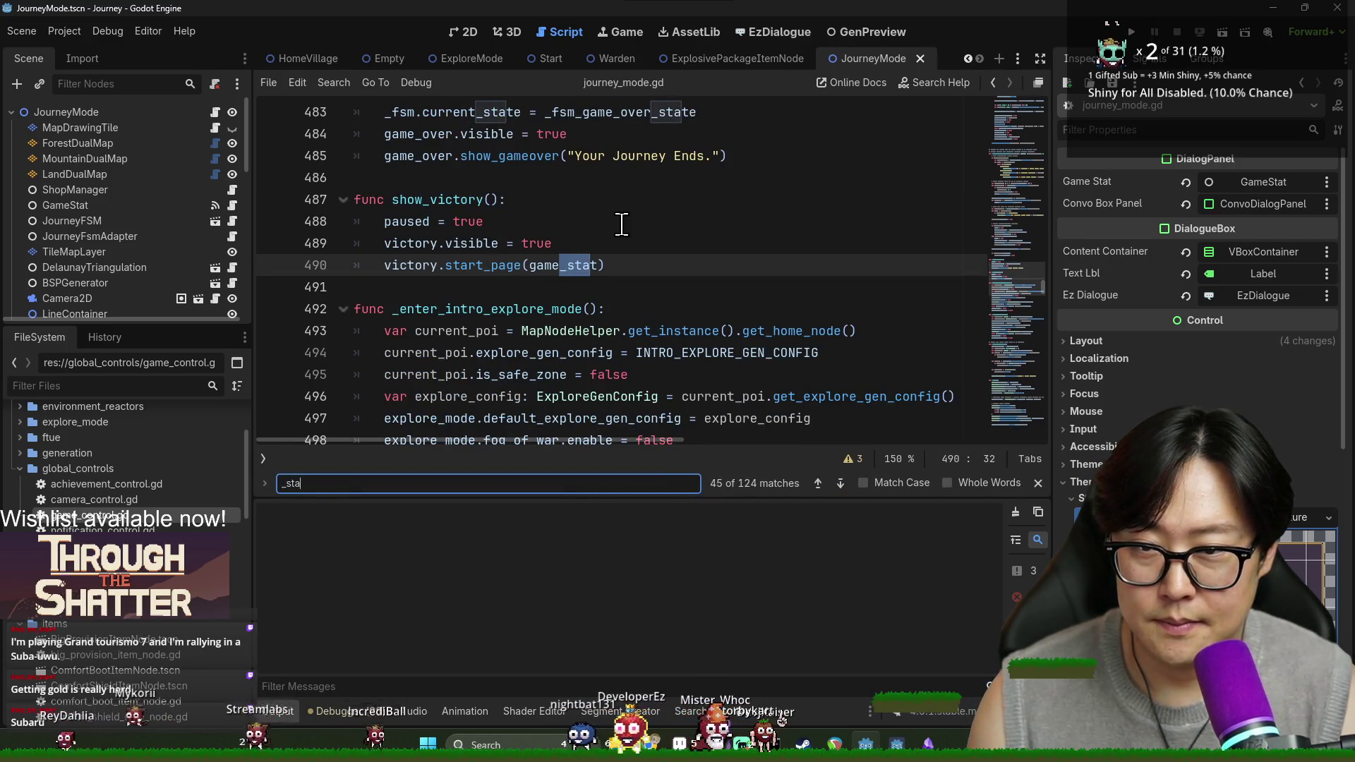
pyautogui.write('rt(')
pyautogui.keyDown('ctrl'); pyautogui.click(576, 265); pyautogui.keyUp('ctrl')
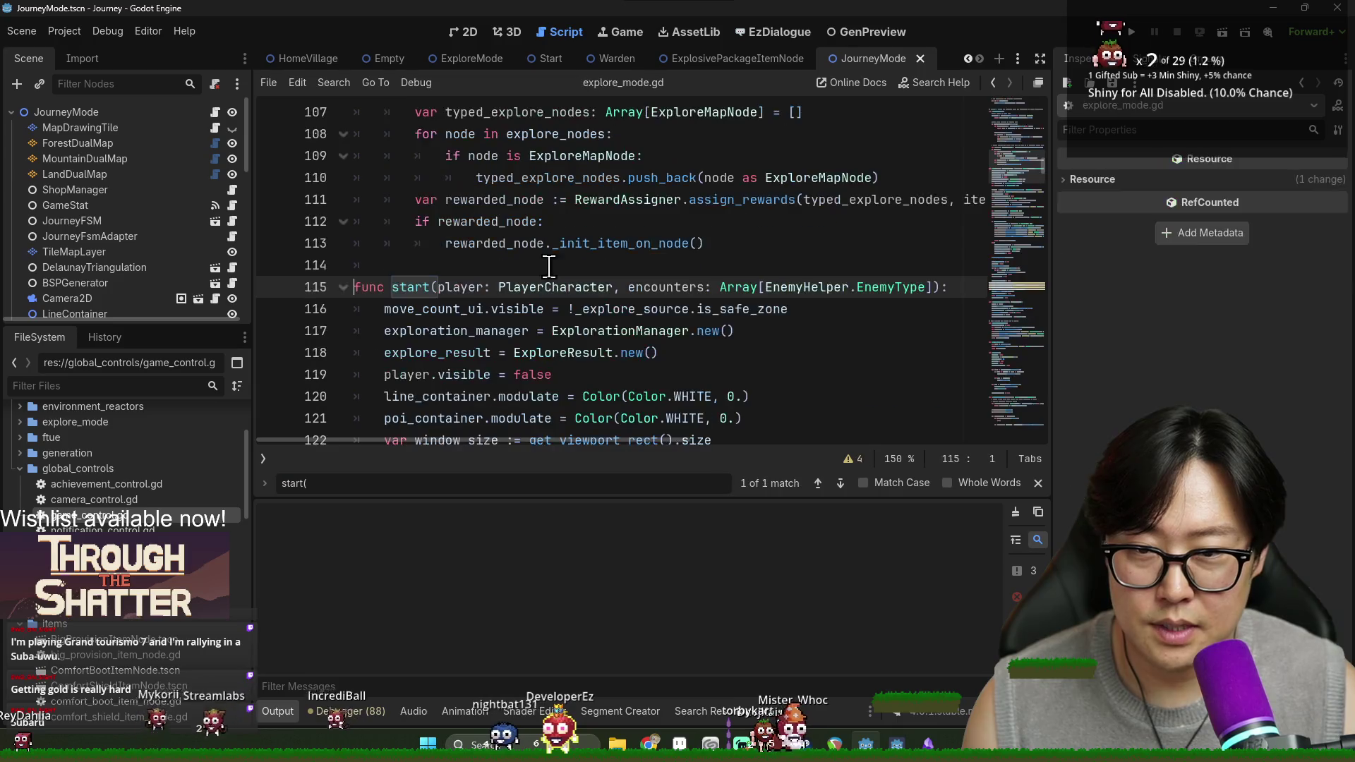
pyautogui.hotkey('alt', 'Left')
# Jump to journey_mode.gd's start() method and add a blank line below 'func start():'
pyautogui.click(263, 459)
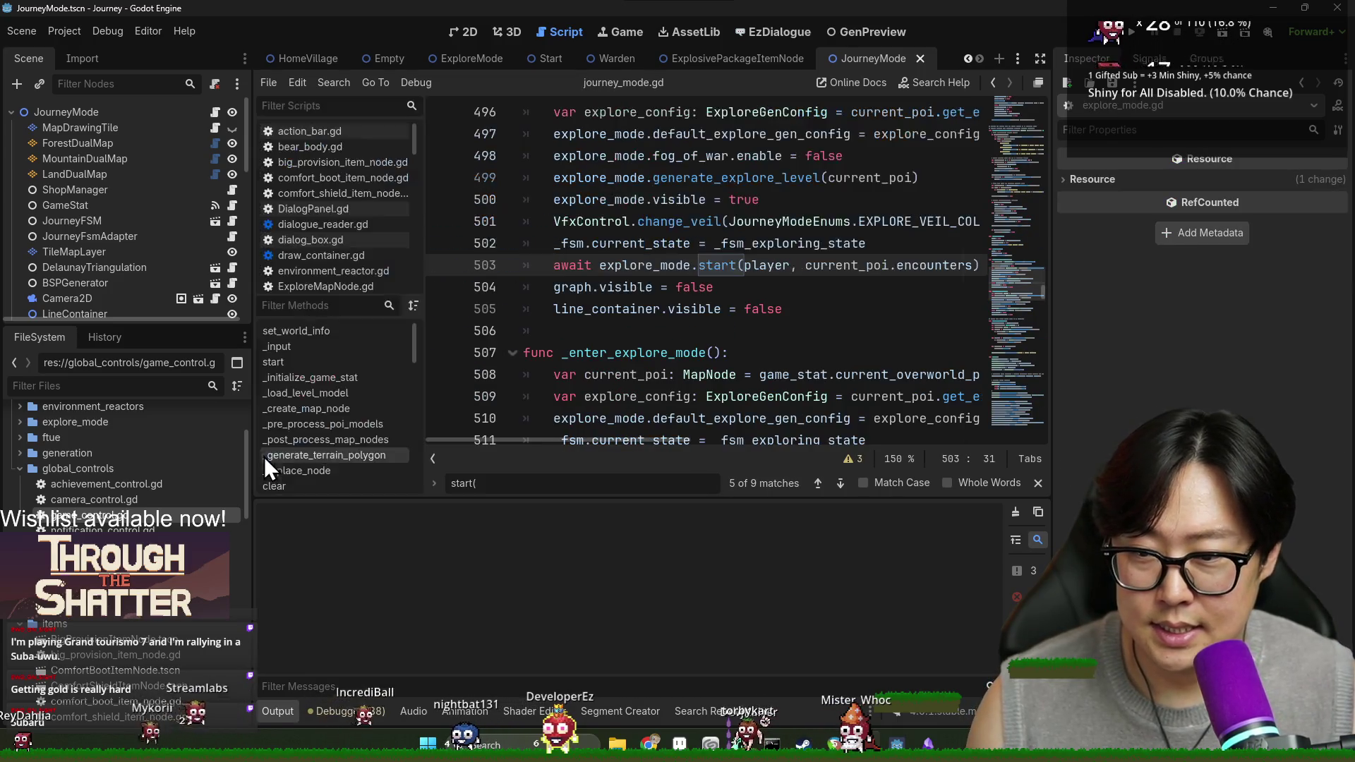
pyautogui.click(317, 363)
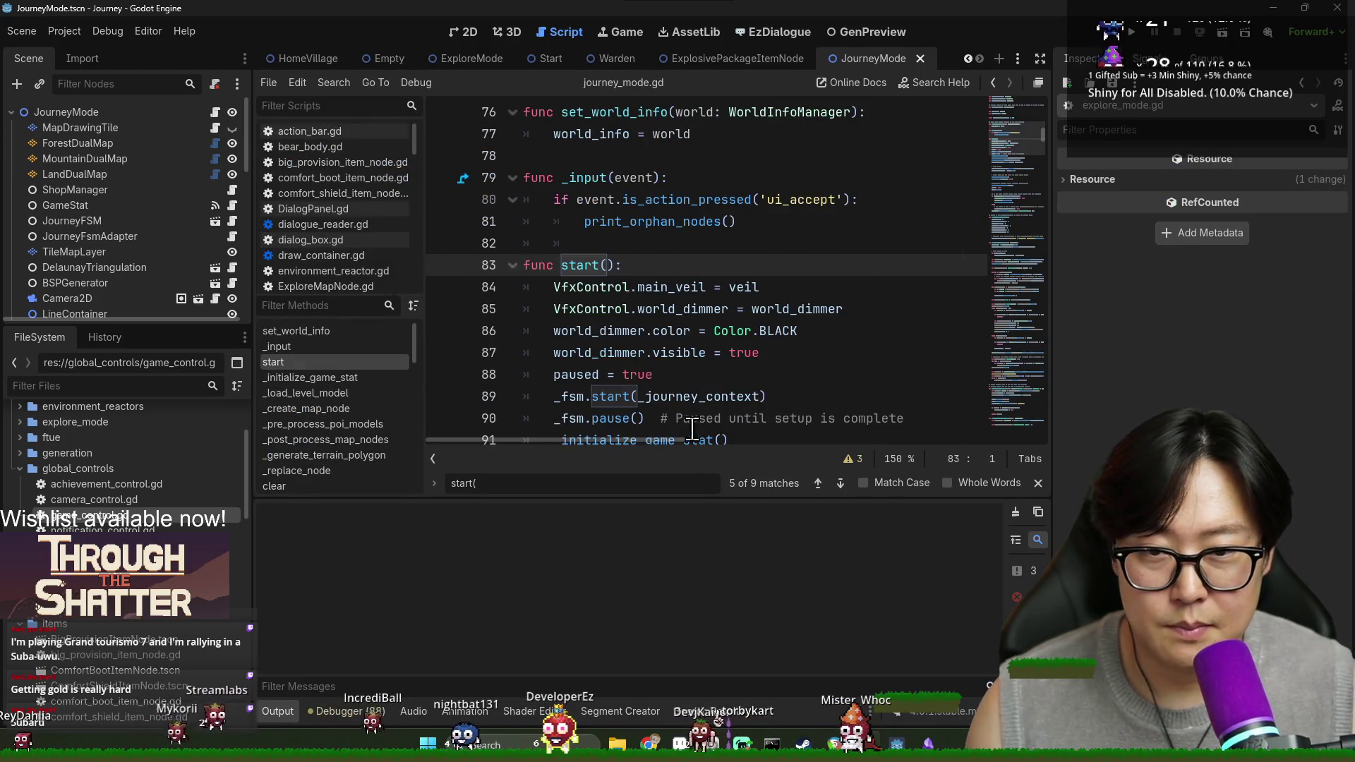
pyautogui.click(433, 459)
pyautogui.scroll(-3, 516, 291)
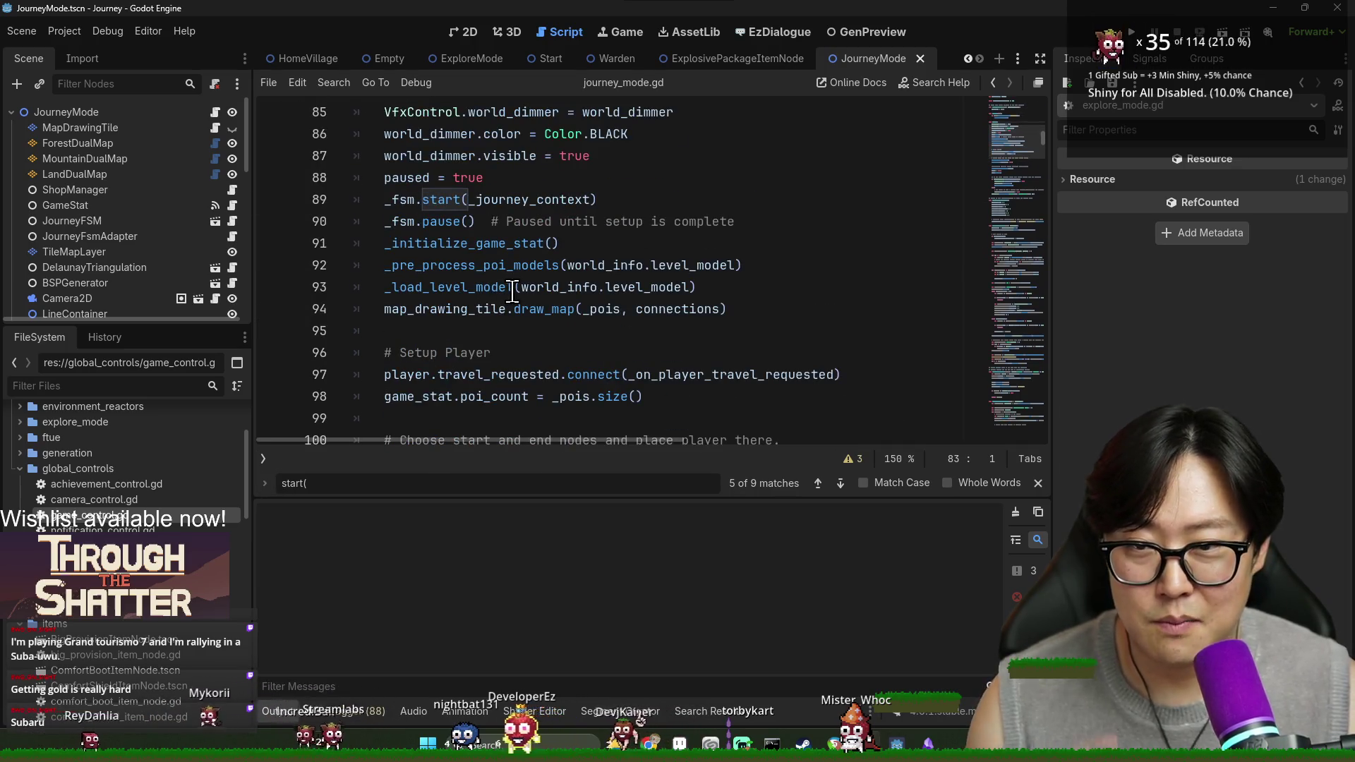
pyautogui.scroll(1, 516, 291)
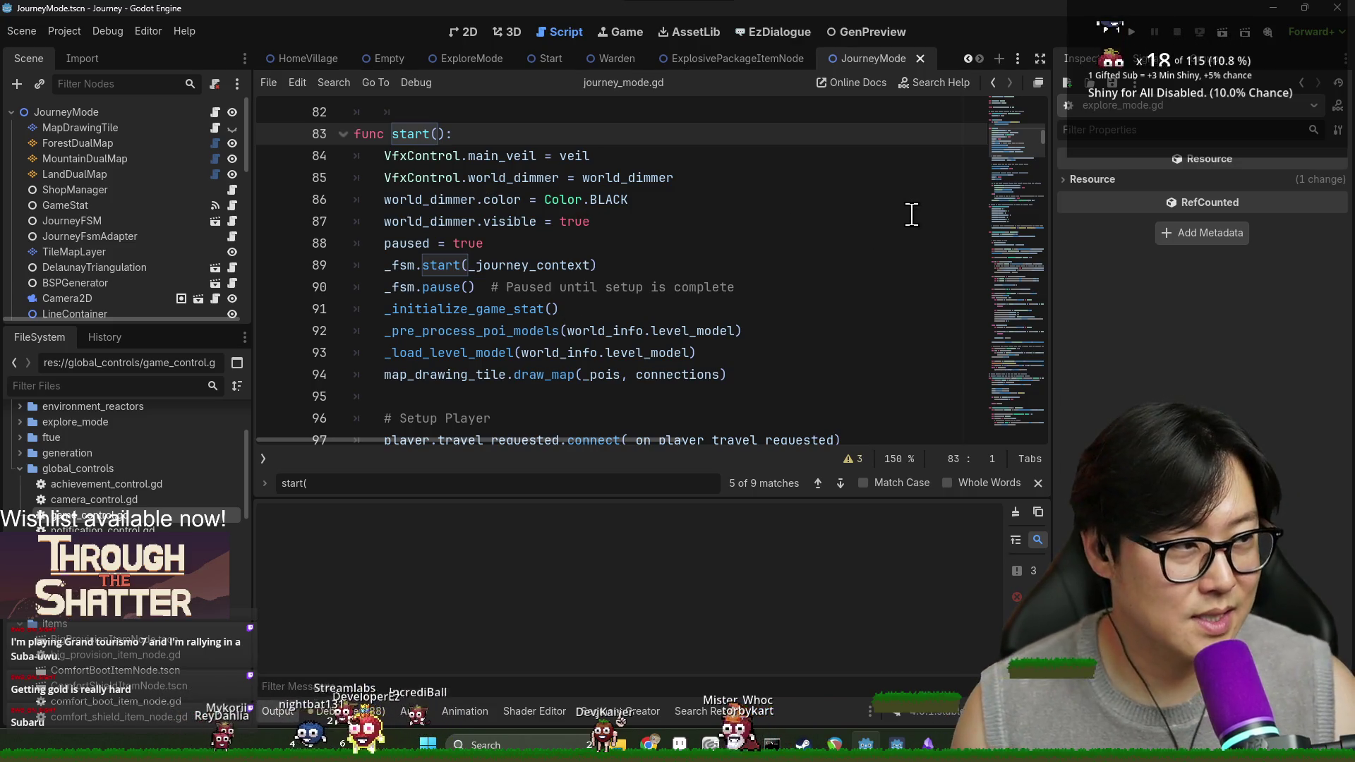
pyautogui.click(598, 219)
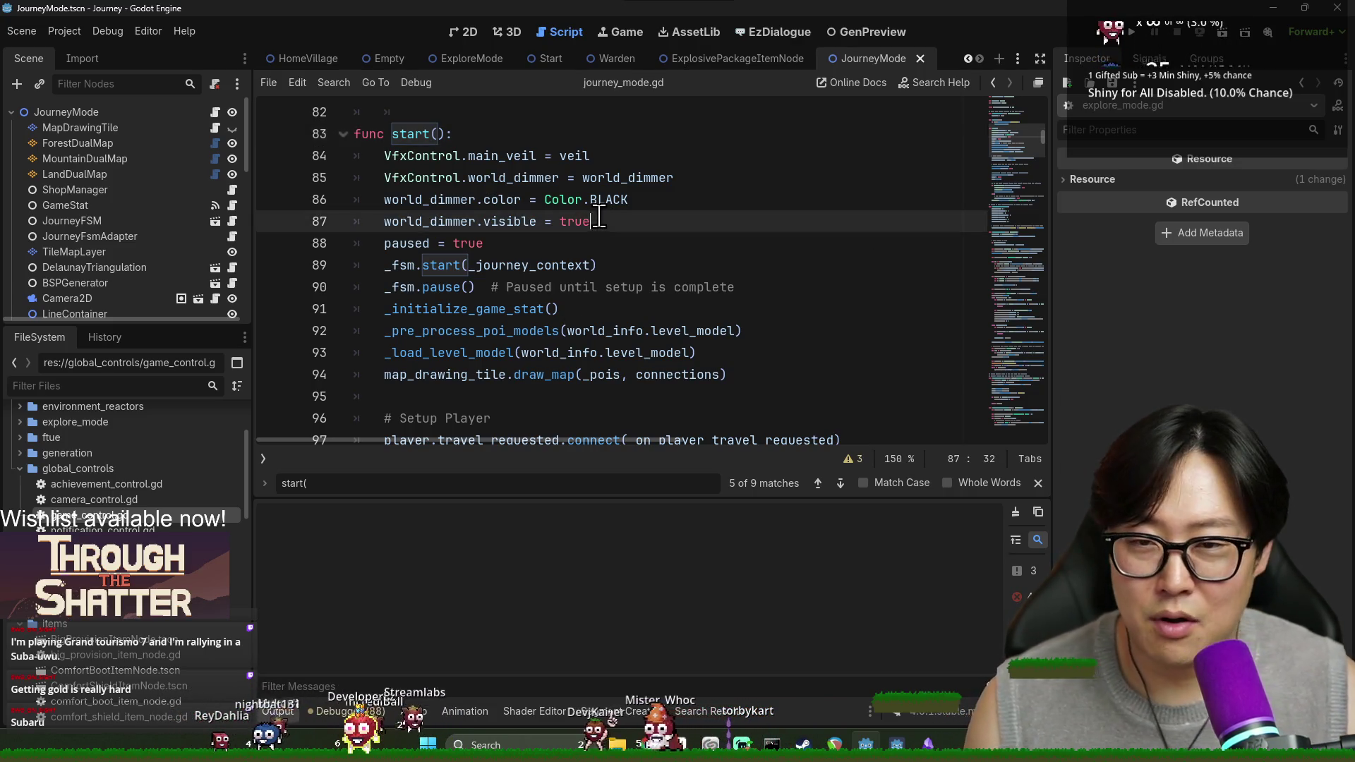
pyautogui.click(605, 145)
pyautogui.press('Return')
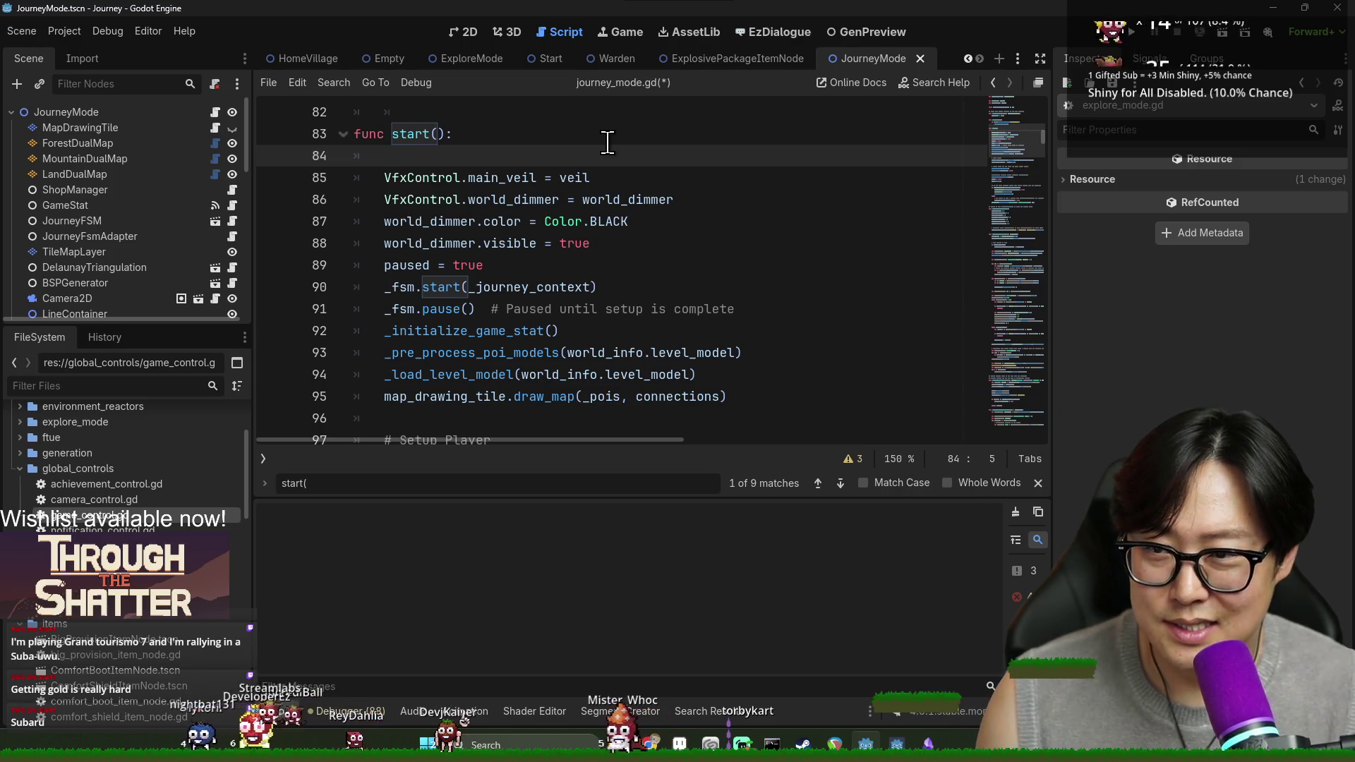
# Insert 'GameControl.game_stat = game_stat' at the top of start(), save, and close JourneyMode
pyautogui.write('d')
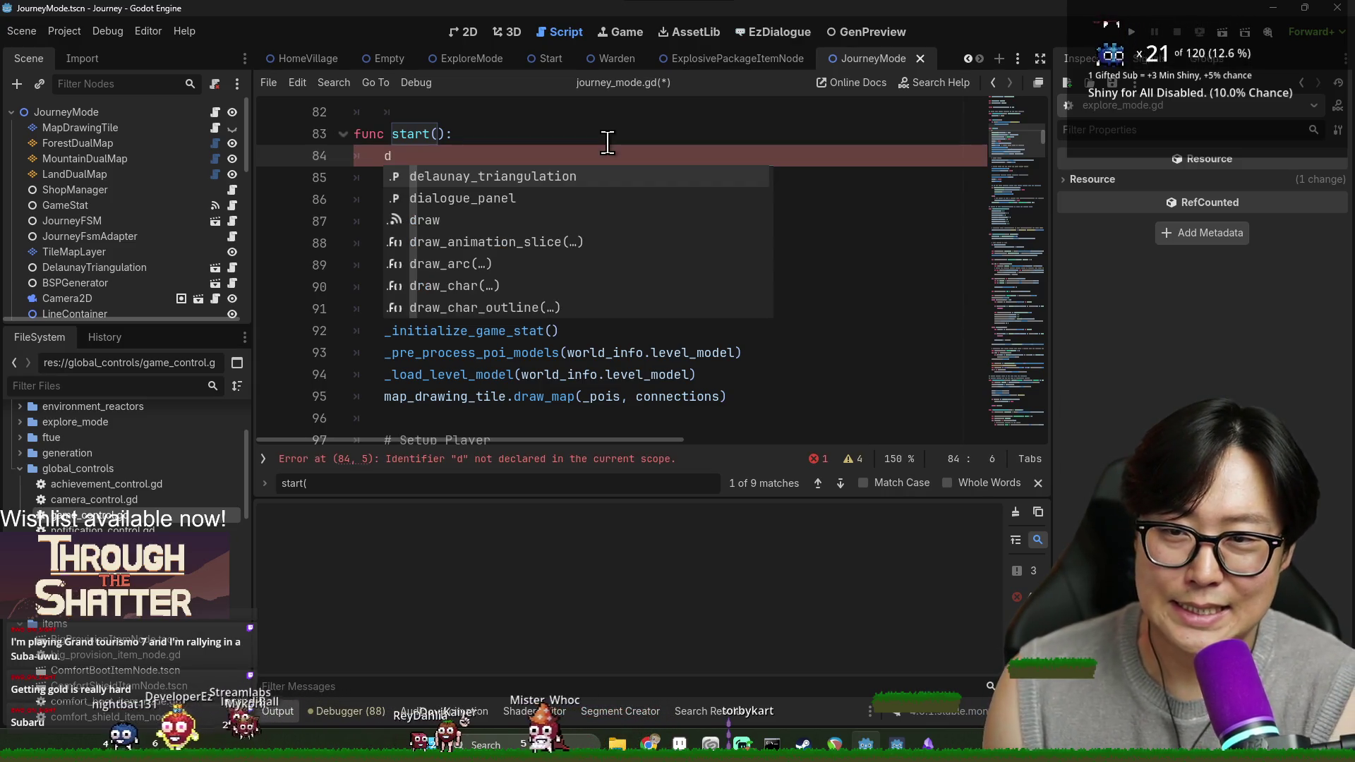
pyautogui.press('Escape')
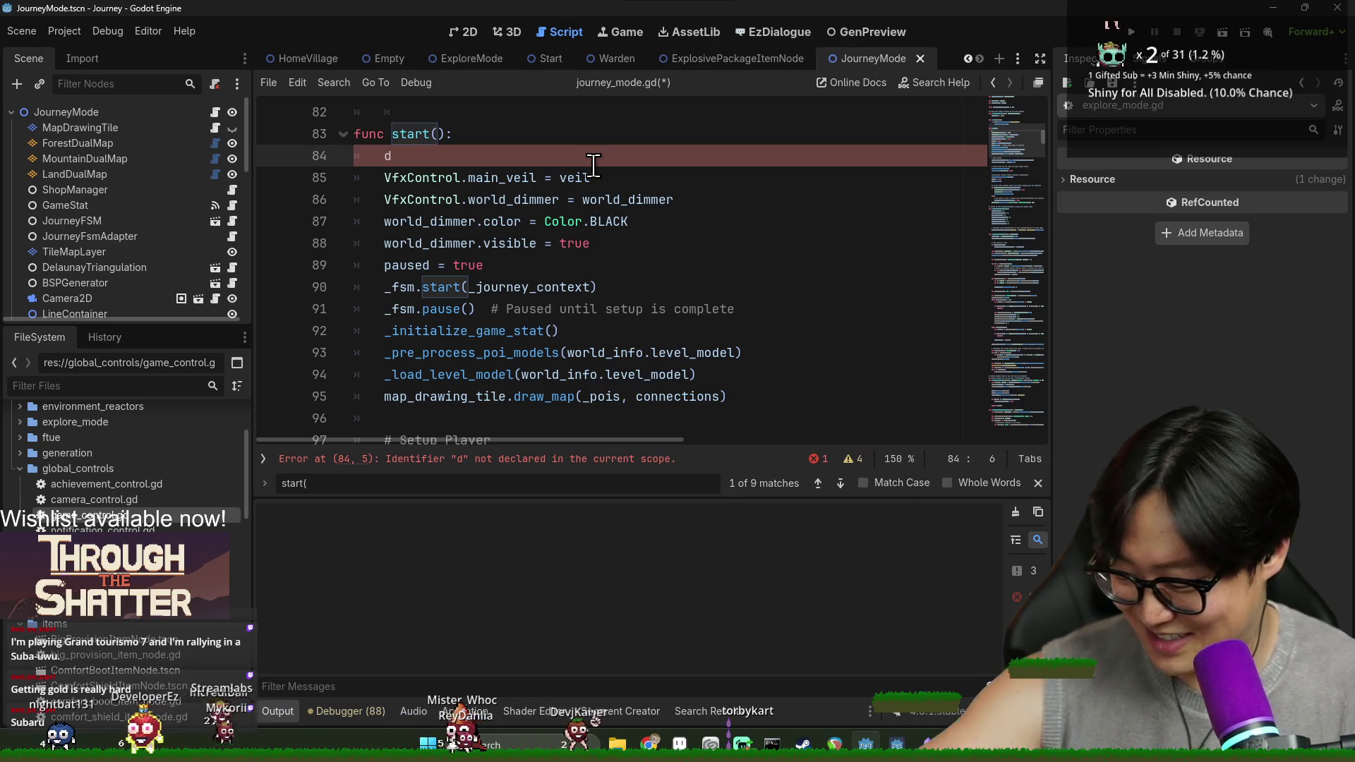
pyautogui.press('BackSpace')
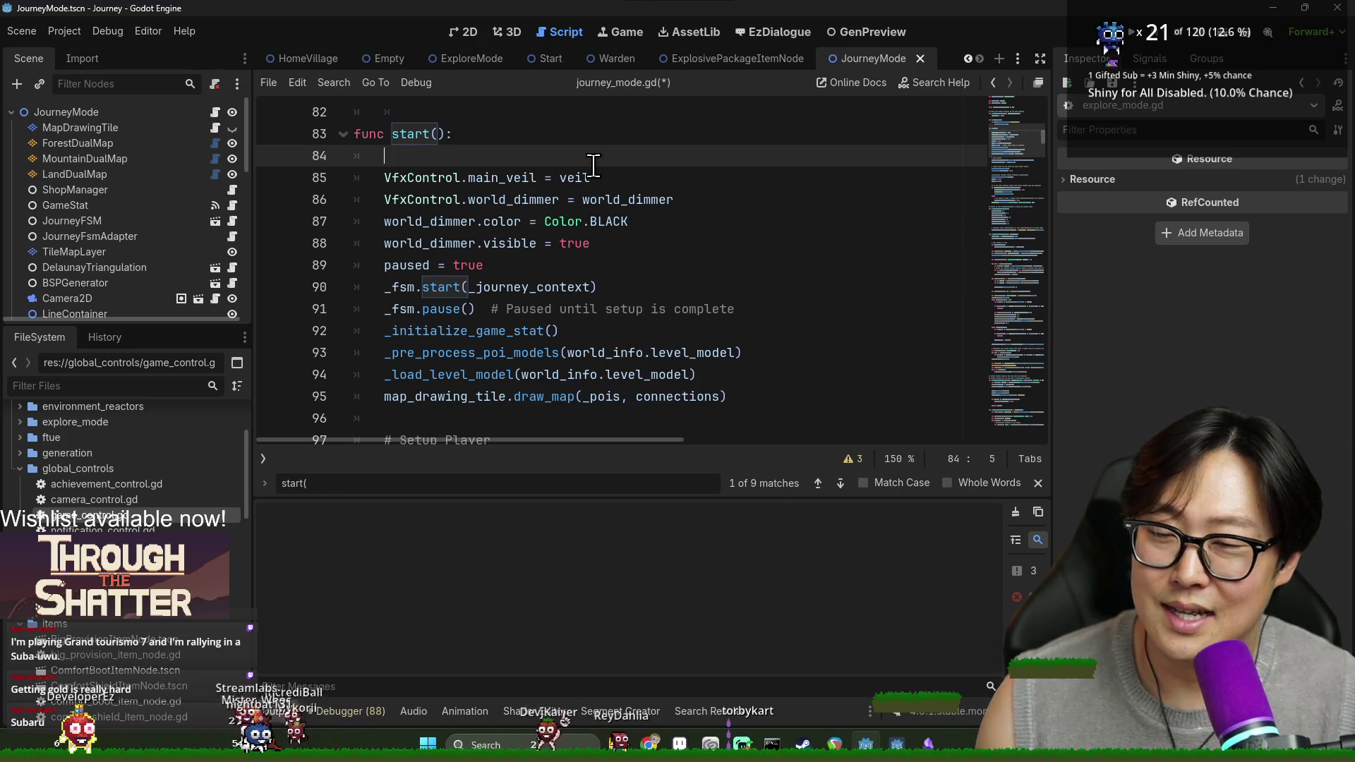
pyautogui.press('BackSpace')
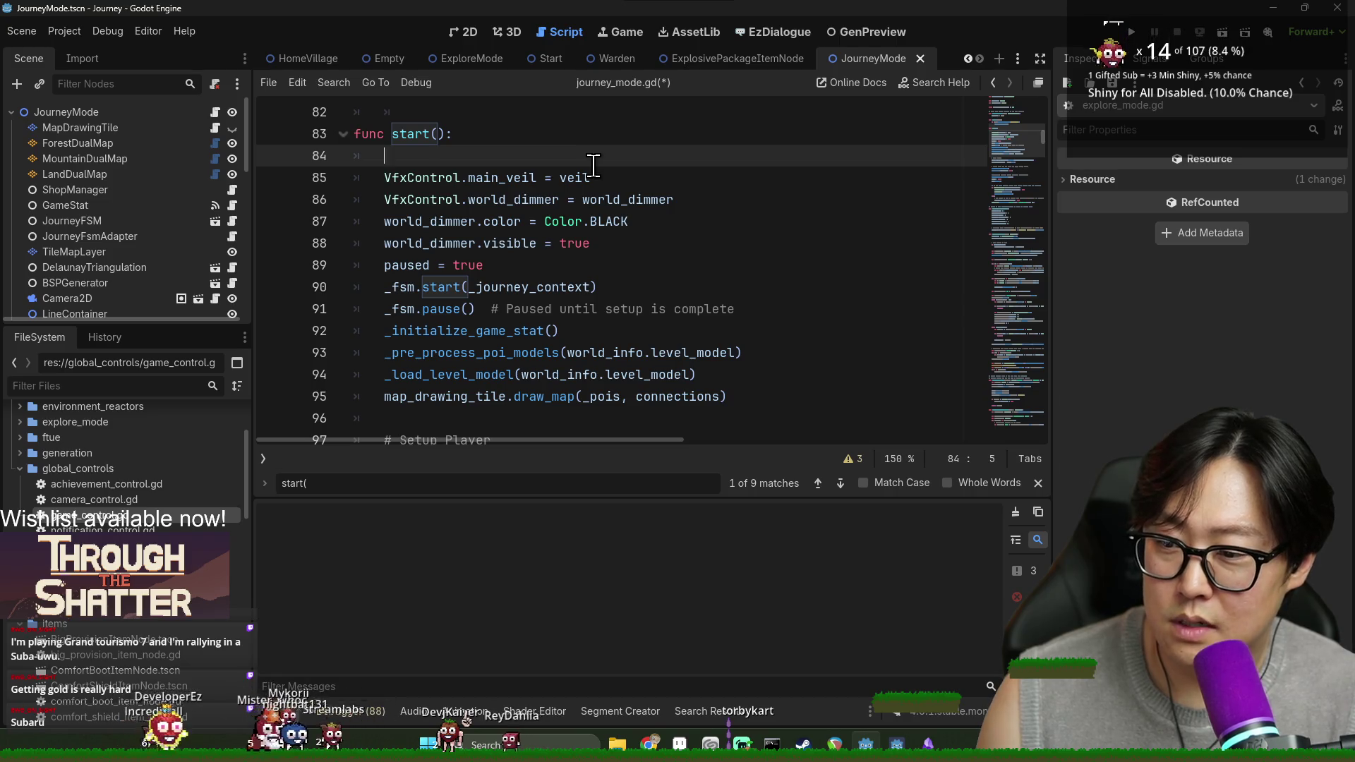
pyautogui.write('me')
pyautogui.write('Cont')
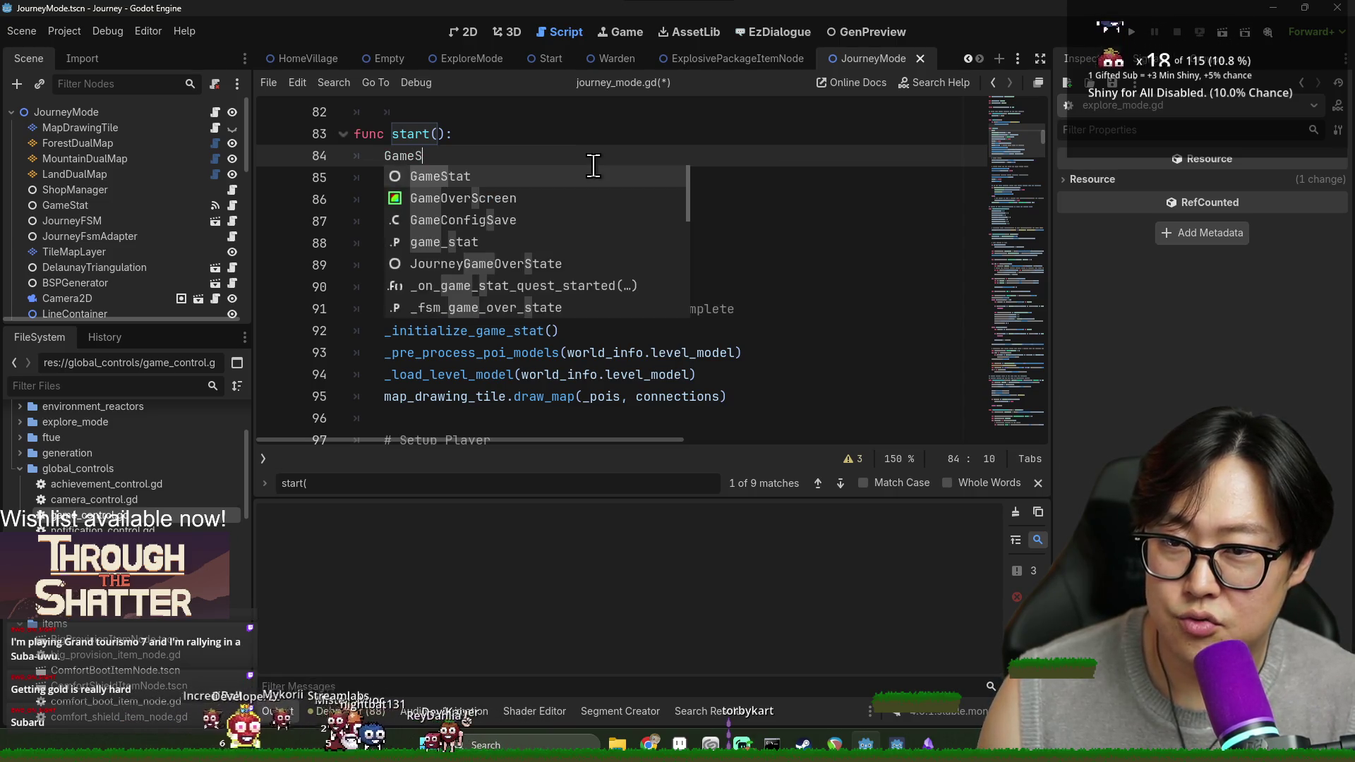
pyautogui.press('Return')
pyautogui.write('.game_stat = ')
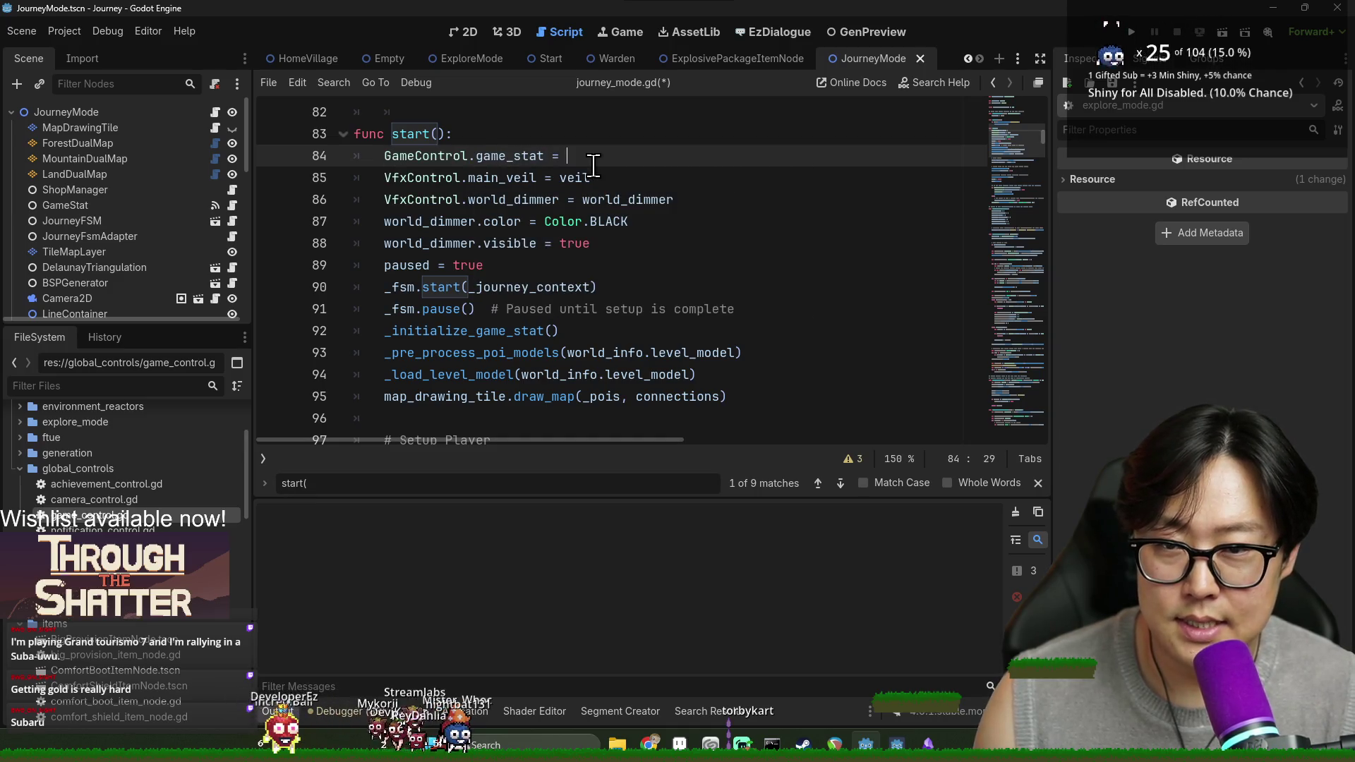
pyautogui.write('game')
pyautogui.press('Down')
pyautogui.press('Return')
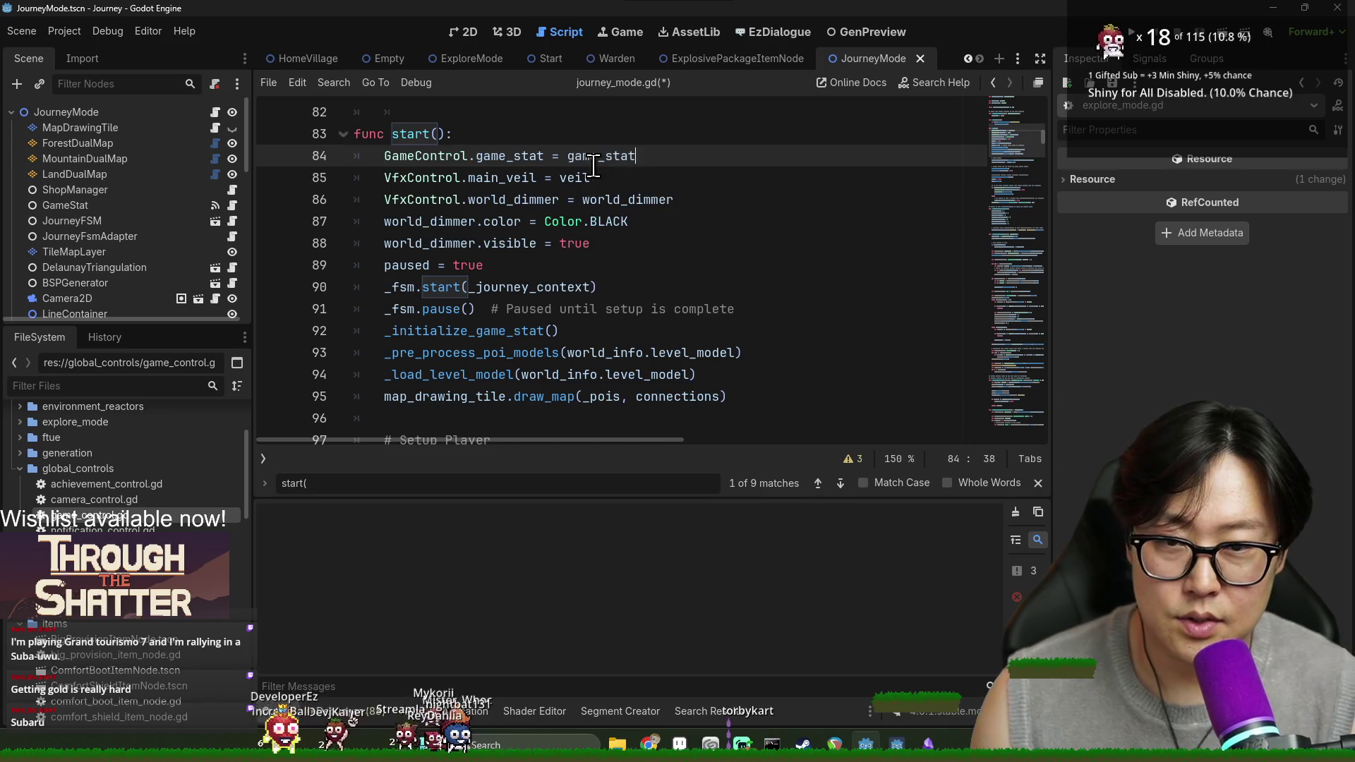
pyautogui.hotkey('ctrl', 's')
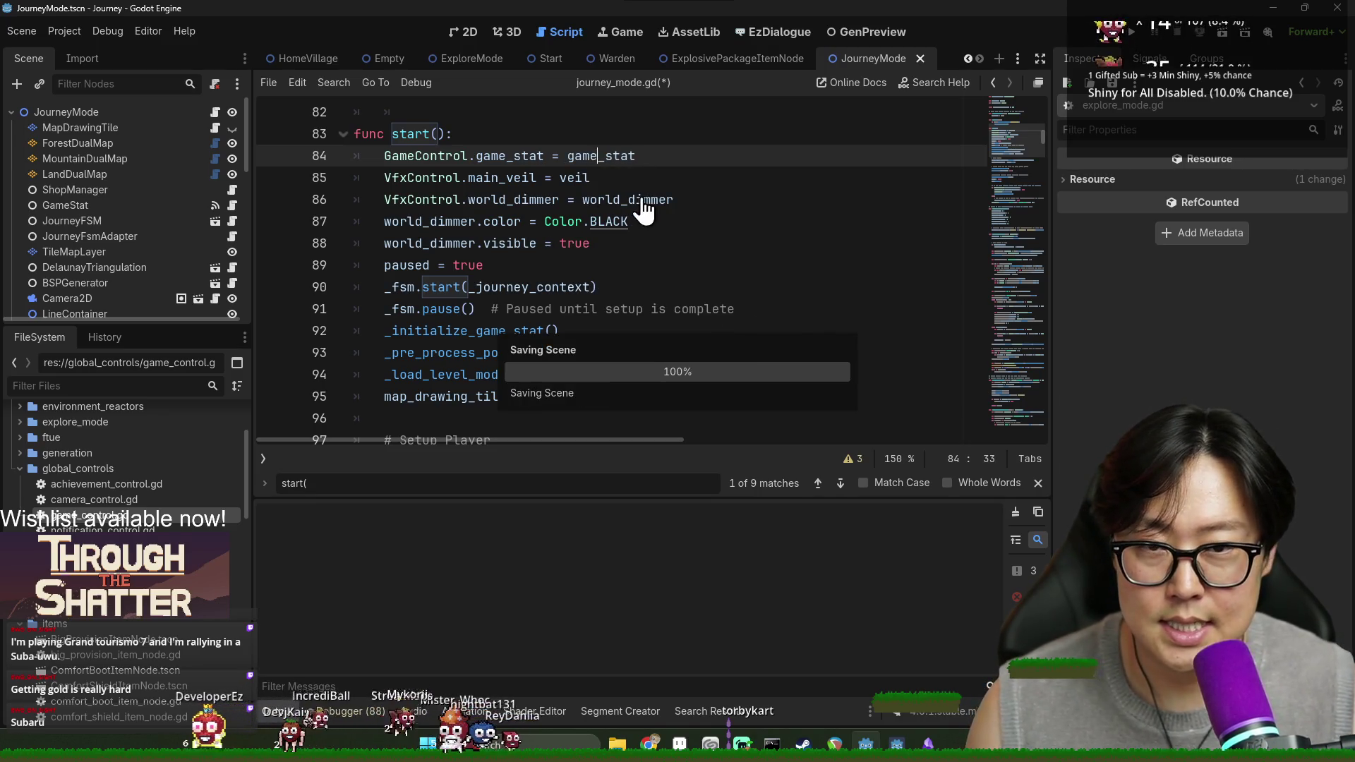
pyautogui.click(920, 59)
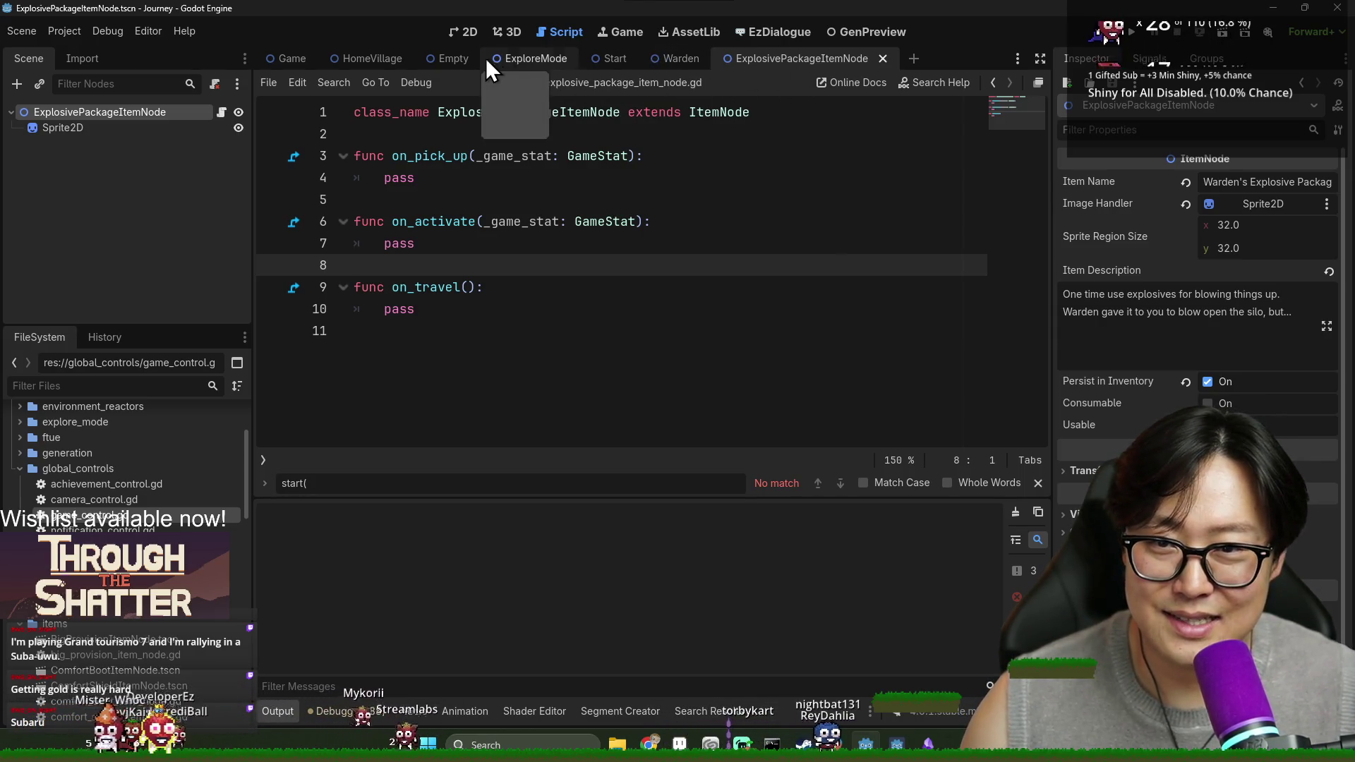
# In the HomeVillage script, begin a game_stat.quest_flags.get( lookup on line 7
pyautogui.click(364, 58)
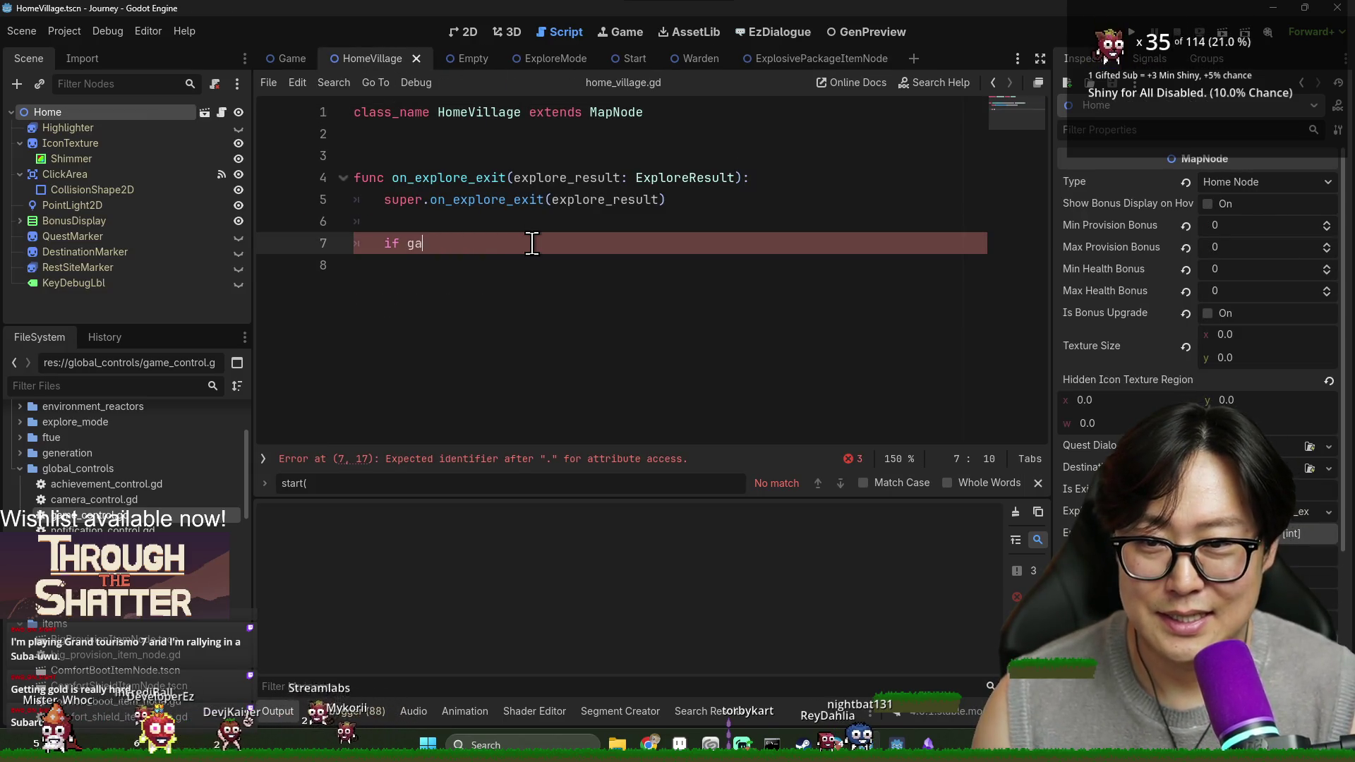
pyautogui.write('game_stat.')
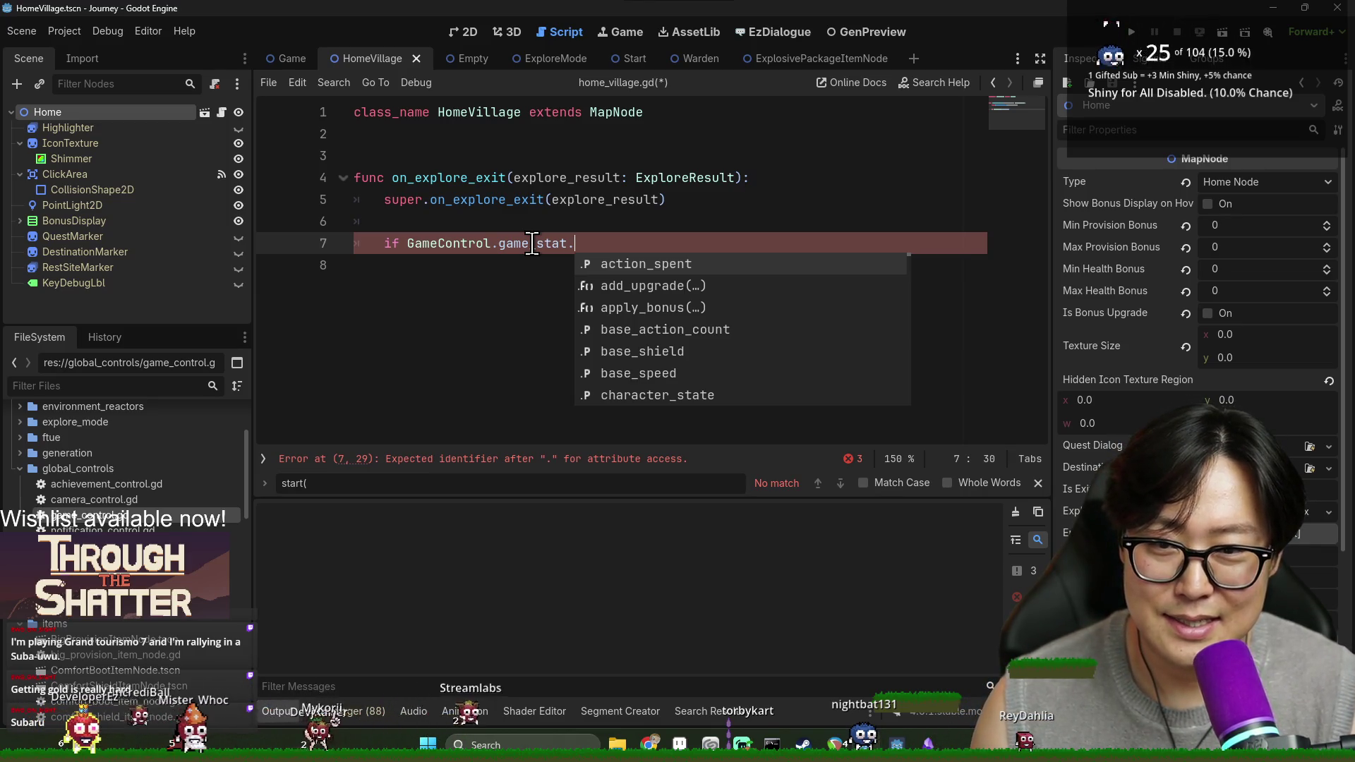
pyautogui.write('fl')
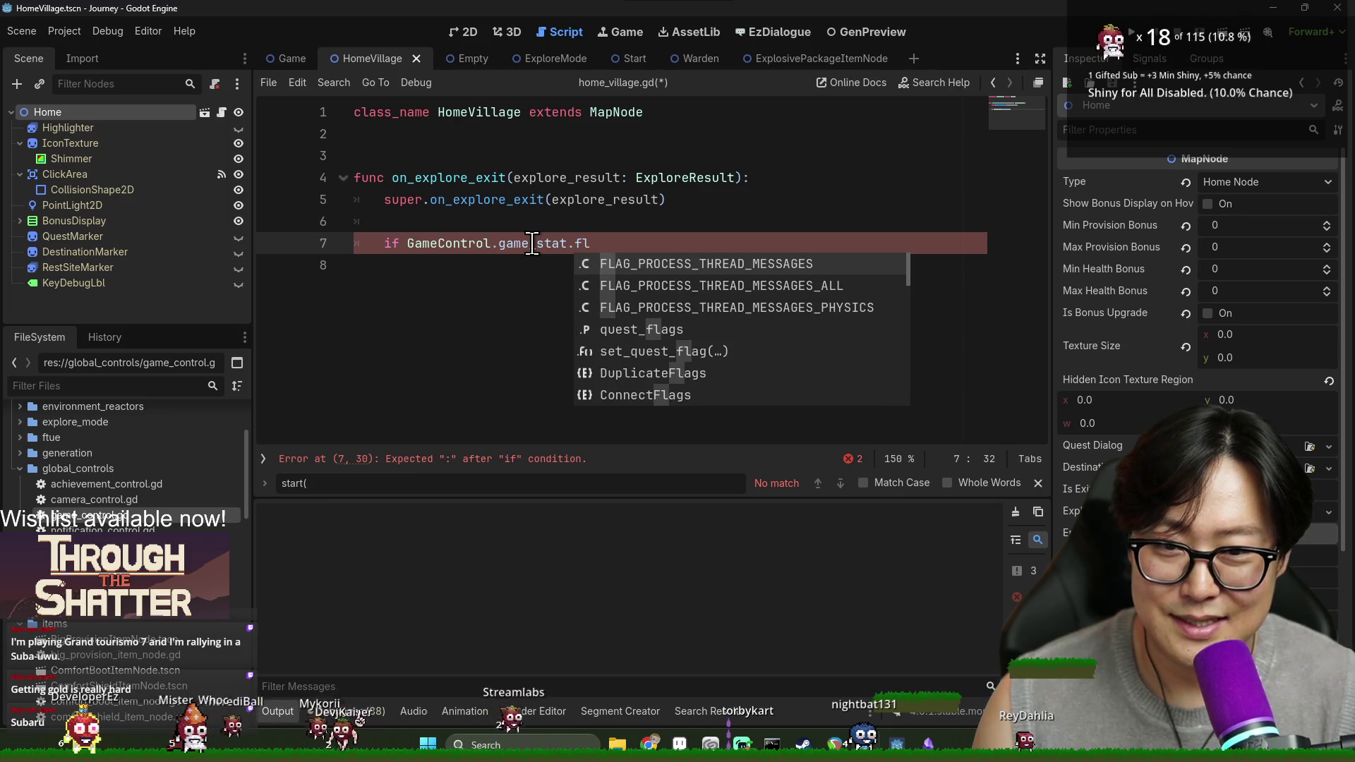
pyautogui.press('BackSpace')
pyautogui.press('BackSpace')
pyautogui.write('quest')
pyautogui.press('Down')
pyautogui.press('Return')
pyautogui.write('.')
pyautogui.press('BackSpace')
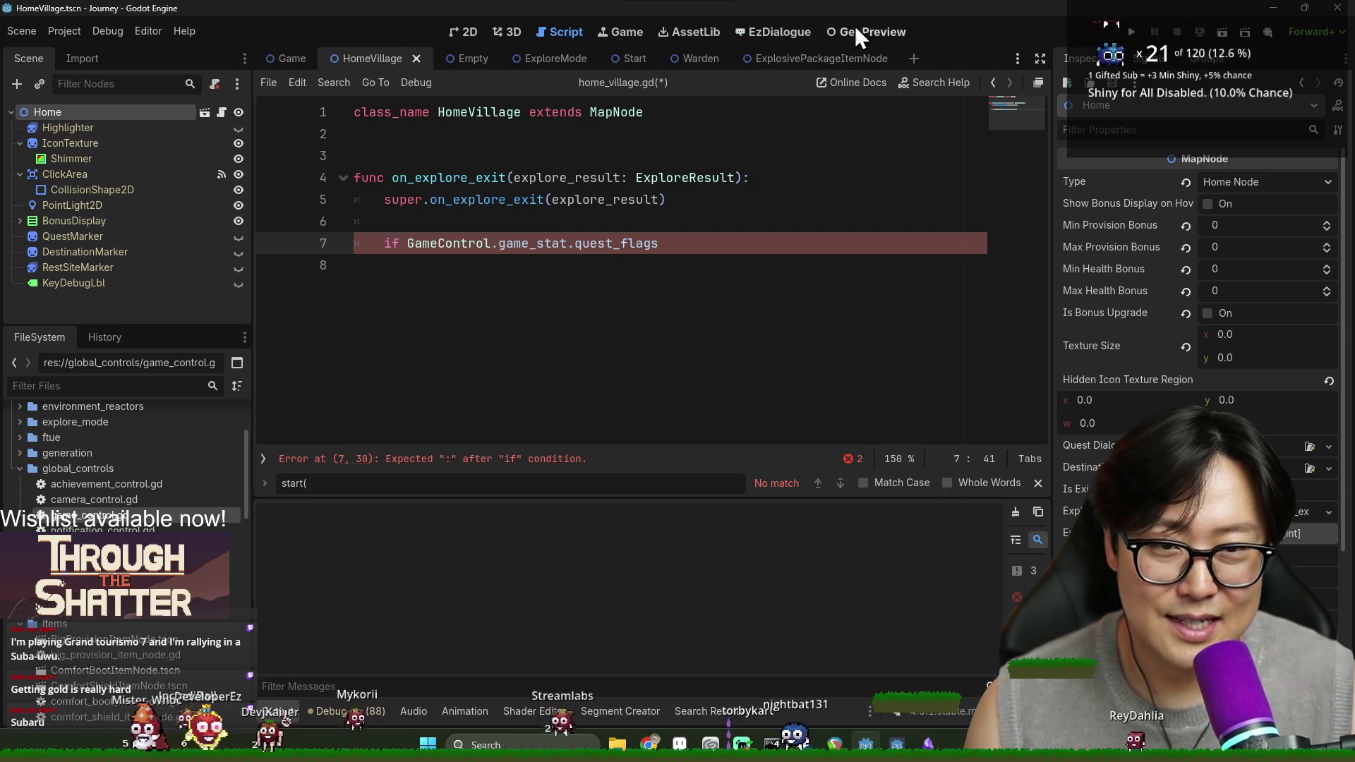
pyautogui.write('t(')
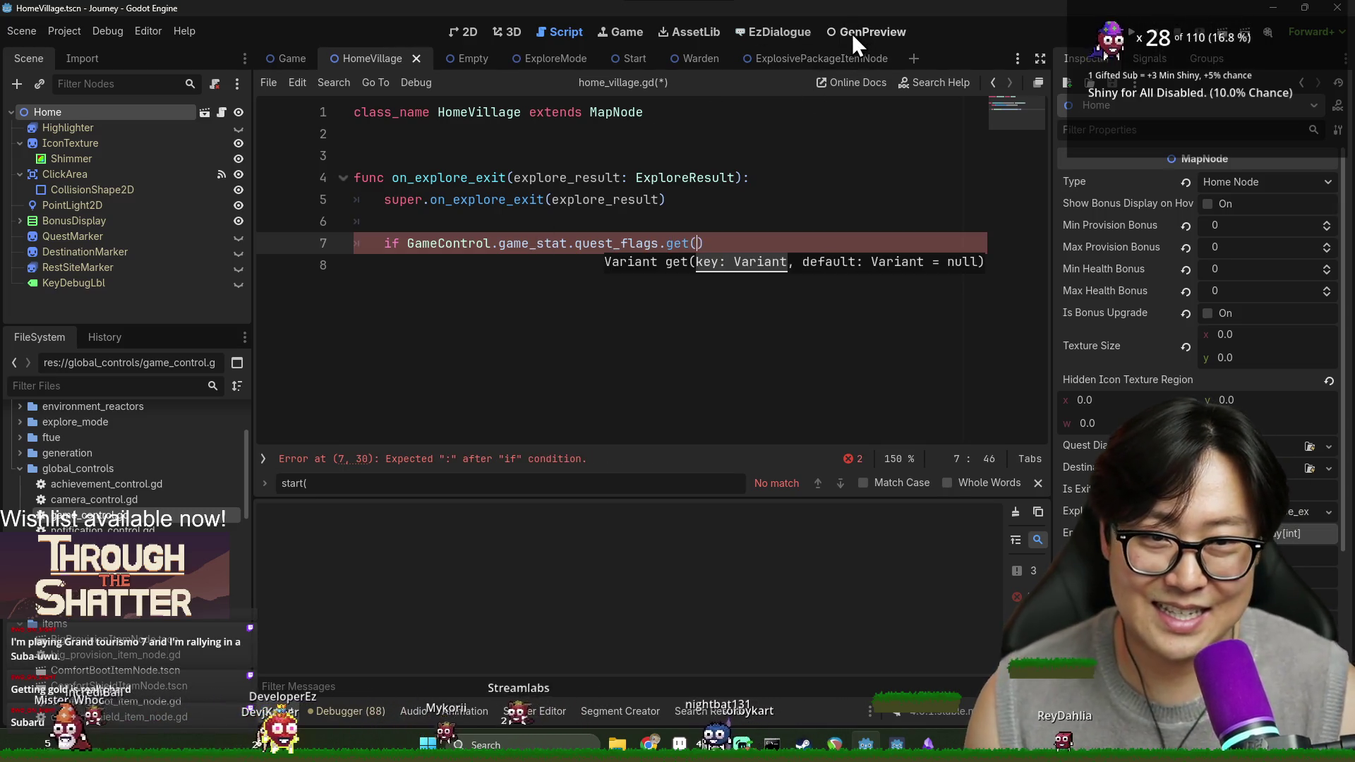
# Check the warden dialogue graph, then finish line 7 as an if on 'warden_in_intro' ending with a colon
pyautogui.click(853, 33)
pyautogui.click(778, 32)
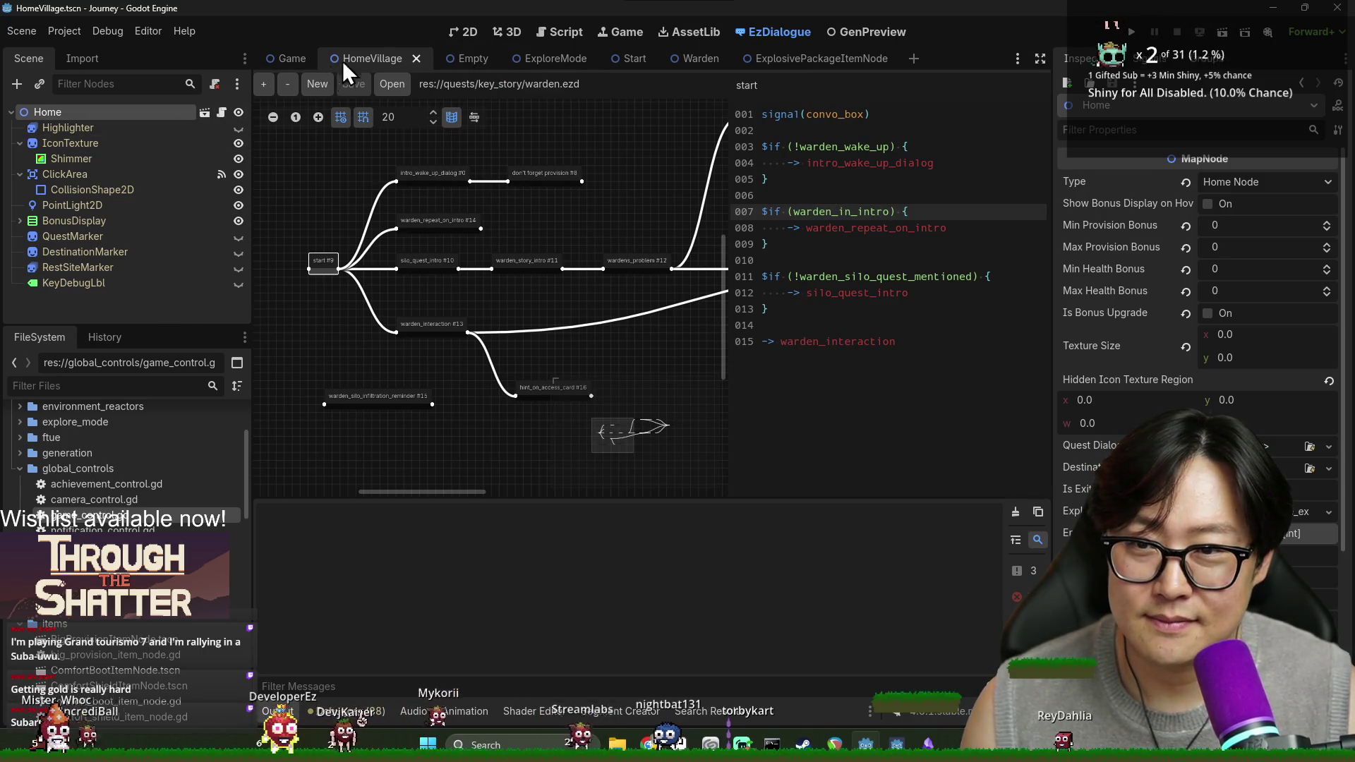
pyautogui.click(223, 113)
pyautogui.write('warden_in_intro')
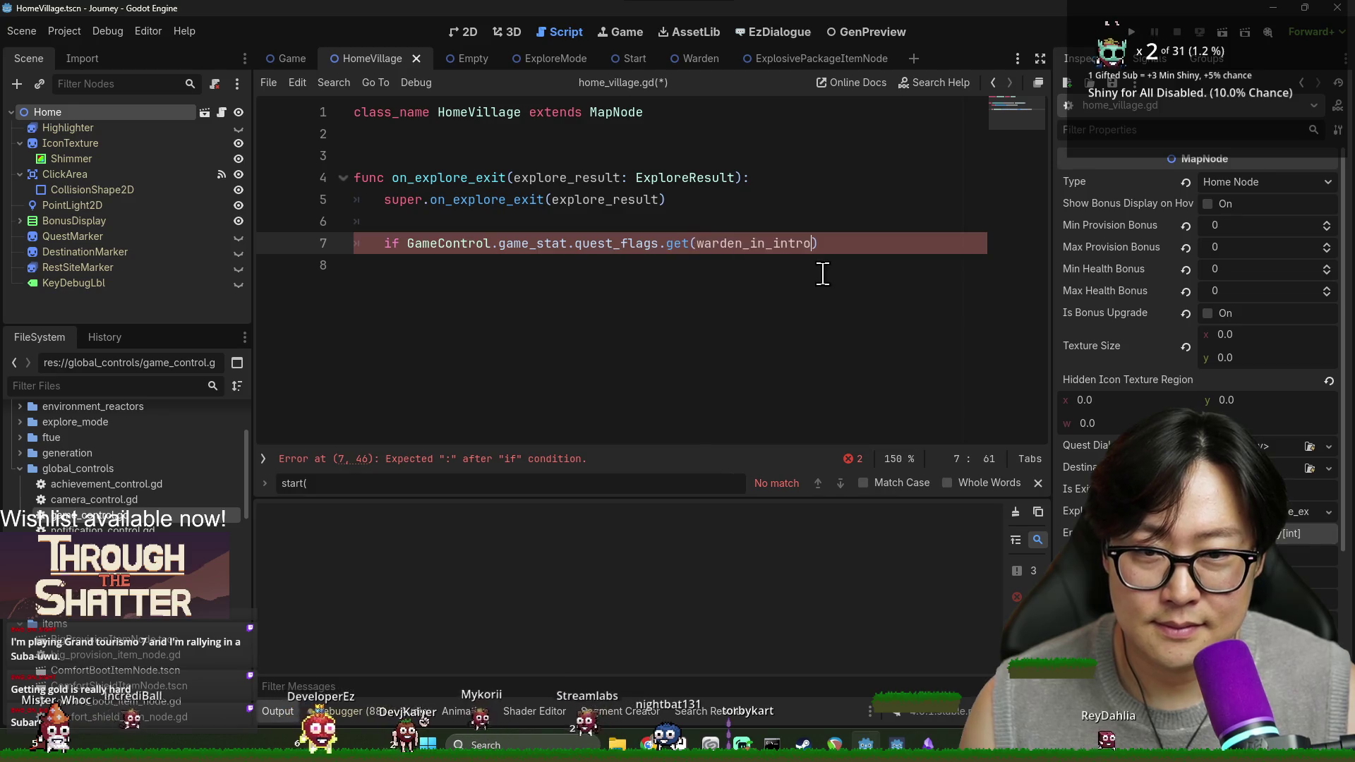
pyautogui.write('"warden_in_intro"')
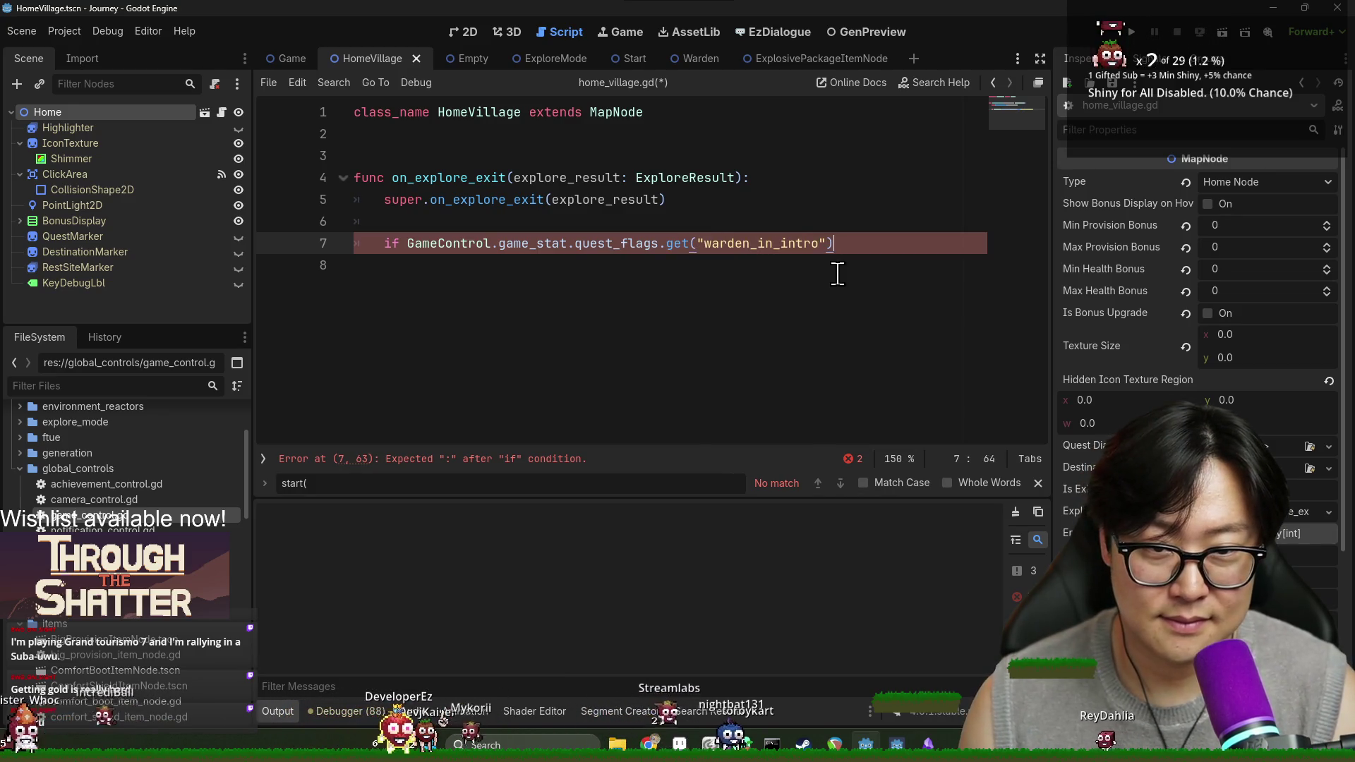
pyautogui.write(';')
pyautogui.press('Return')
pyautogui.click(857, 243)
pyautogui.press('BackSpace')
pyautogui.write(':')
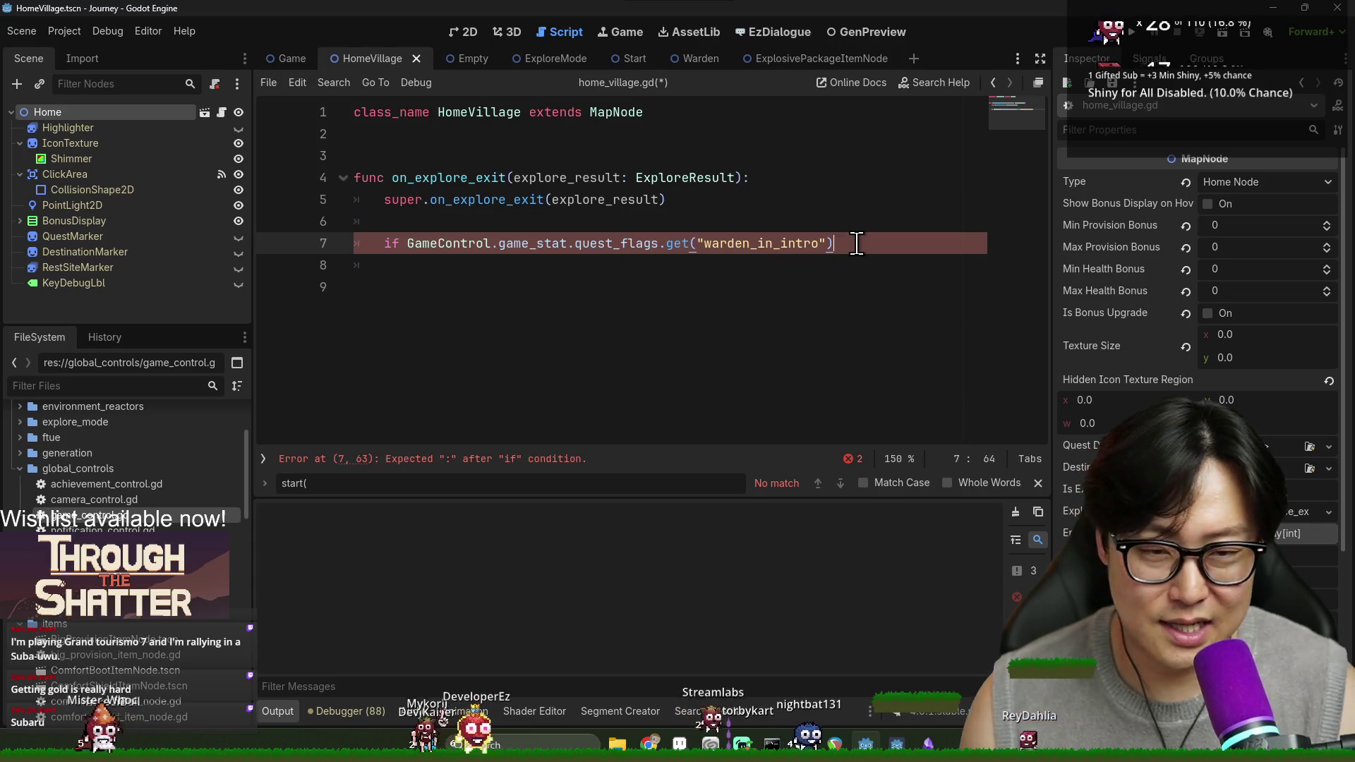
pyautogui.press('Tab')
pyautogui.press('BackSpace')
# Copy line 7's condition expression onto a new line 8
pyautogui.press('Home')
pyautogui.hotkey('ctrl', 'Right')
pyautogui.hotkey('ctrl', 'shift', 'Right')
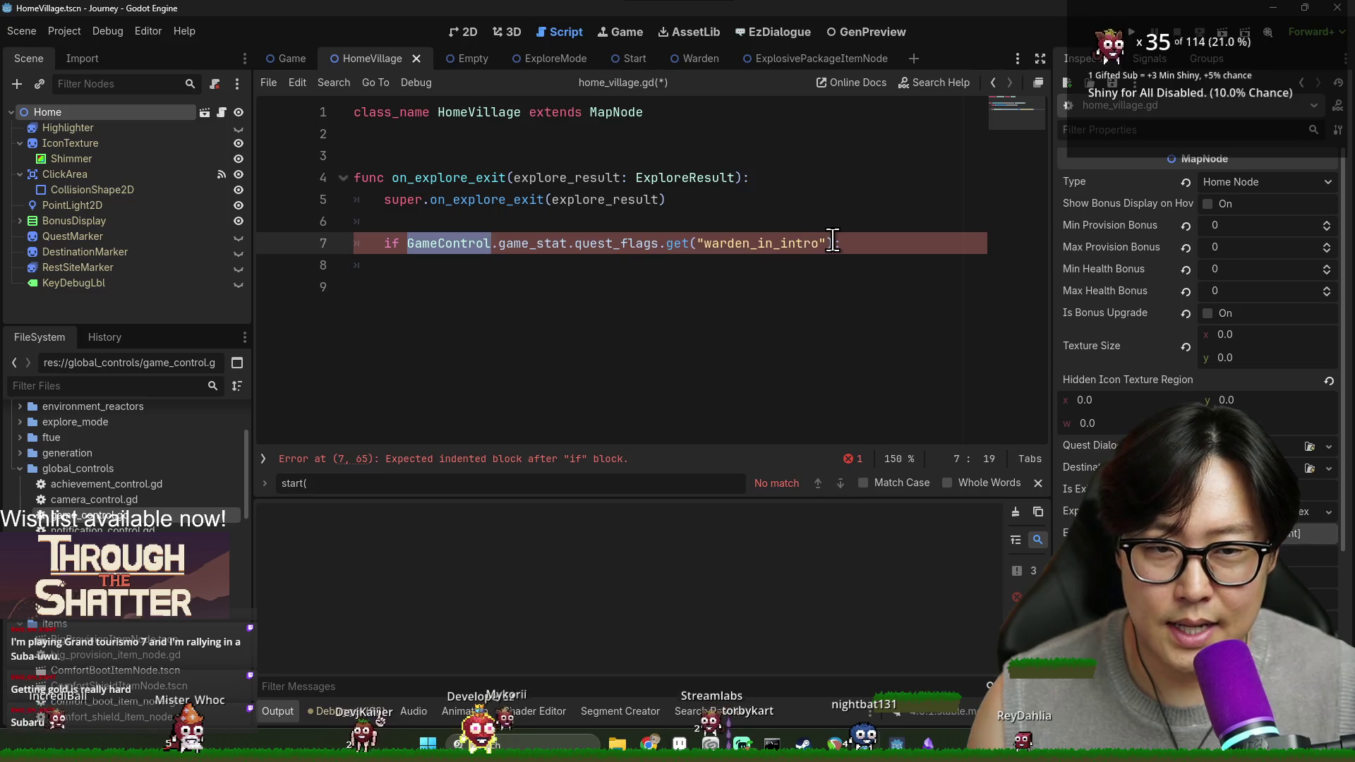
pyautogui.hotkey('shift', 'End')
pyautogui.hotkey('shift', 'Left')
pyautogui.hotkey('ctrl', 'c')
pyautogui.press('End')
pyautogui.press('Return')
pyautogui.hotkey('ctrl', 'v')
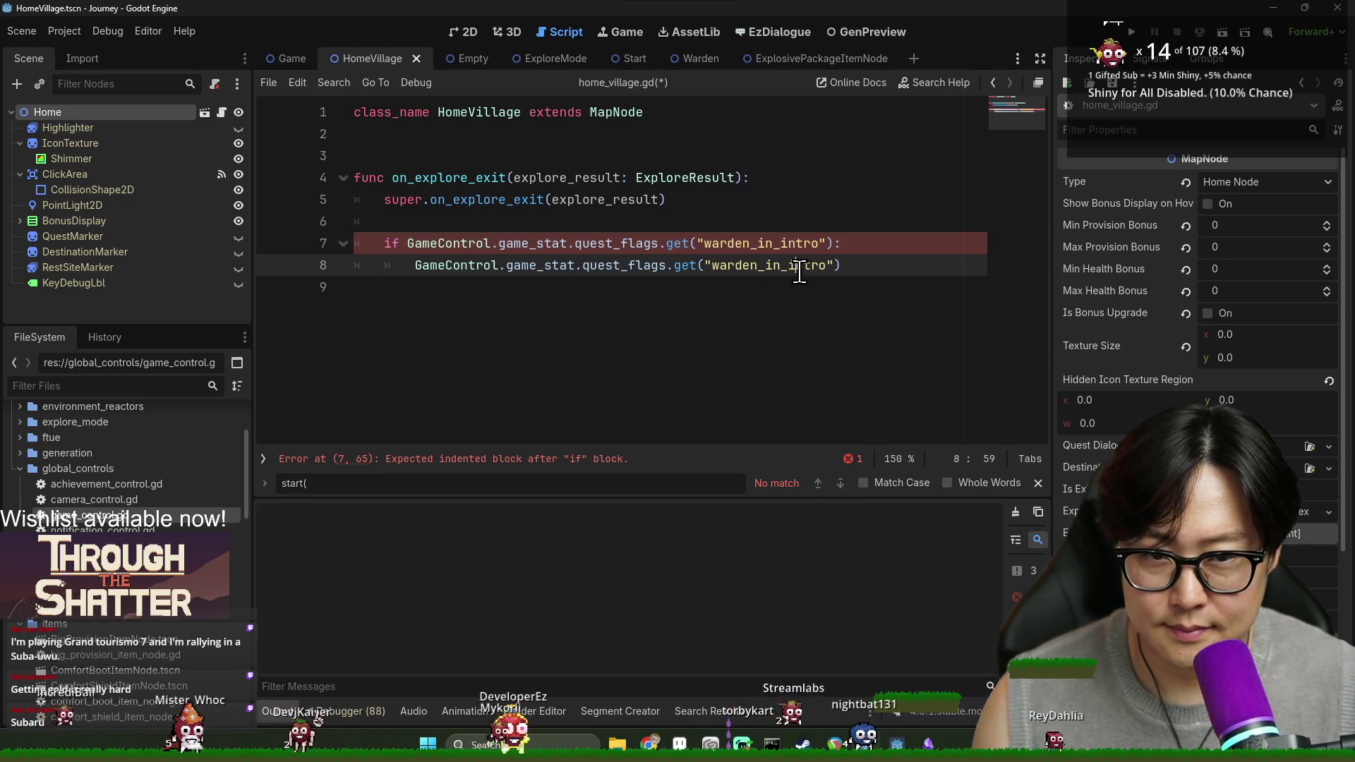
# Rewrite line 8 as quest_flags["warden_in_intro"] = false
pyautogui.hotkey('ctrl', 'Left')
pyautogui.hotkey('ctrl', 'Left')
pyautogui.hotkey('ctrl', 'Left')
pyautogui.hotkey('ctrl', 'shift', 'Left')
pyautogui.press('BackSpace')
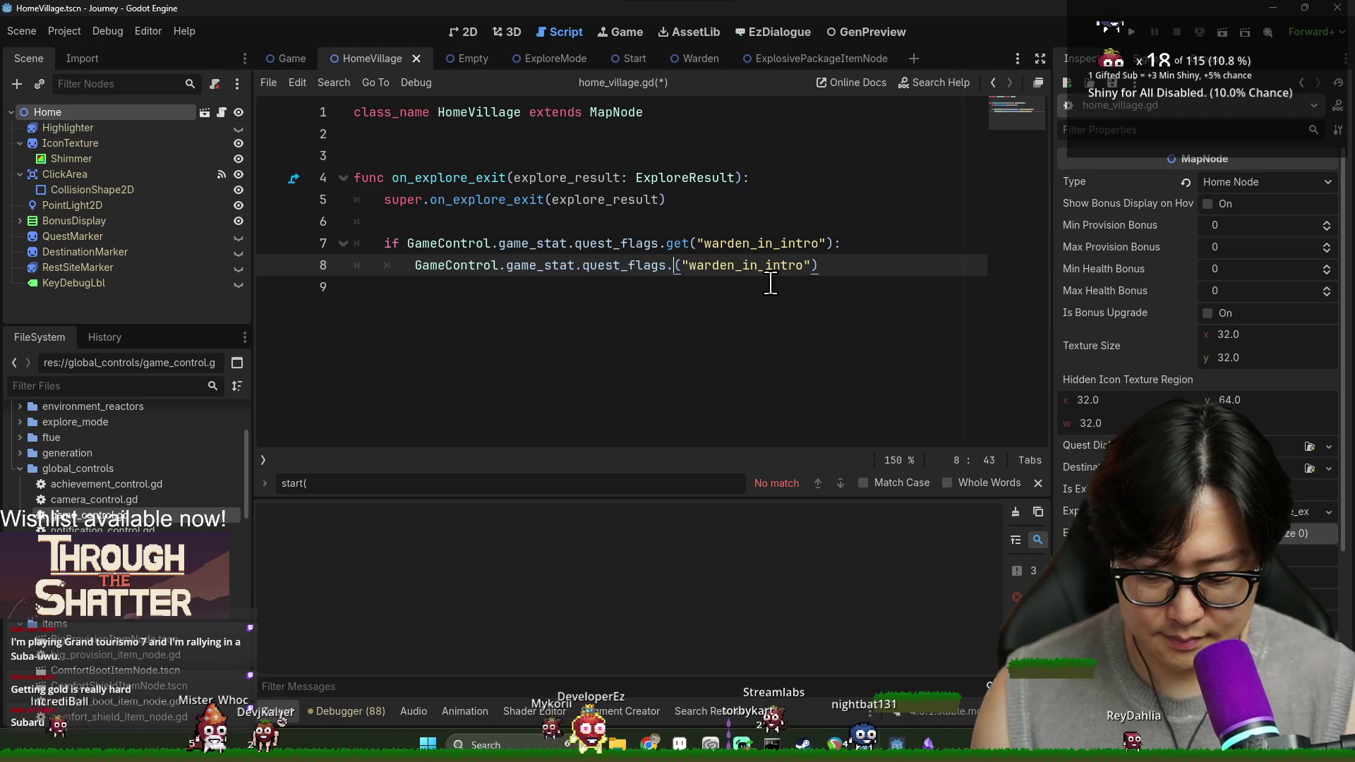
pyautogui.press('BackSpace')
pyautogui.press('BackSpace')
pyautogui.write('[')
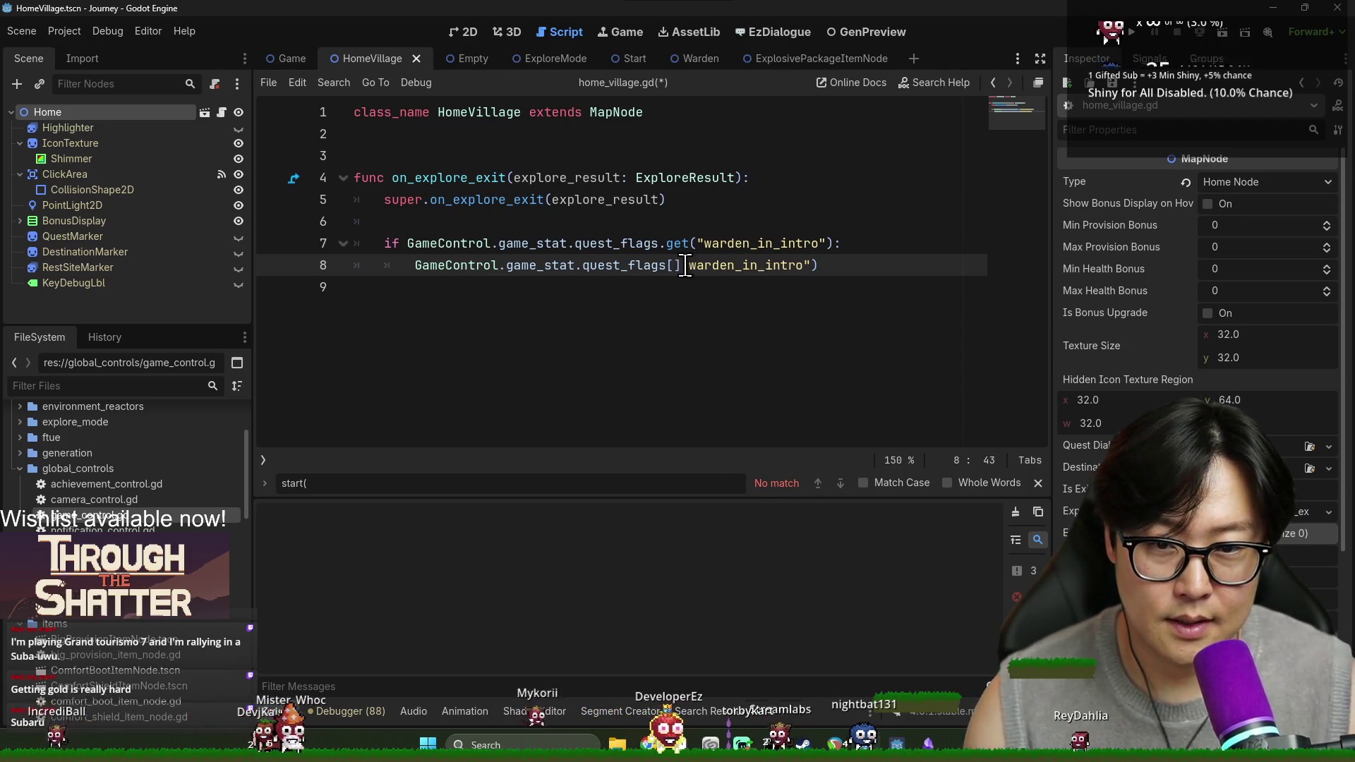
pyautogui.press('Delete')
pyautogui.click(850, 265)
pyautogui.press('BackSpace')
pyautogui.write('] = false')
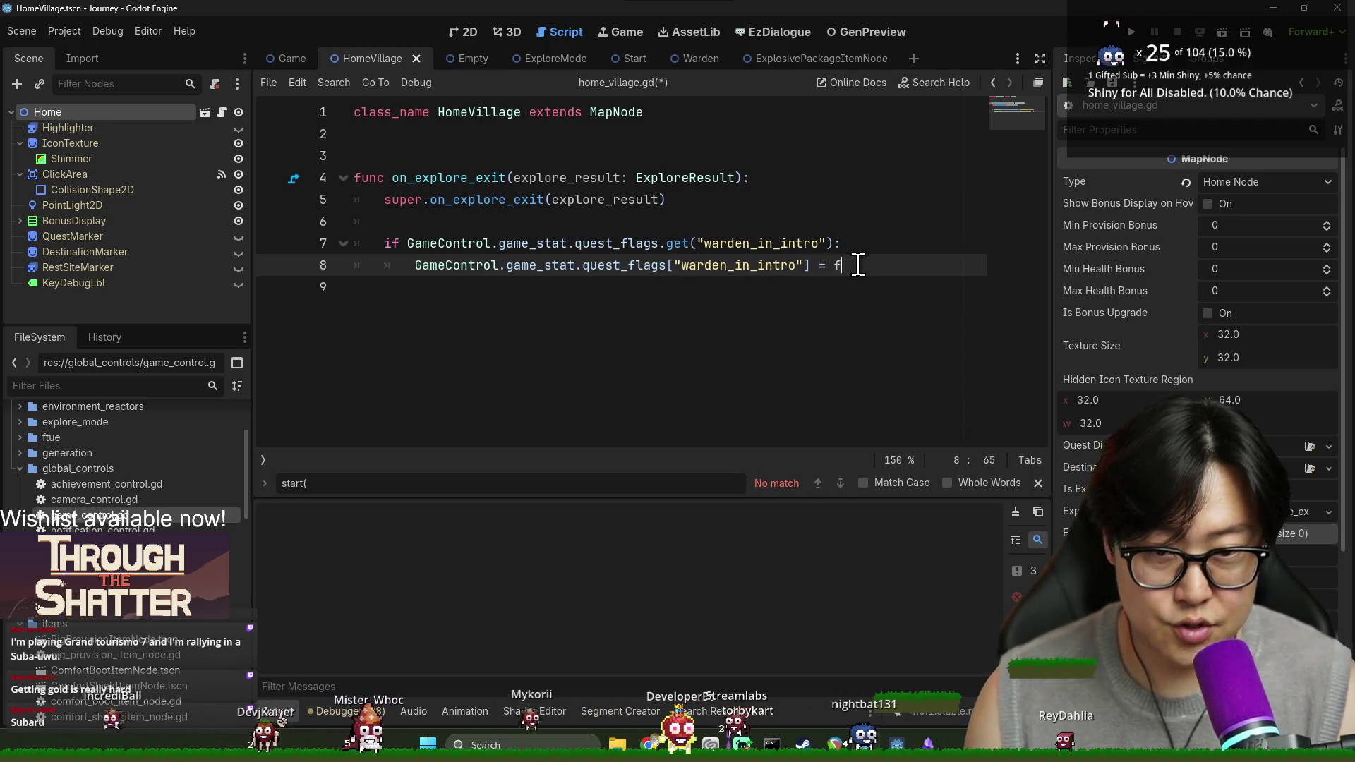
# Save home_village.gd and set a breakpoint on line 7's if check
pyautogui.hotkey('ctrl', 's')
pyautogui.press('Up')
pyautogui.press('Up')
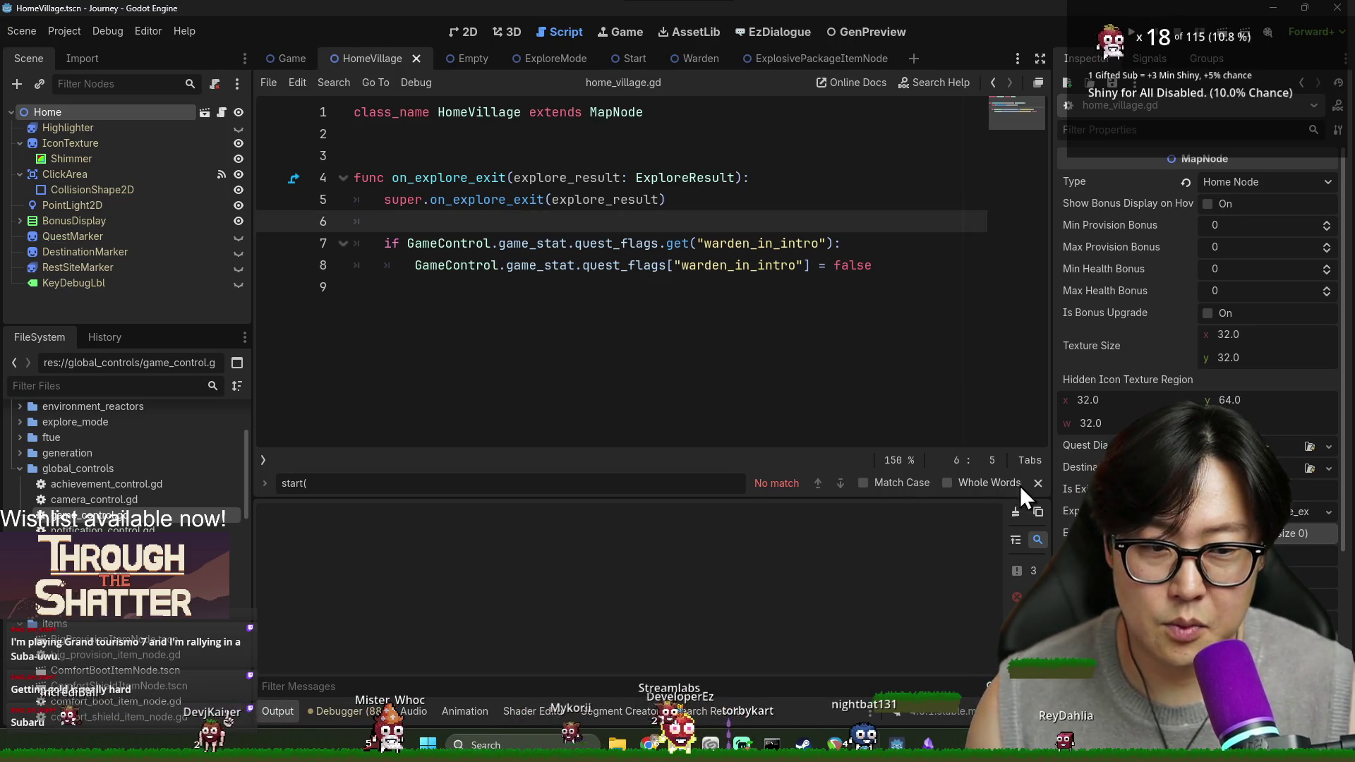
pyautogui.press('Escape')
pyautogui.click(596, 265)
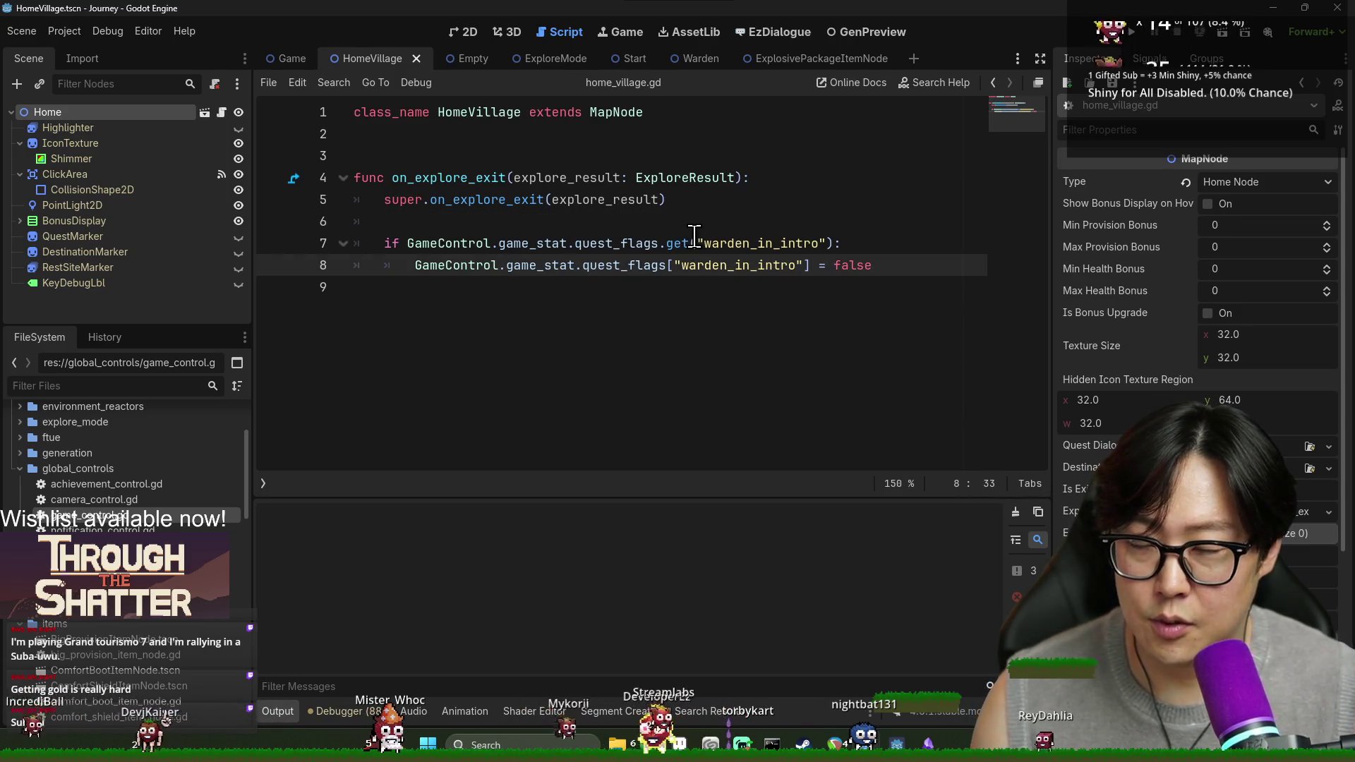
pyautogui.click(544, 242)
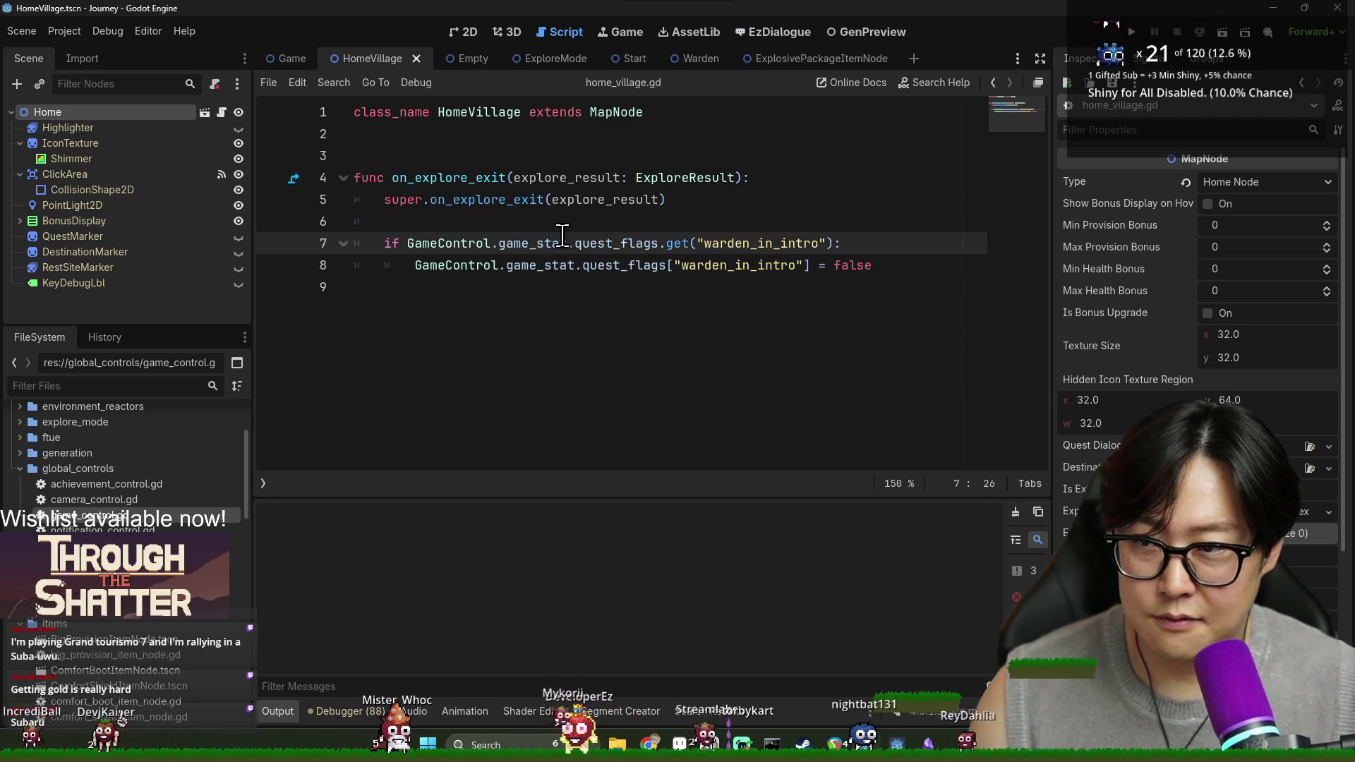
pyautogui.click(271, 243)
pyautogui.click(636, 225)
# Run the project, close the opening dialog, walk the player through the map nodes to EXIT, then stop
pyautogui.click(1132, 32)
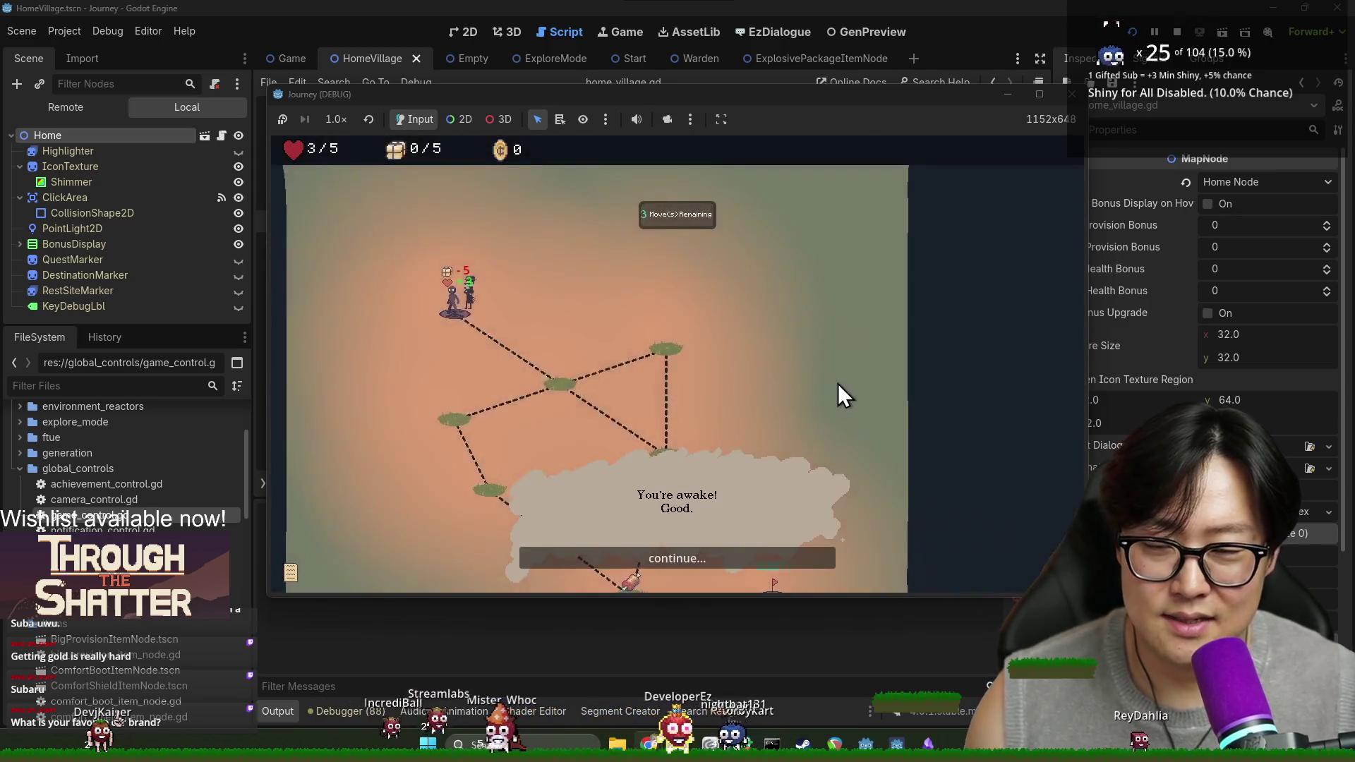
pyautogui.click(688, 558)
pyautogui.click(688, 561)
pyautogui.click(551, 381)
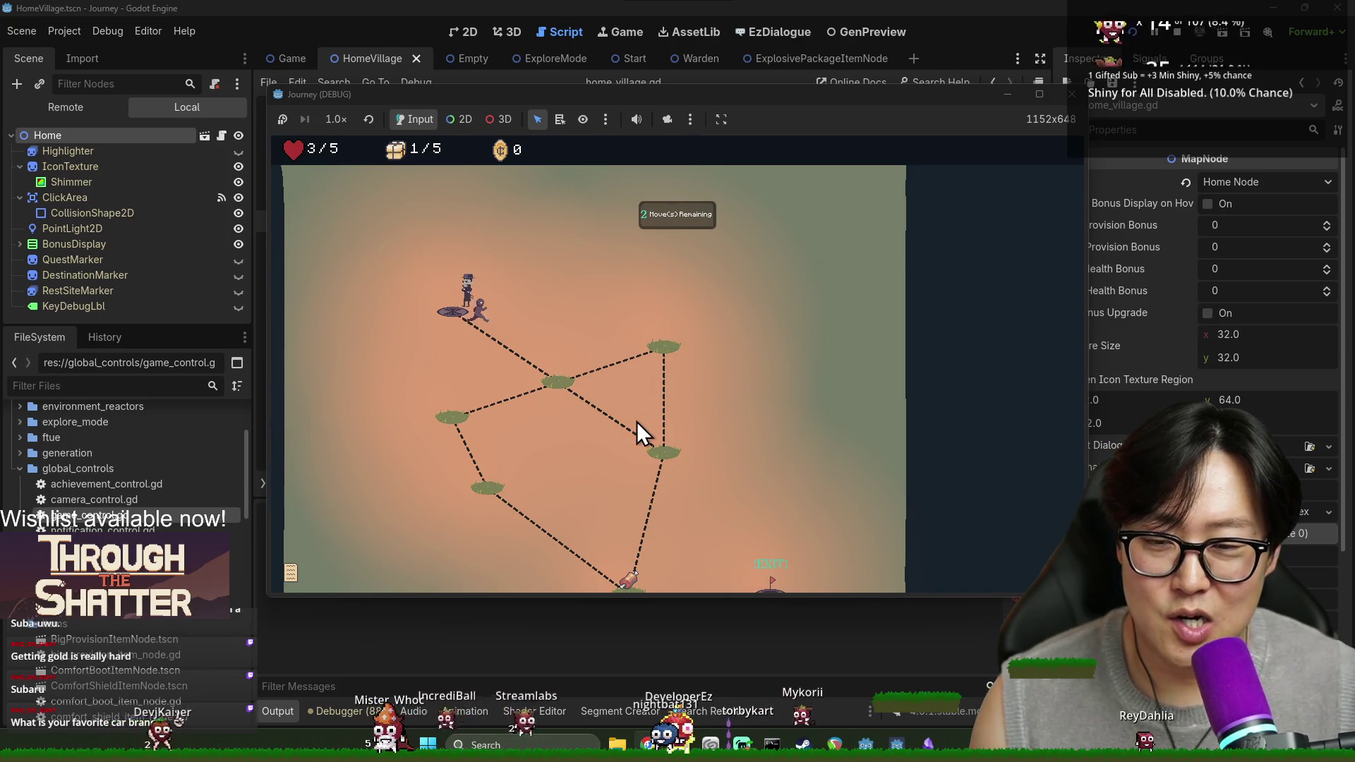
pyautogui.click(664, 455)
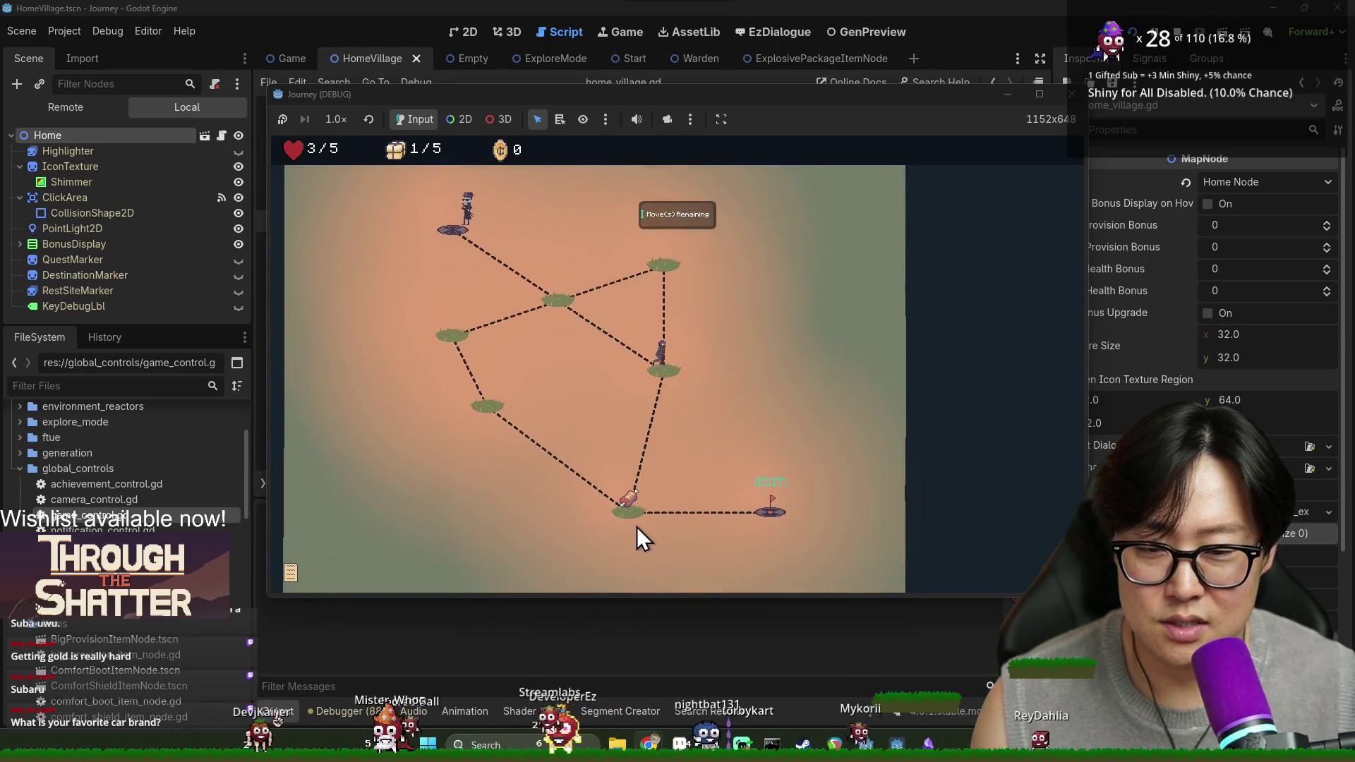
pyautogui.click(633, 506)
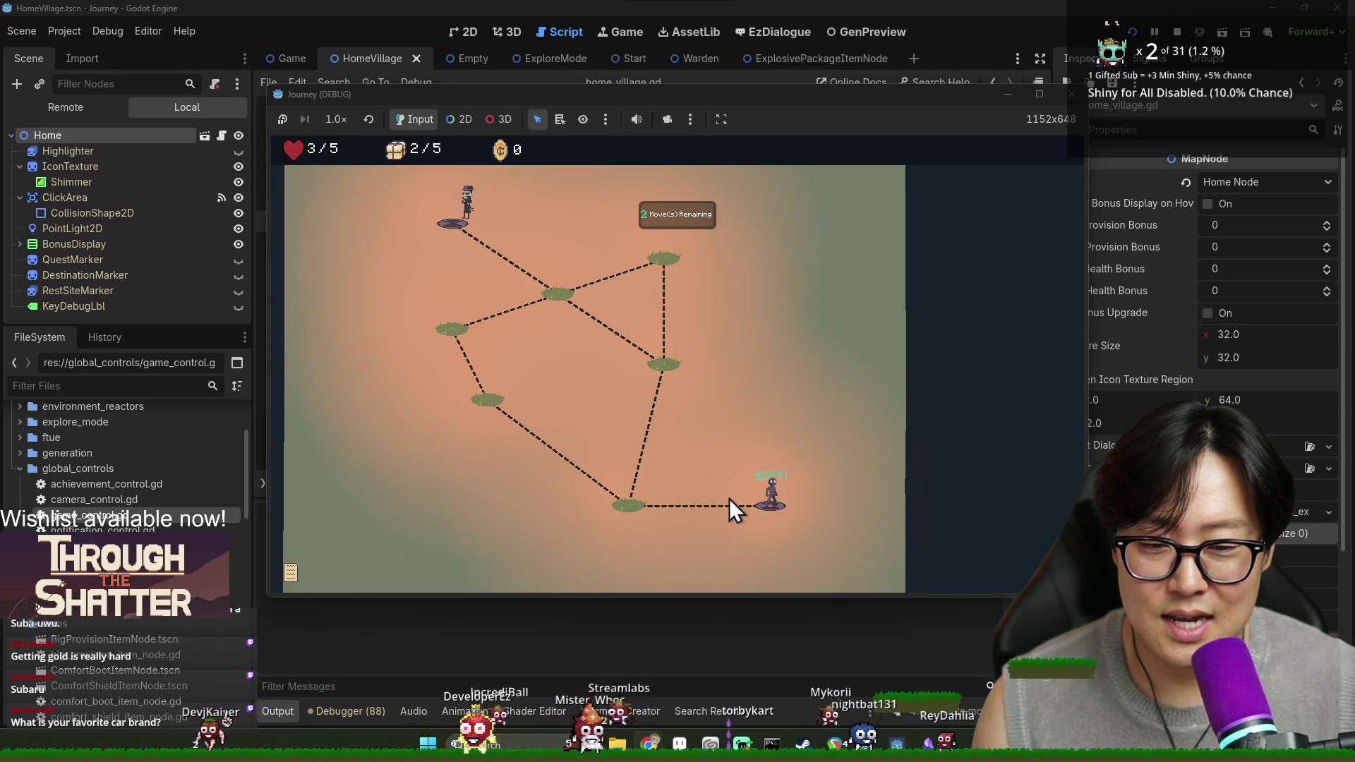
pyautogui.click(630, 510)
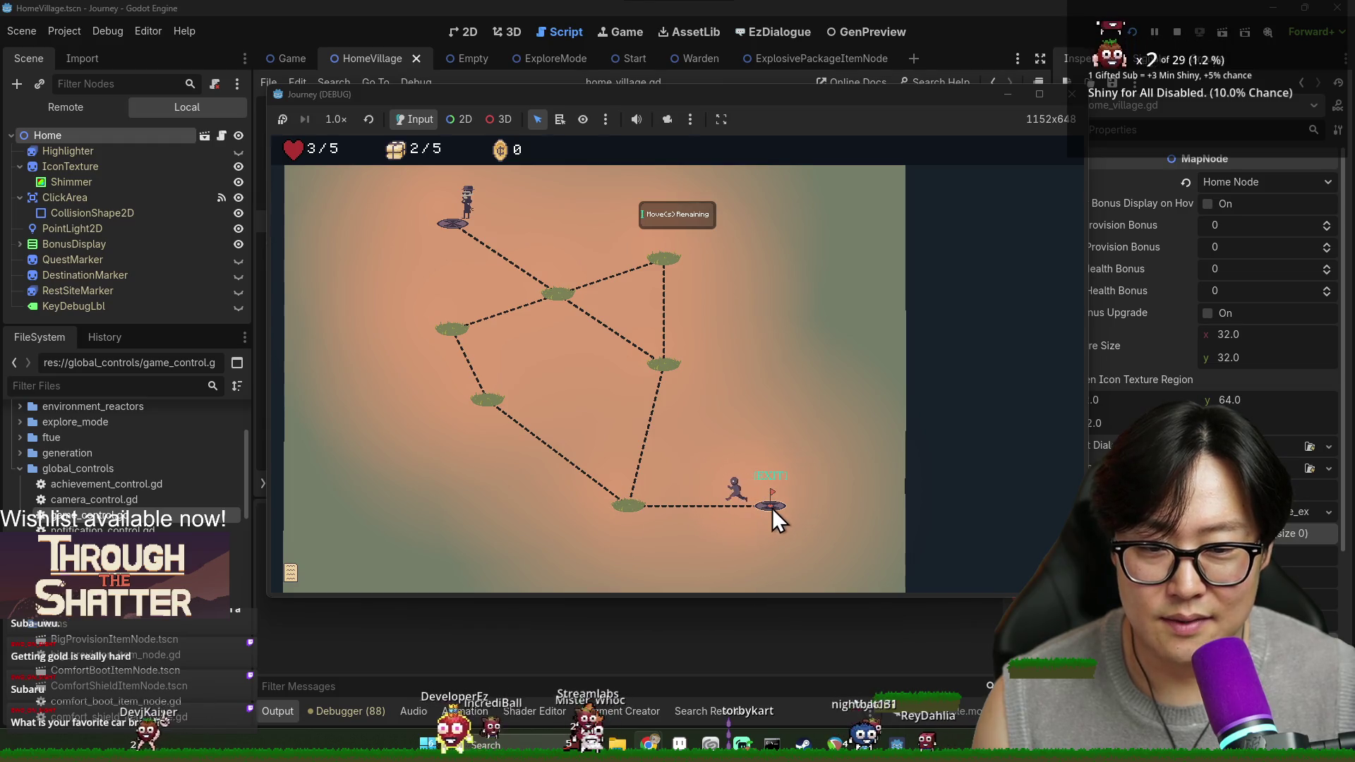
pyautogui.click(772, 507)
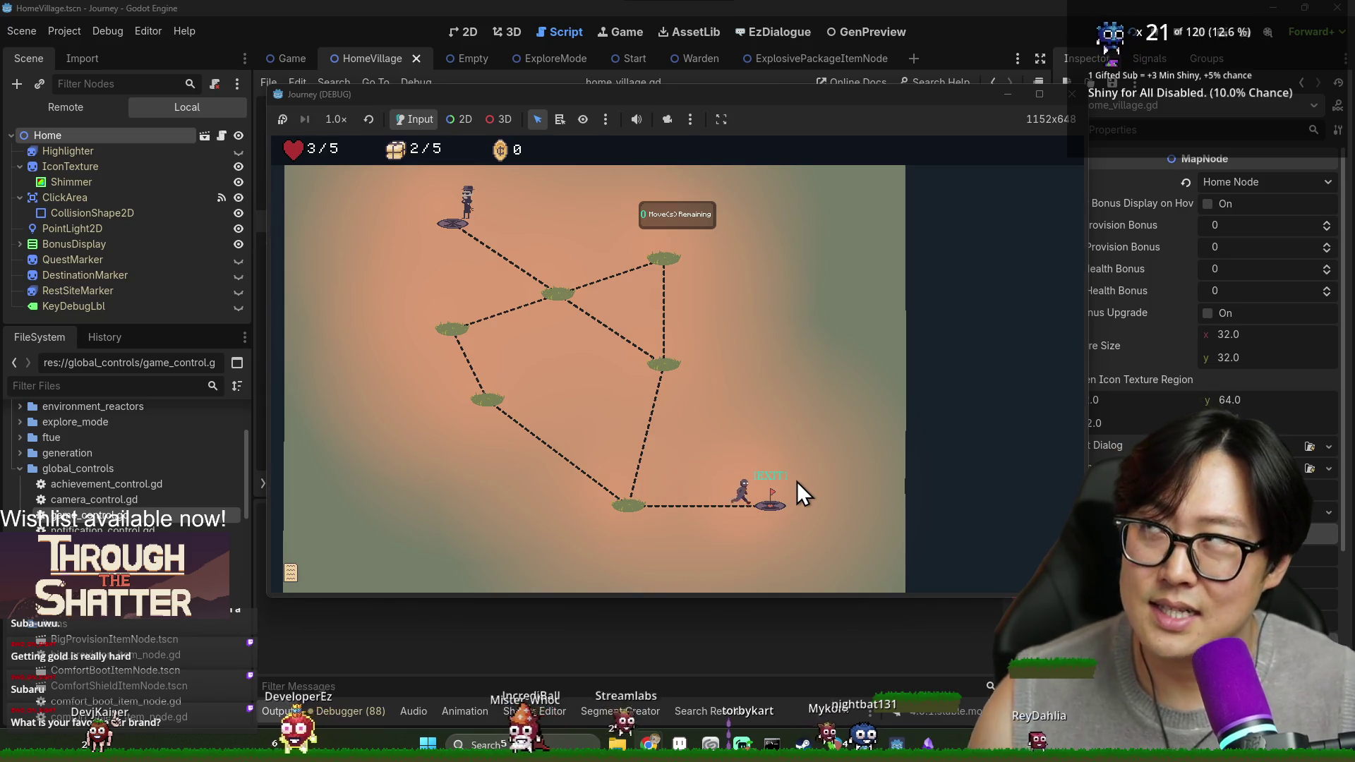
pyautogui.click(1177, 34)
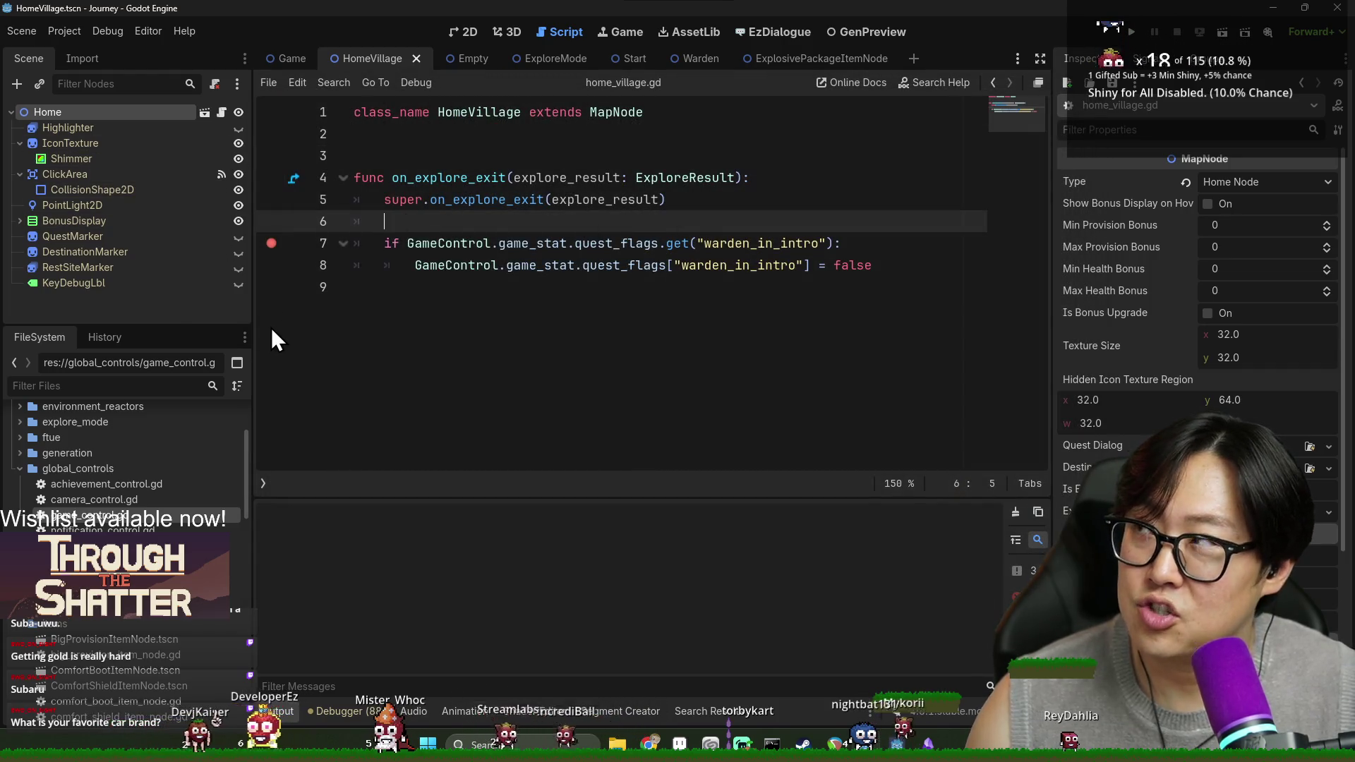
# Filter FileSystem by 'exit' to select Exit.tscn, then refilter by 'explore' and open ExploreMode
pyautogui.write('exit')
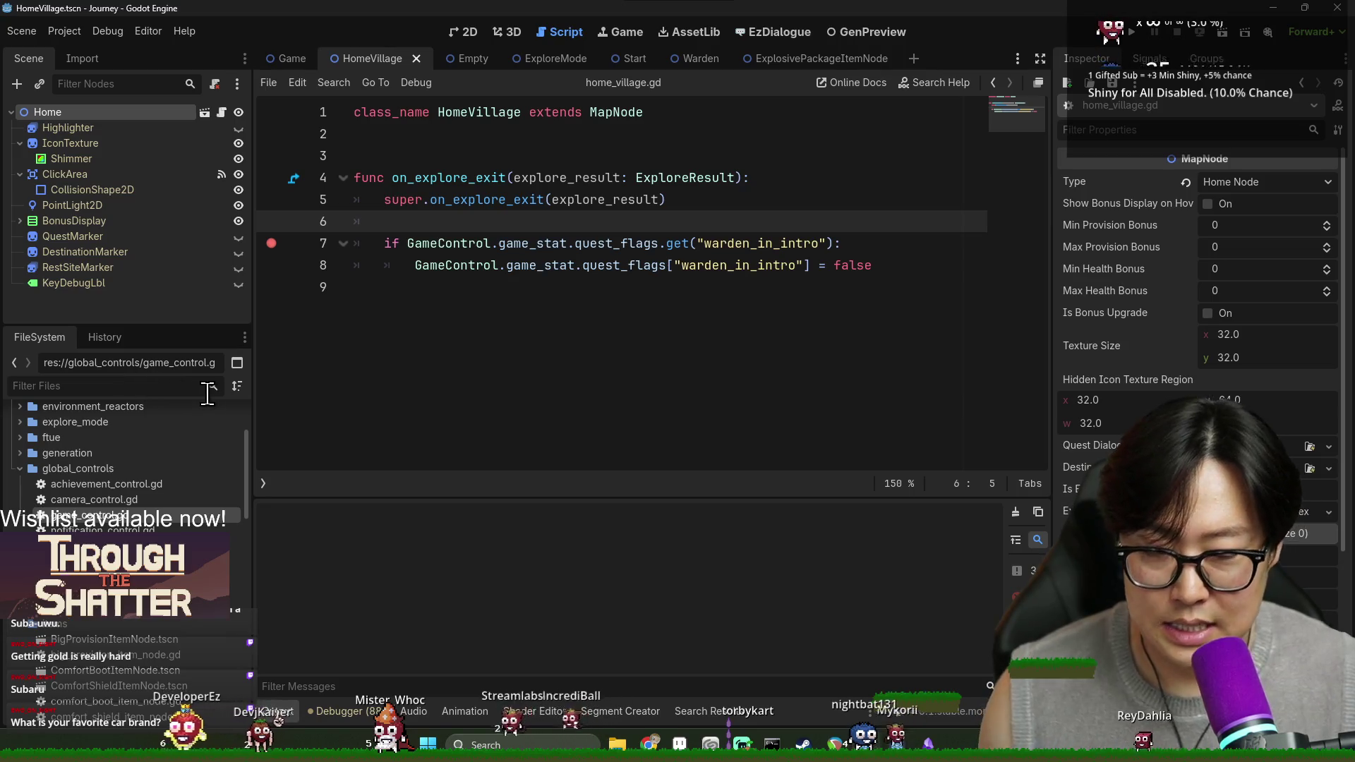
pyautogui.click(103, 476)
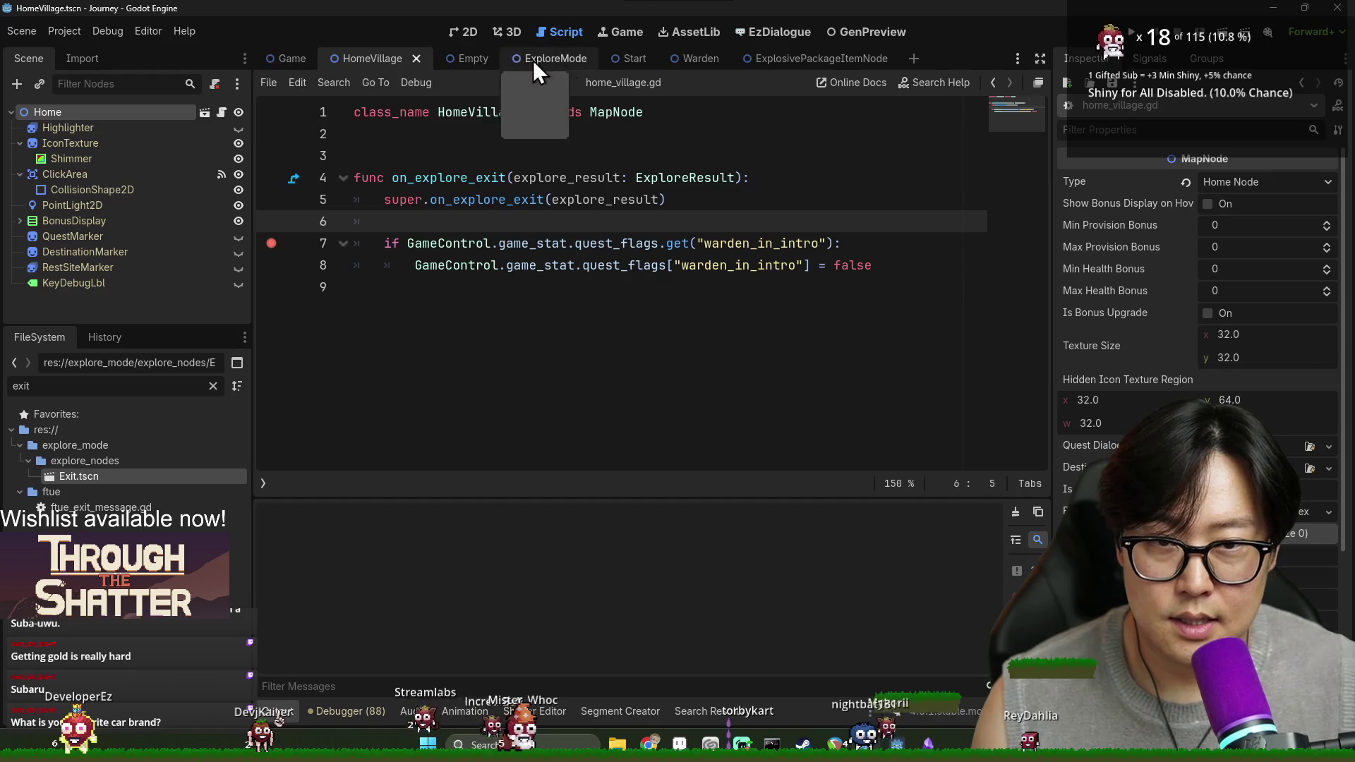
pyautogui.click(290, 62)
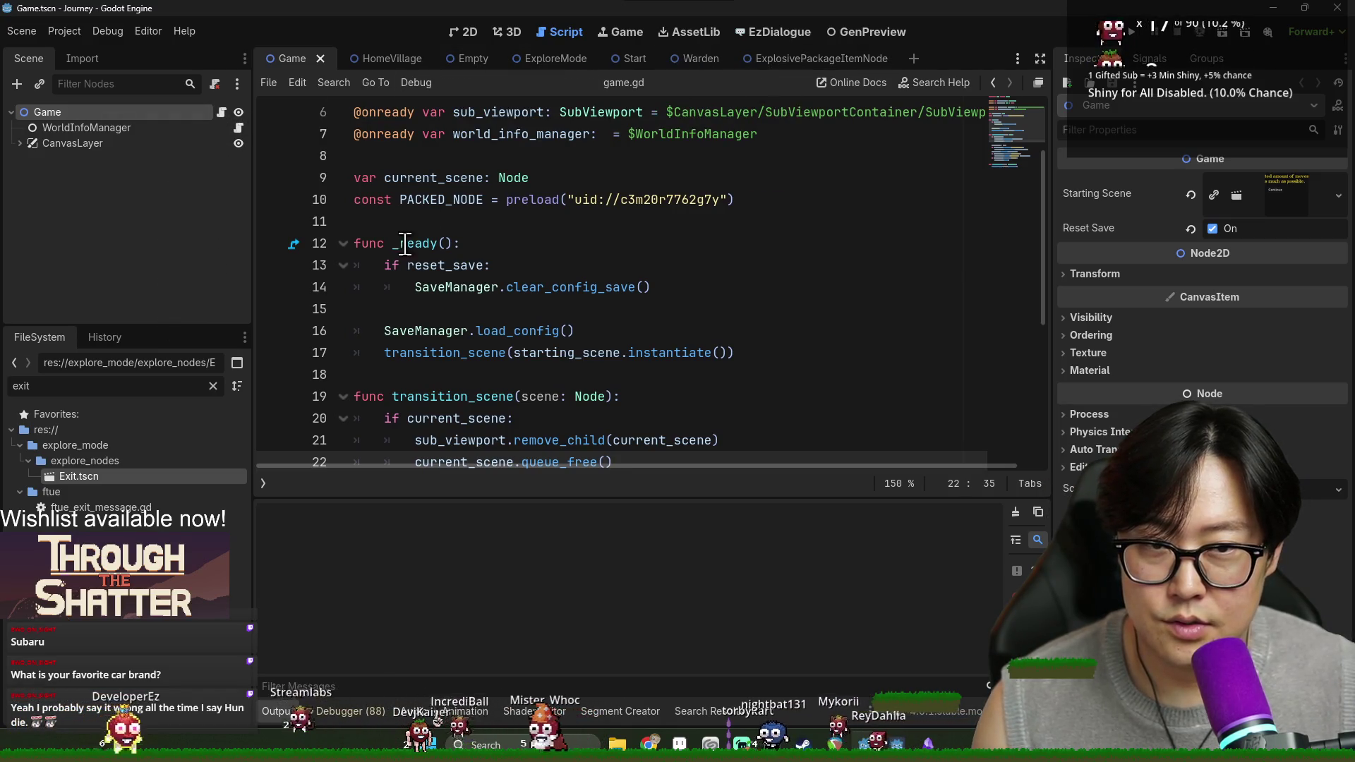
pyautogui.doubleClick(142, 386)
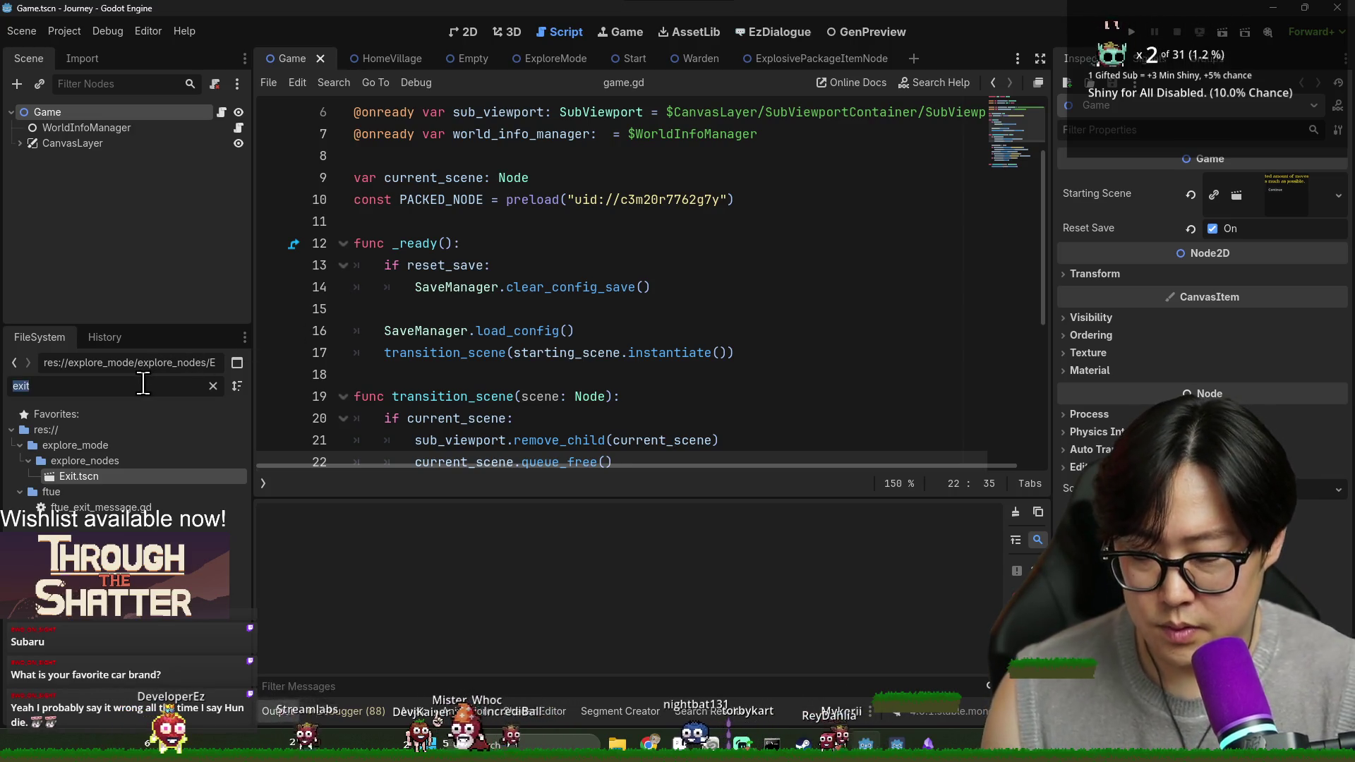
pyautogui.write('explore')
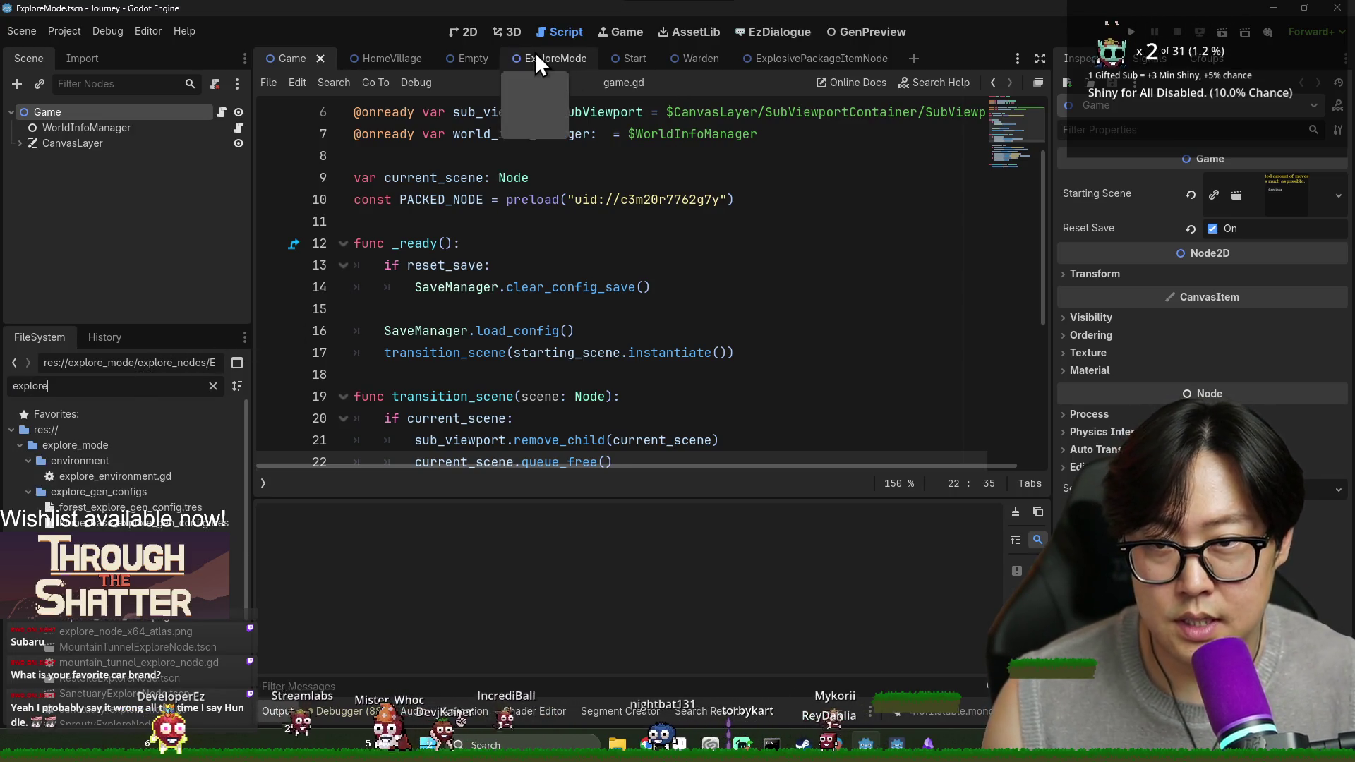
pyautogui.click(537, 59)
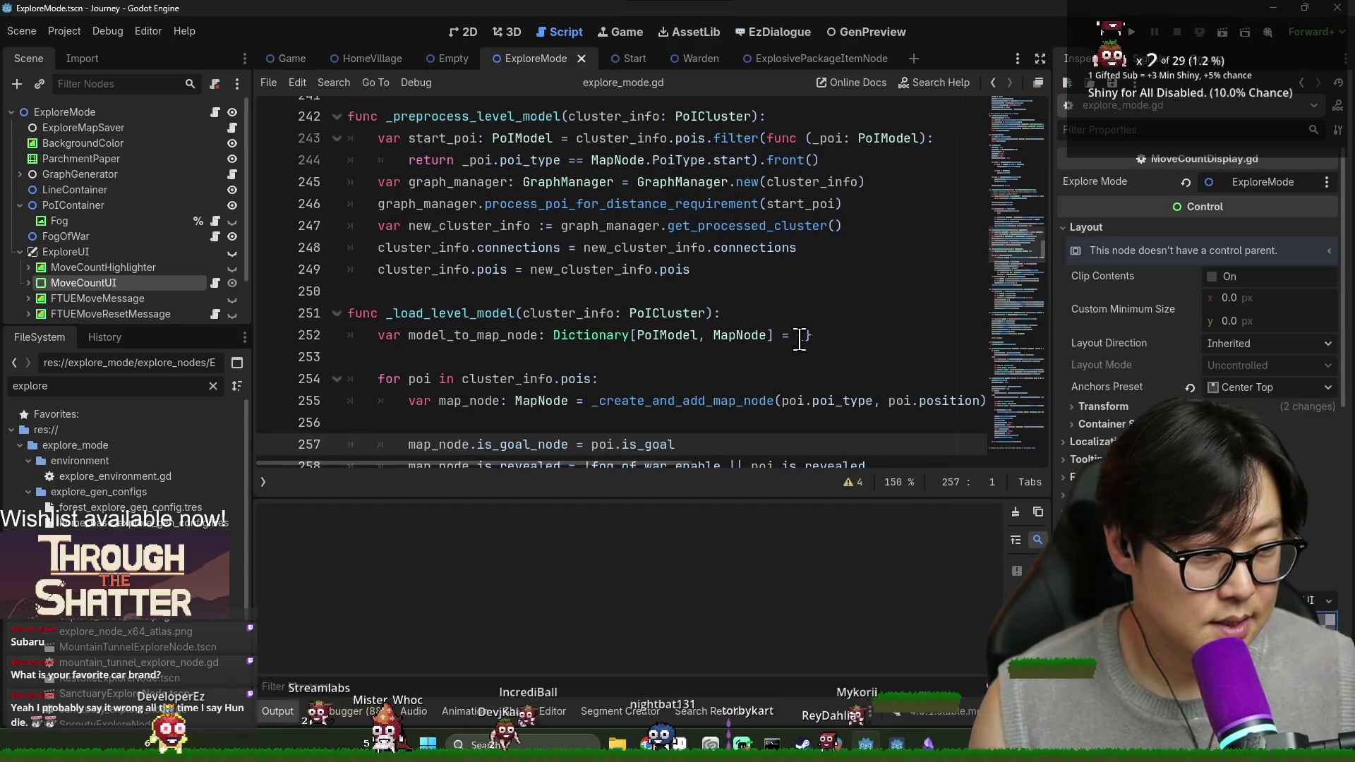
pyautogui.click(833, 339)
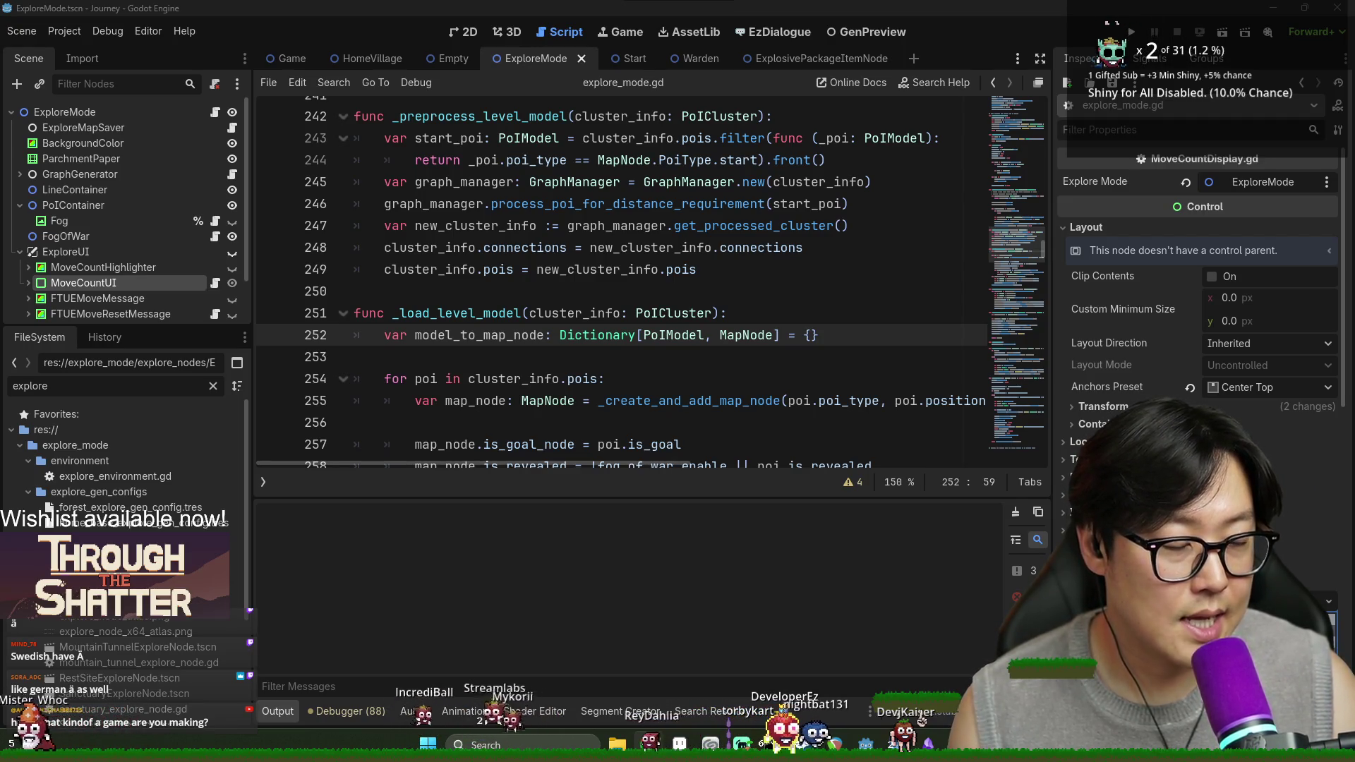
# Browse the screenshot gallery on the Through the Shatter Steam store page in Chrome
pyautogui.moveTo(1354, 10); pyautogui.dragTo(605, 4)
pyautogui.click(480, 586)
pyautogui.click(544, 583)
pyautogui.click(605, 584)
pyautogui.click(698, 580)
pyautogui.click(590, 596)
pyautogui.click(724, 590)
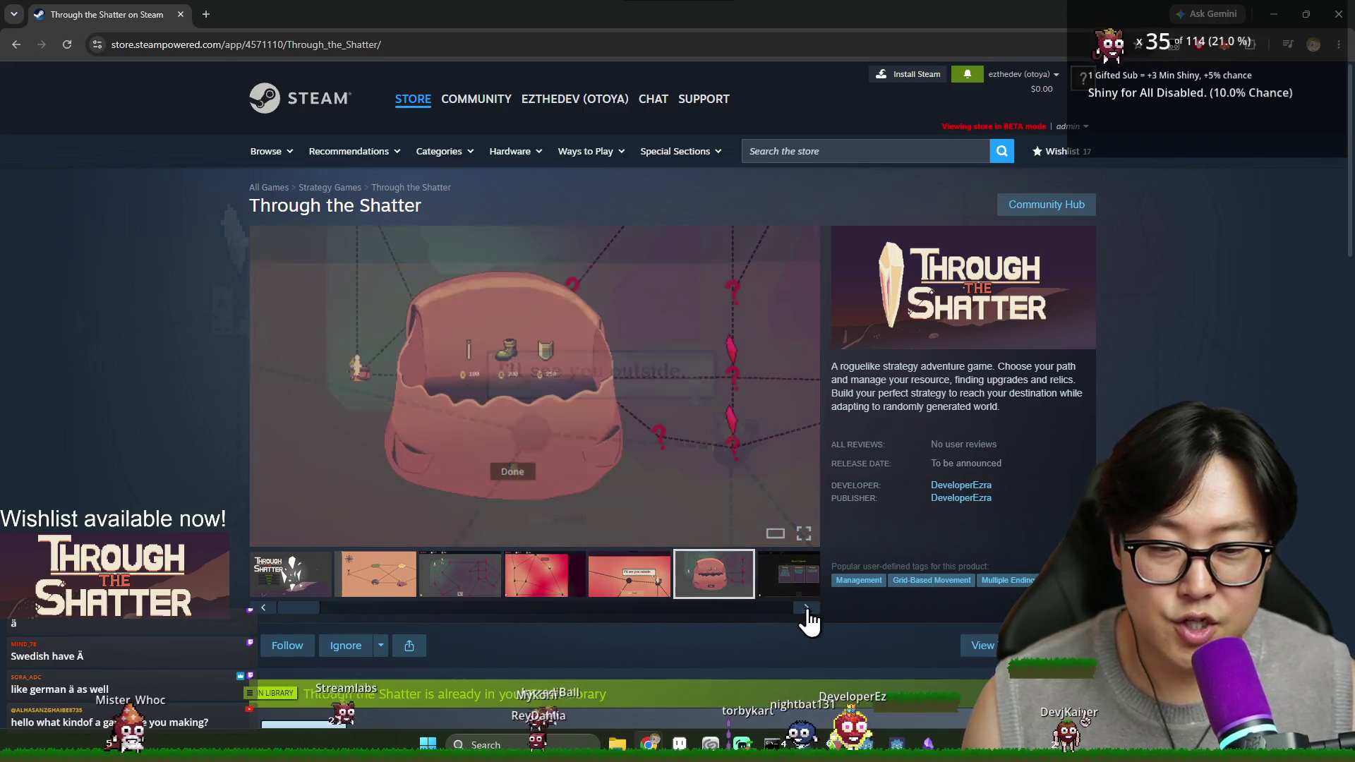
pyautogui.click(806, 609)
pyautogui.click(762, 590)
pyautogui.click(636, 595)
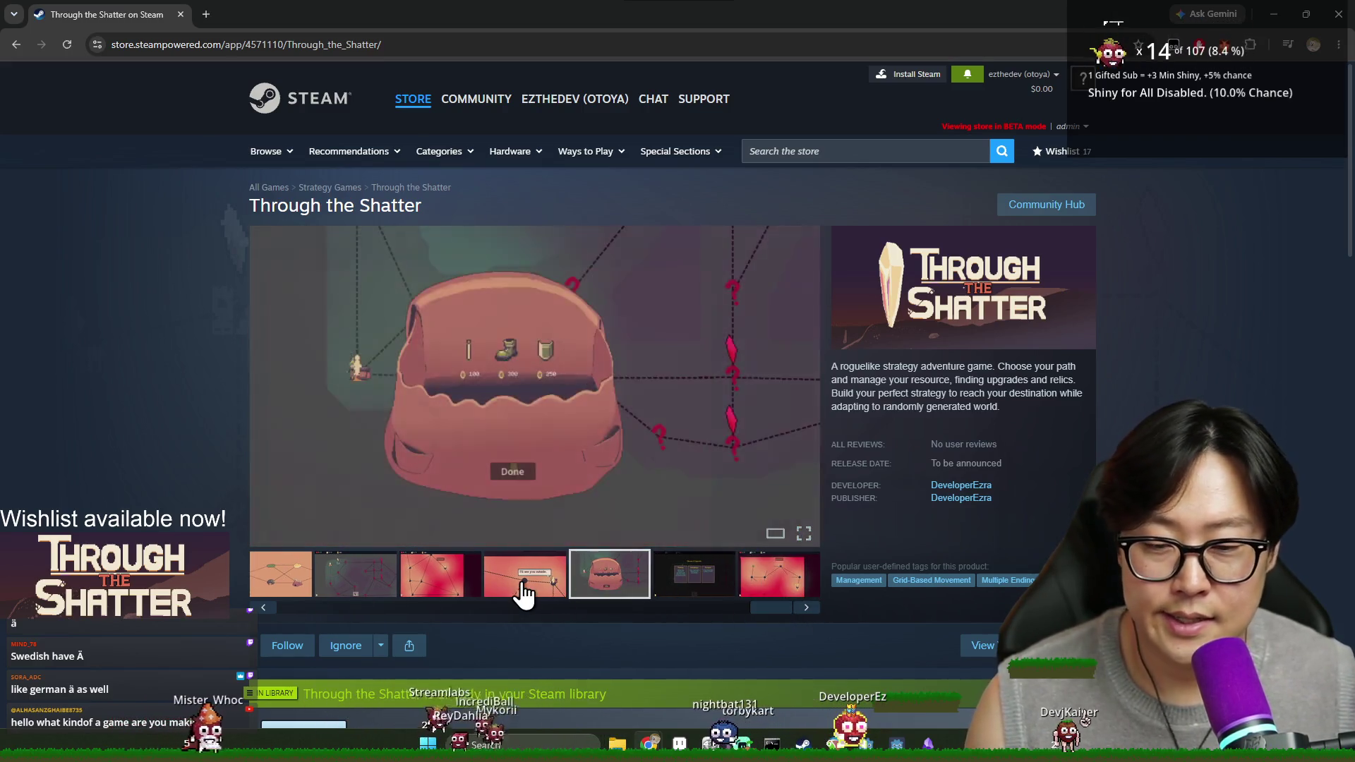
pyautogui.click(524, 595)
pyautogui.click(374, 590)
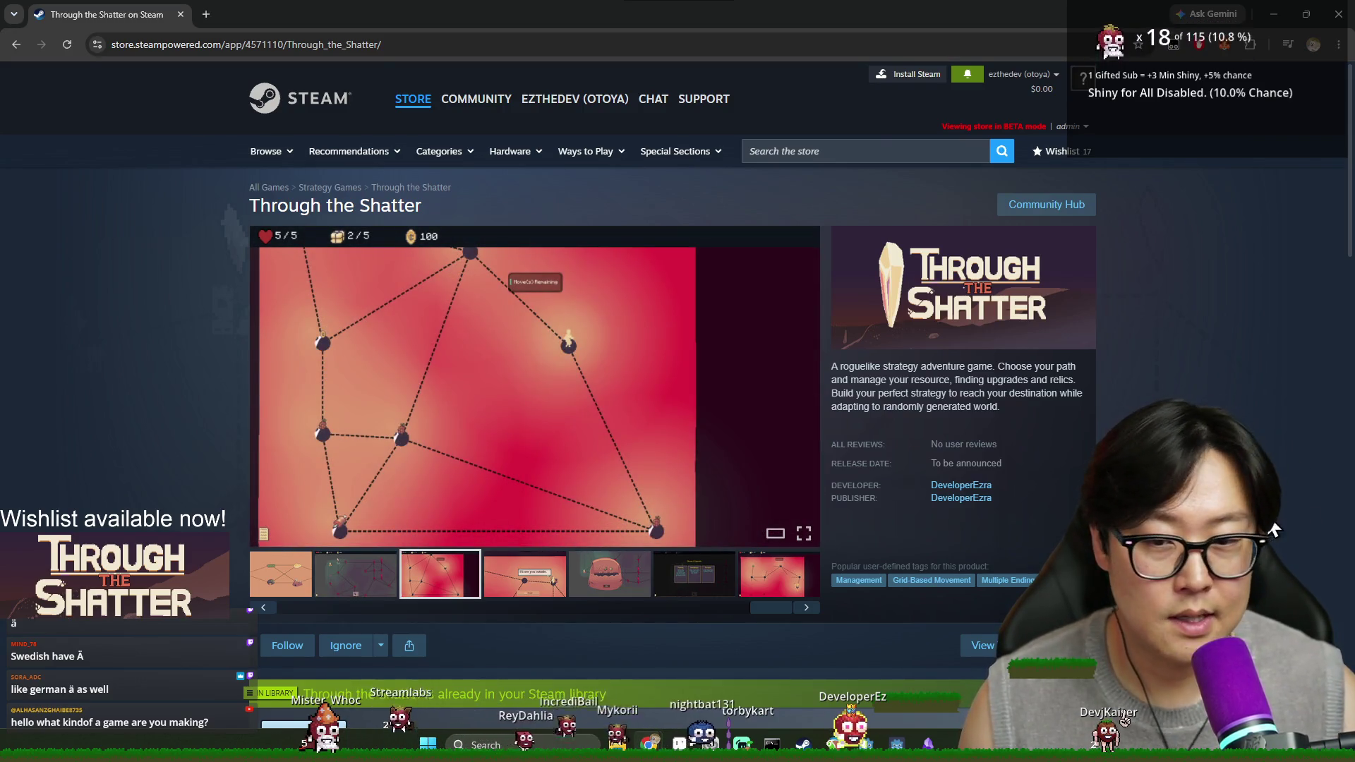
pyautogui.scroll(-4, 761, 536)
pyautogui.scroll(4, 660, 550)
pyautogui.scroll(-2, 635, 558)
pyautogui.scroll(2, 666, 536)
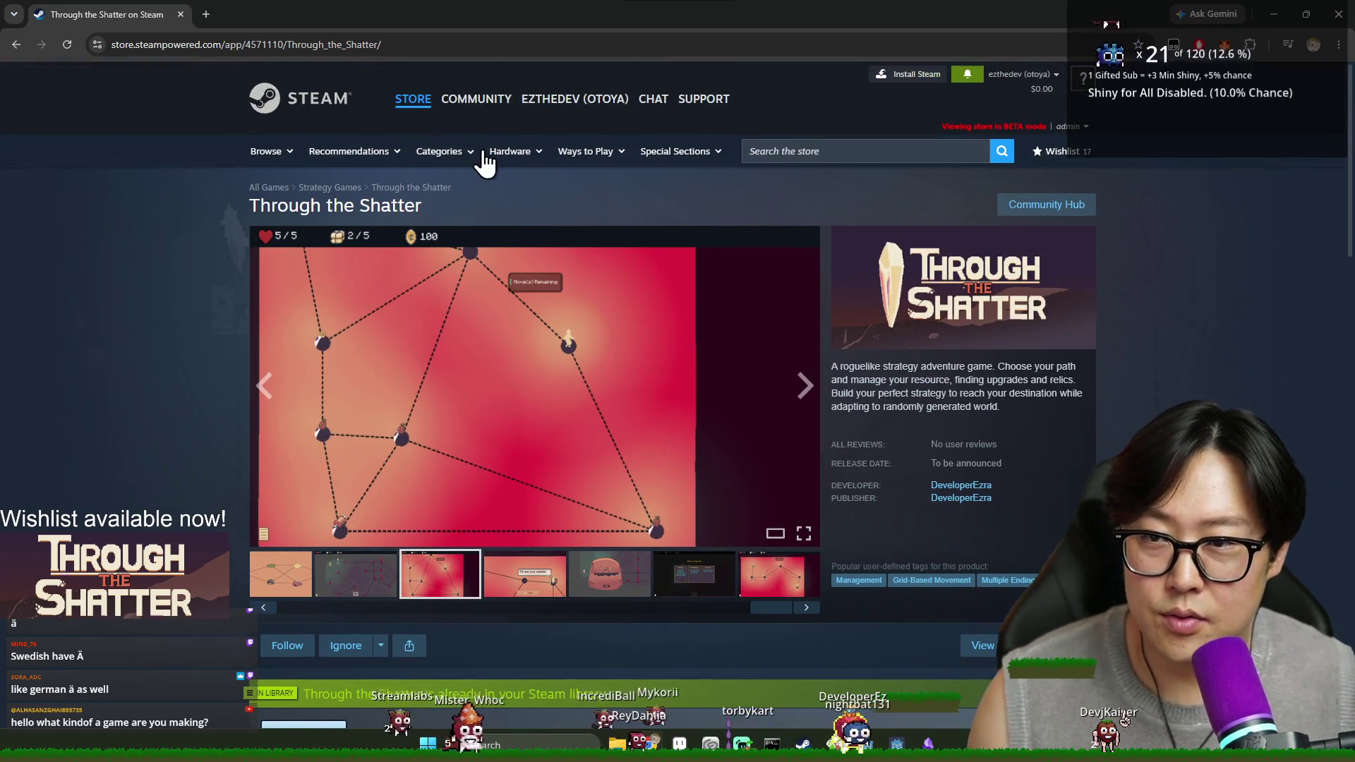
pyautogui.click(428, 45)
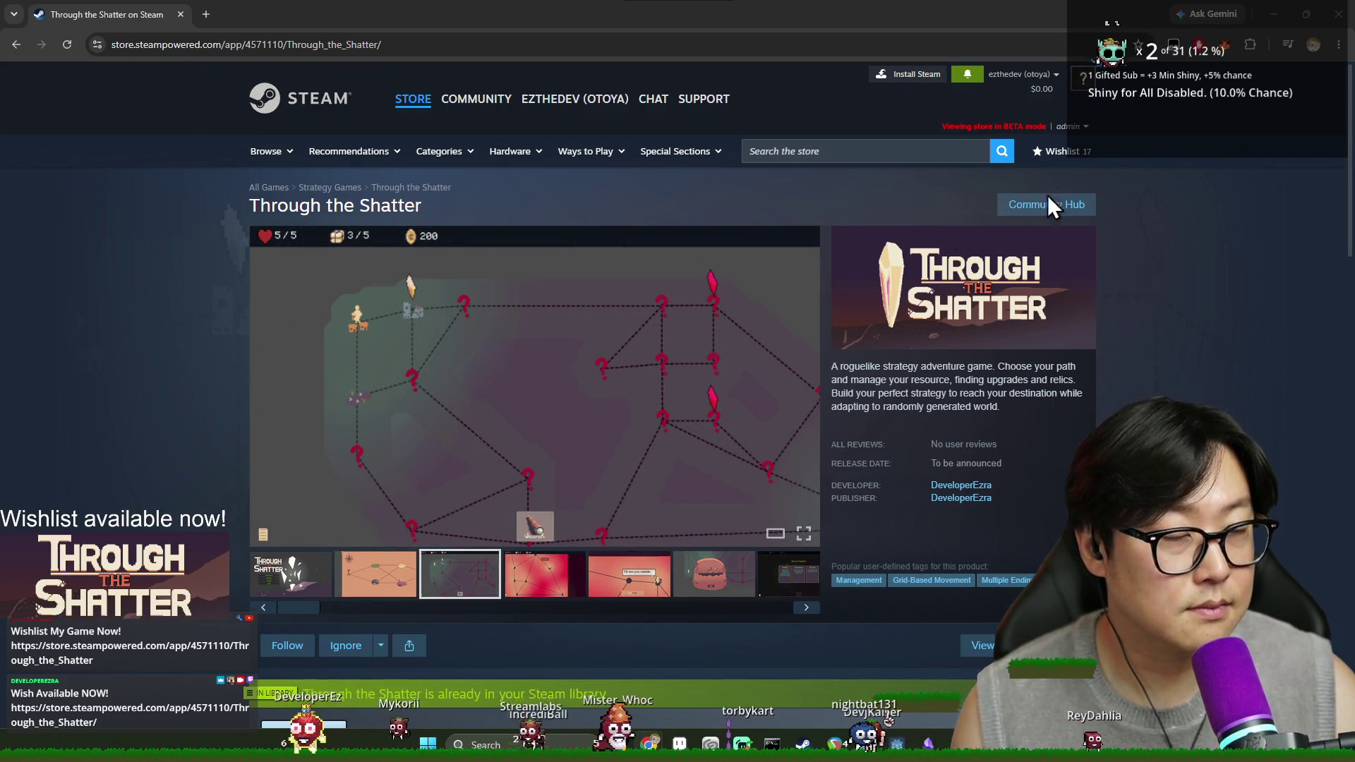
# Pin the wishlist message in the stream chat, close the chat, and return to Godot
pyautogui.hotkey('alt', 'Tab')
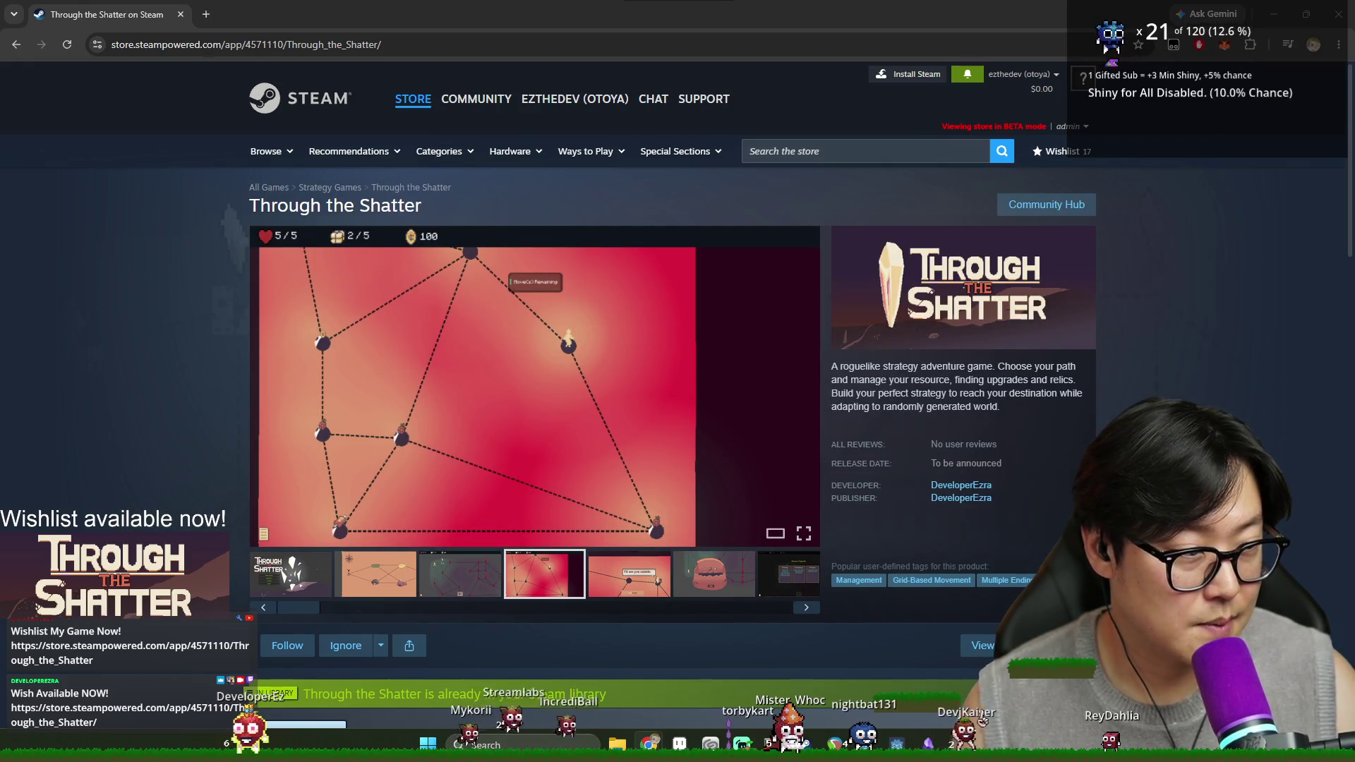
pyautogui.hotkey('alt', 'Tab')
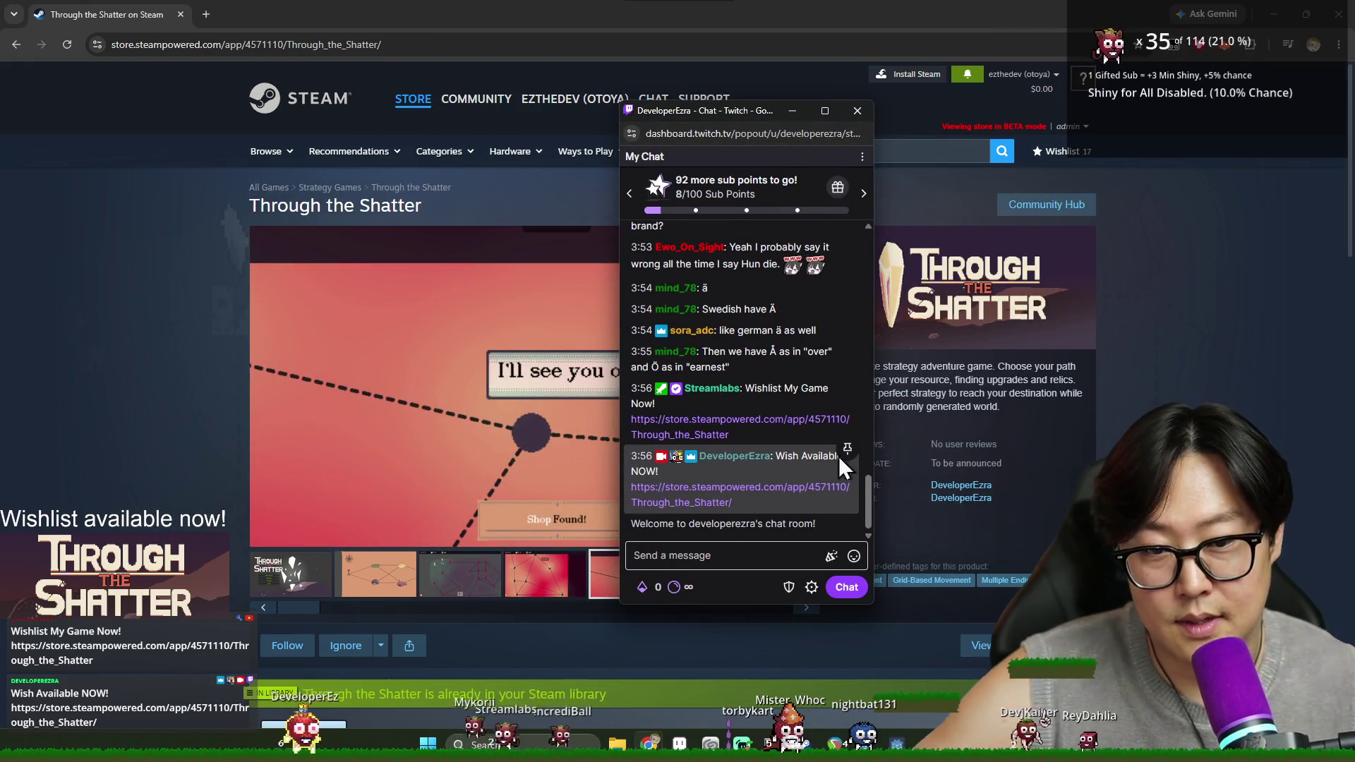
pyautogui.click(847, 449)
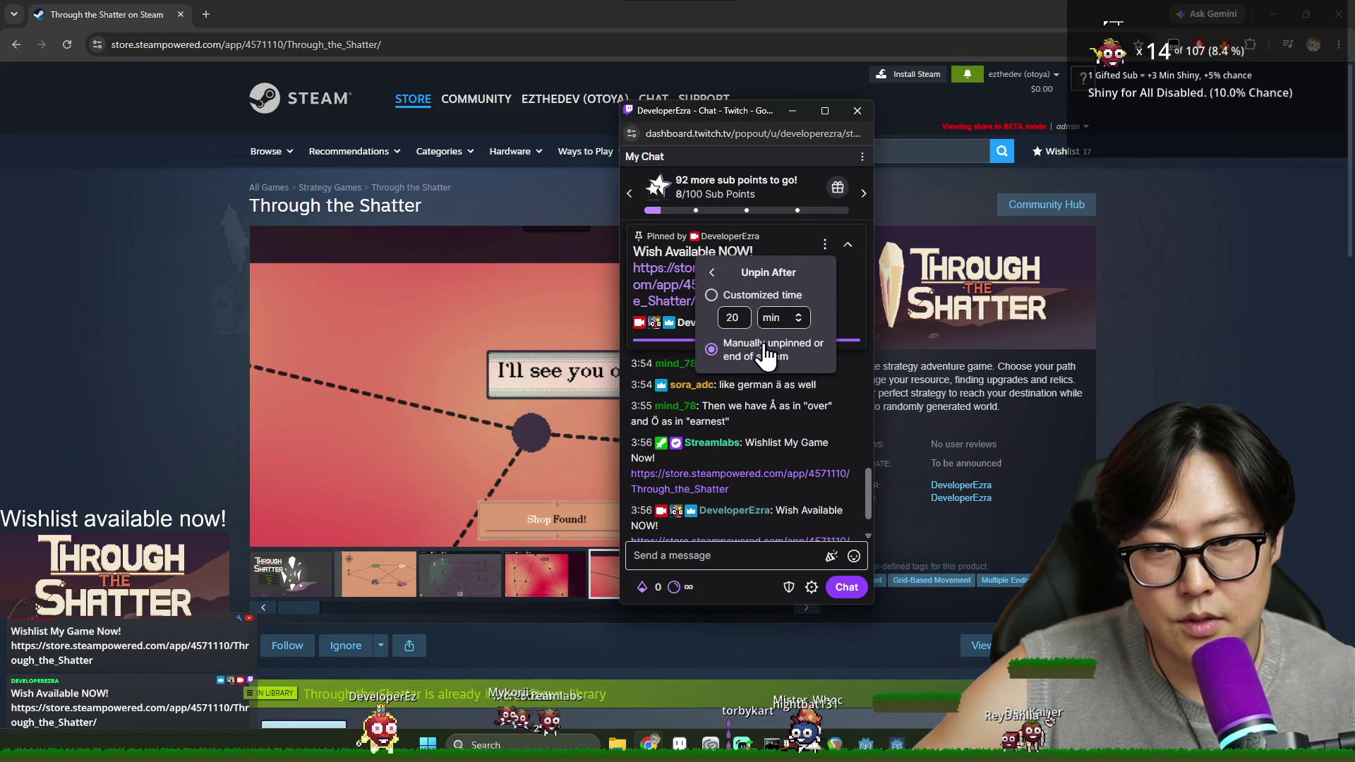
pyautogui.click(857, 112)
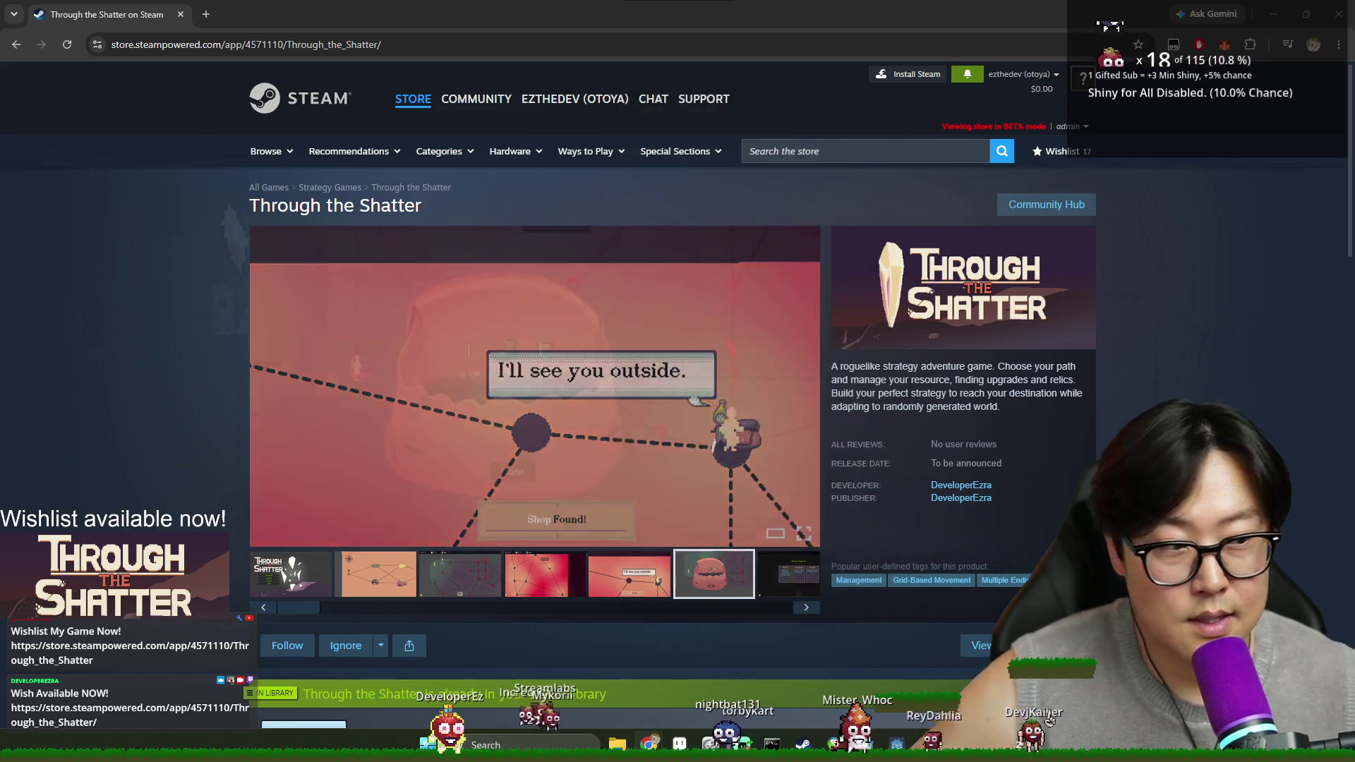
pyautogui.hotkey('alt', 'Tab')
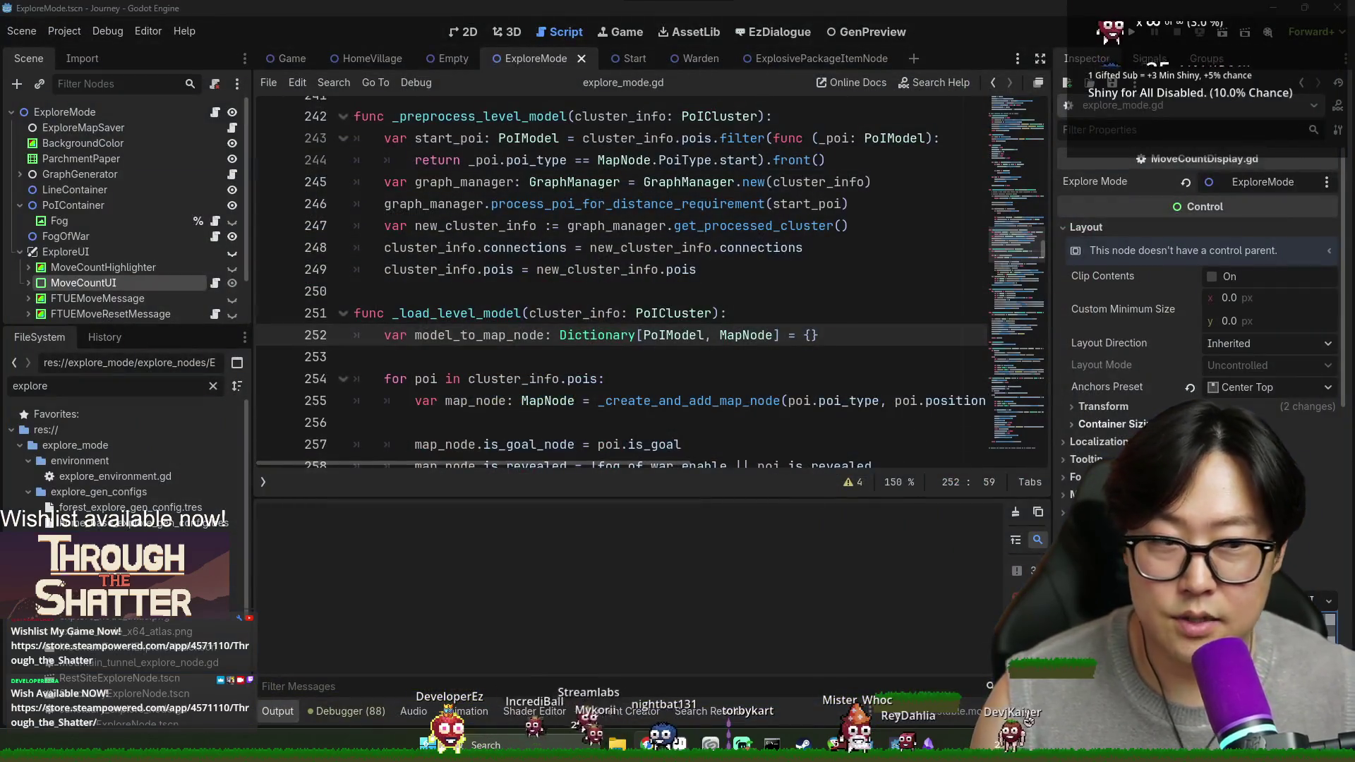
pyautogui.click(750, 314)
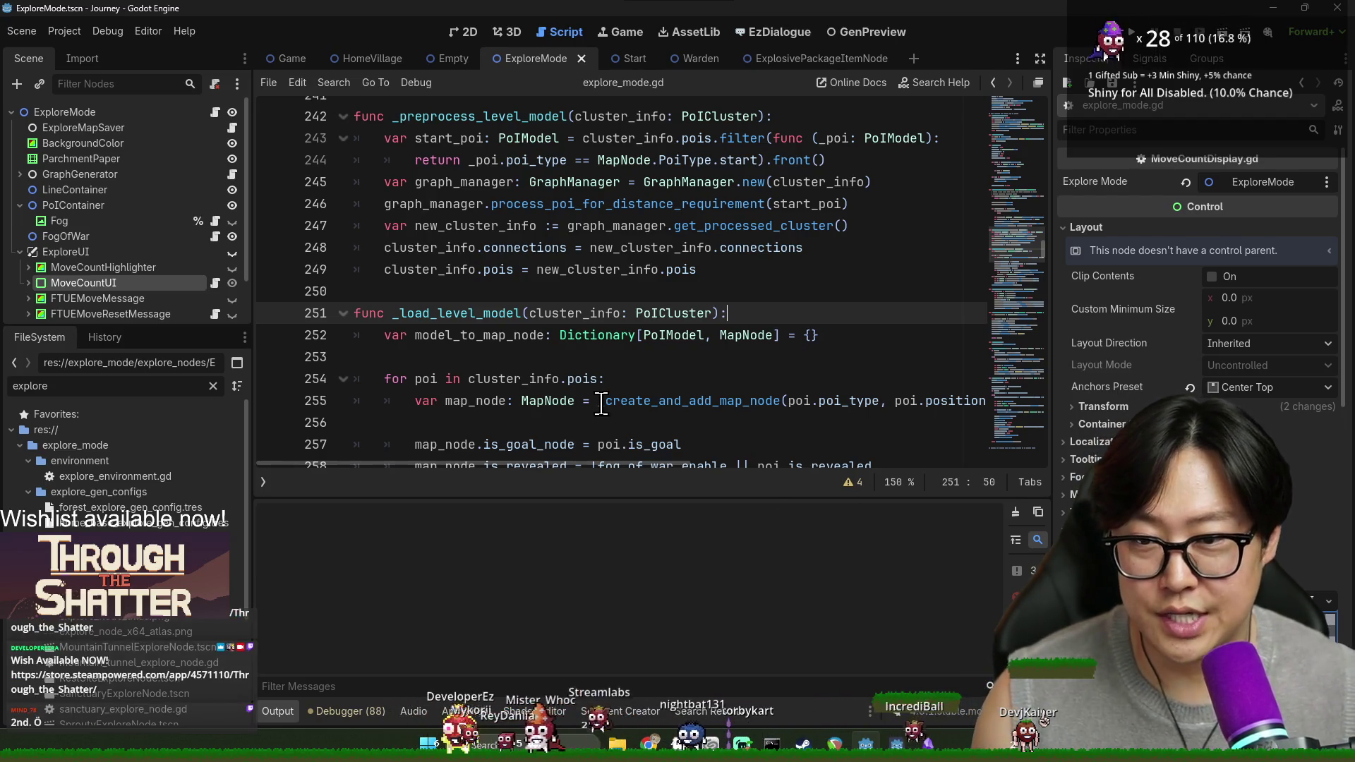
pyautogui.click(590, 379)
pyautogui.click(581, 355)
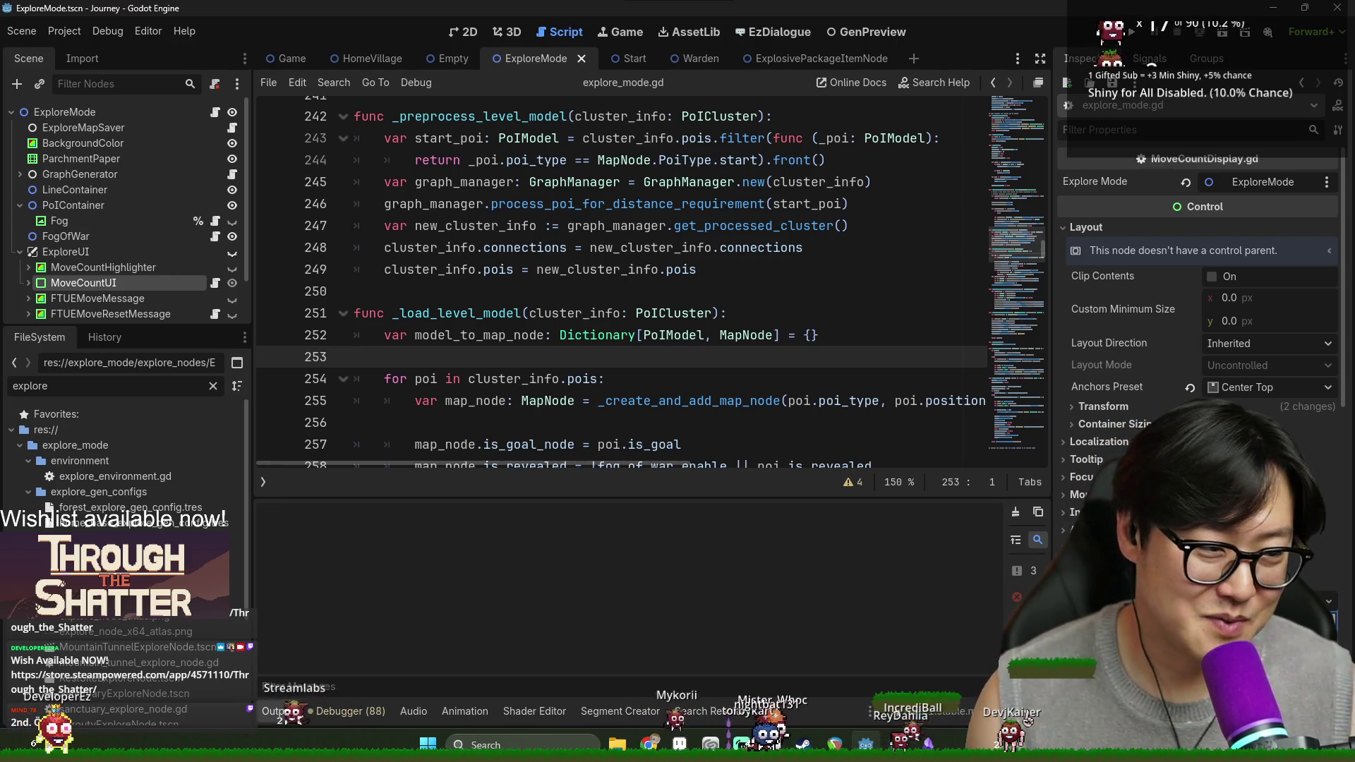
pyautogui.click(639, 382)
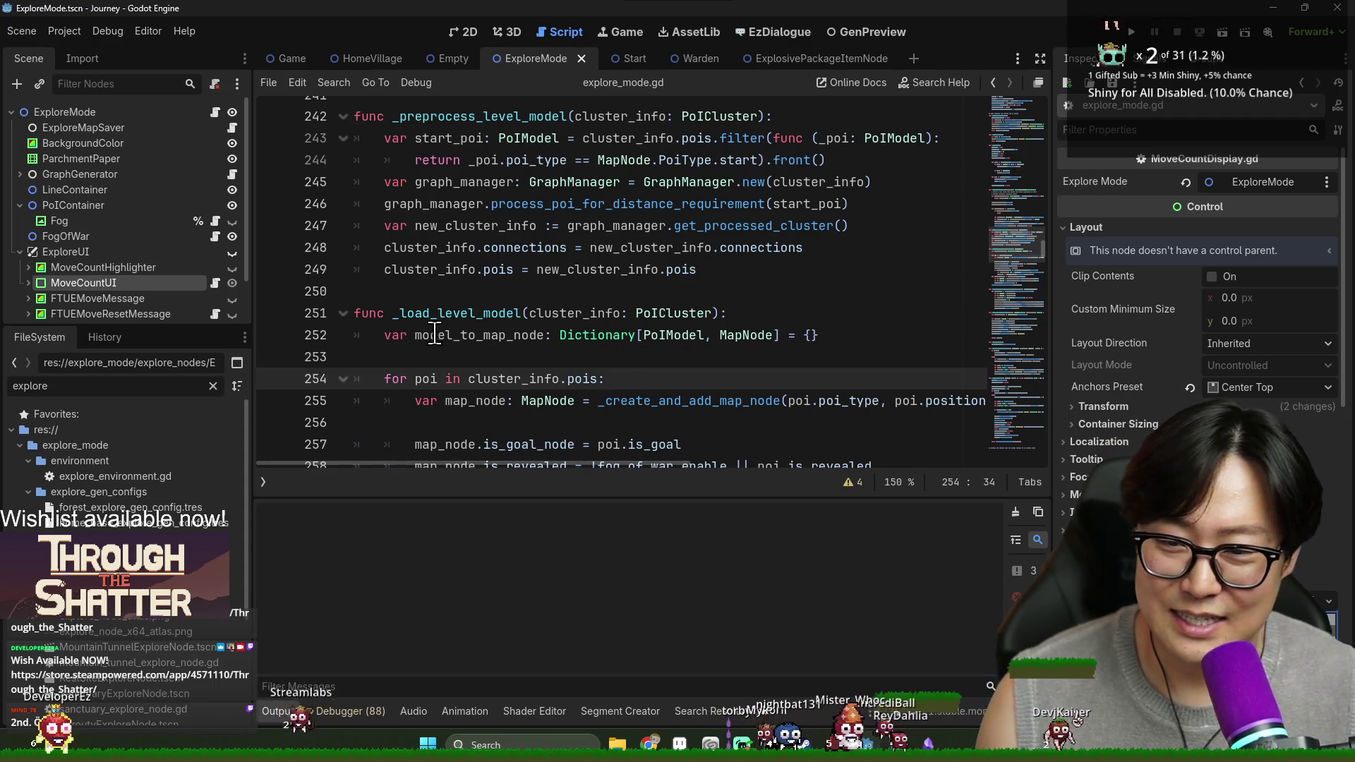
pyautogui.click(480, 358)
pyautogui.scroll(-2, 487, 283)
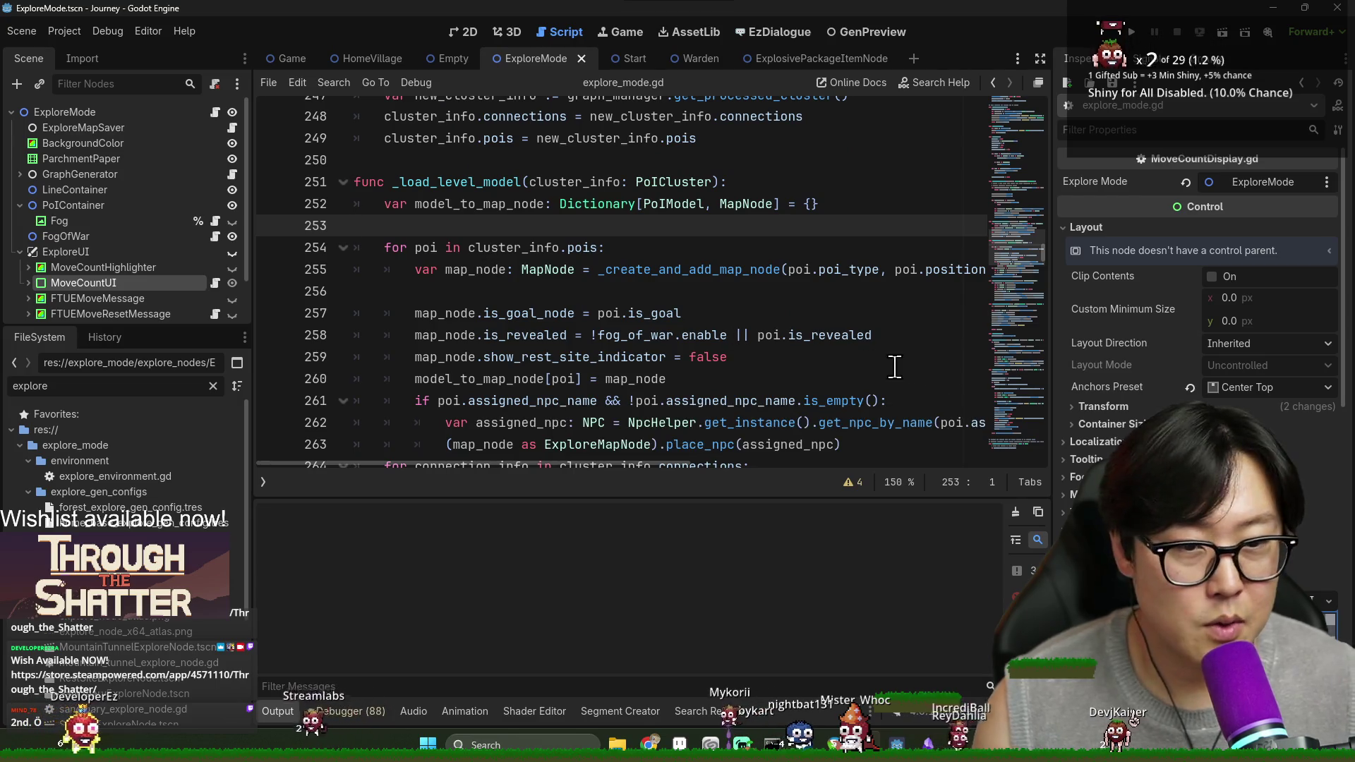
pyautogui.hotkey('alt', 'Tab')
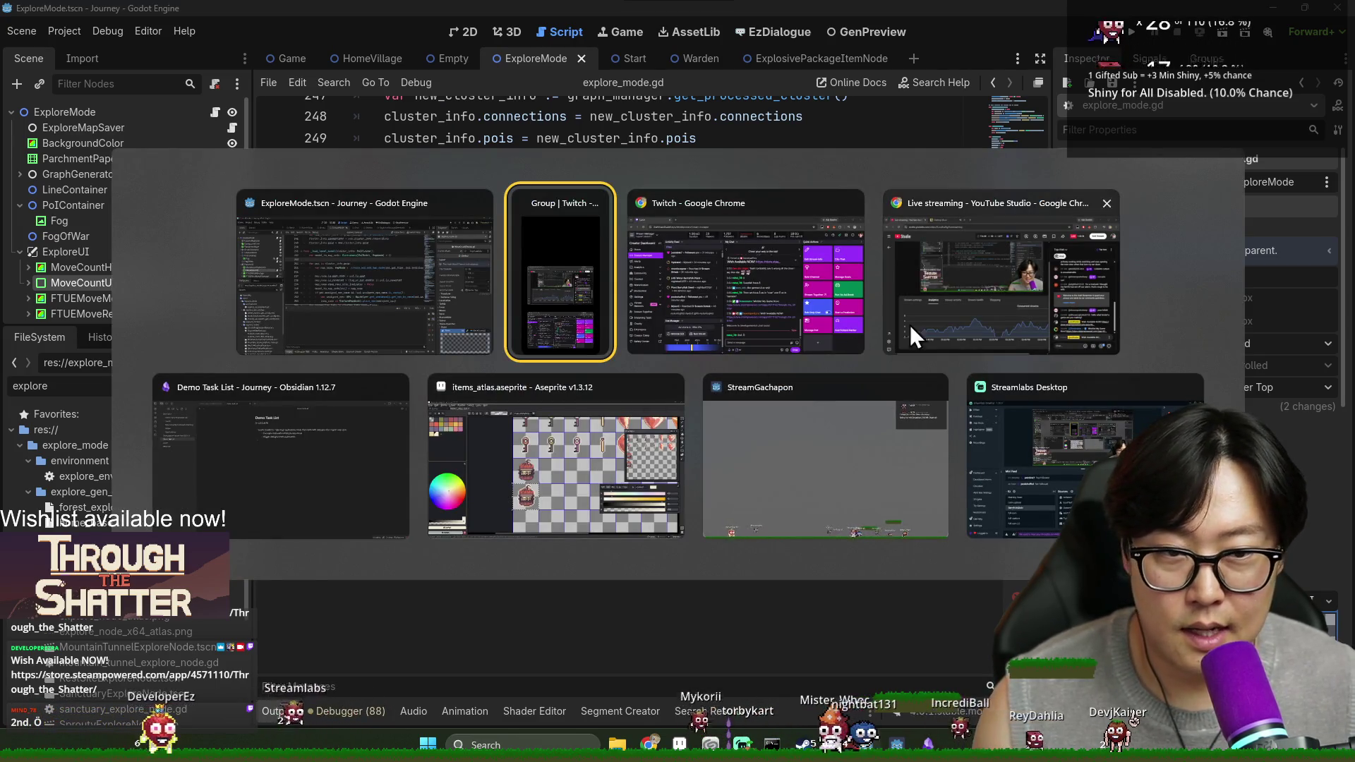
# Switch briefly to Aseprite, then bring the Godot editor with explore_mode.gd back
pyautogui.click(544, 472)
pyautogui.hotkey('alt', 'Tab')
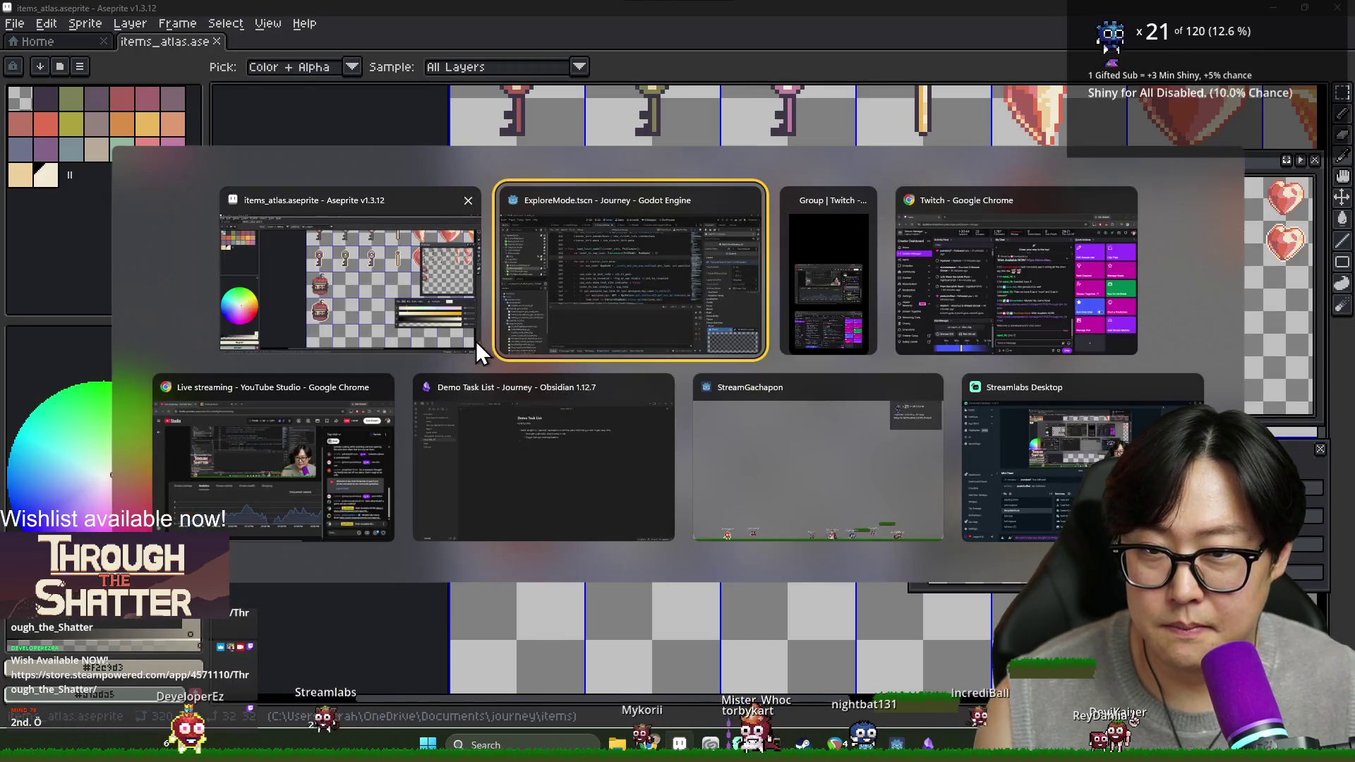
pyautogui.click(640, 311)
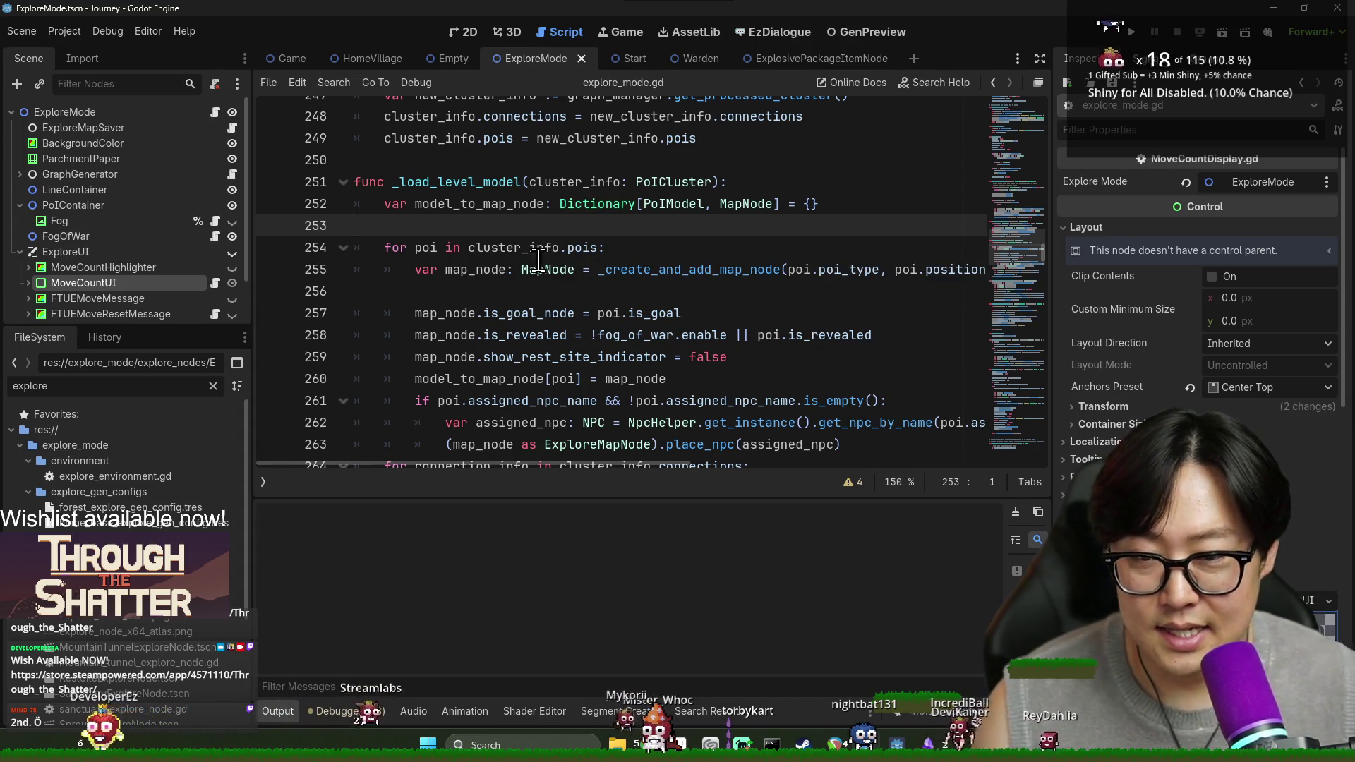
# On line 256, write the check 'if map_node.type == map_node.type.exit:'
pyautogui.scroll(-1, 607, 219)
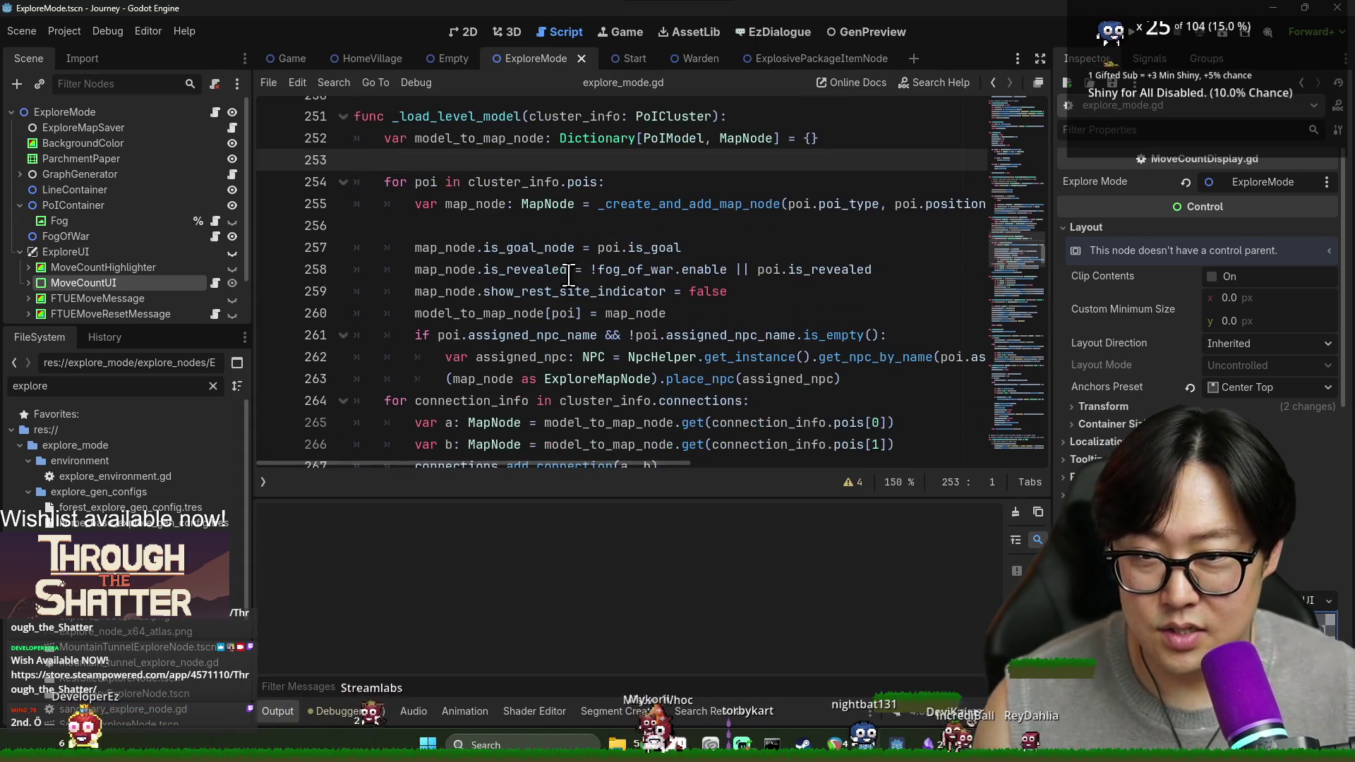
pyautogui.click(518, 247)
pyautogui.click(545, 228)
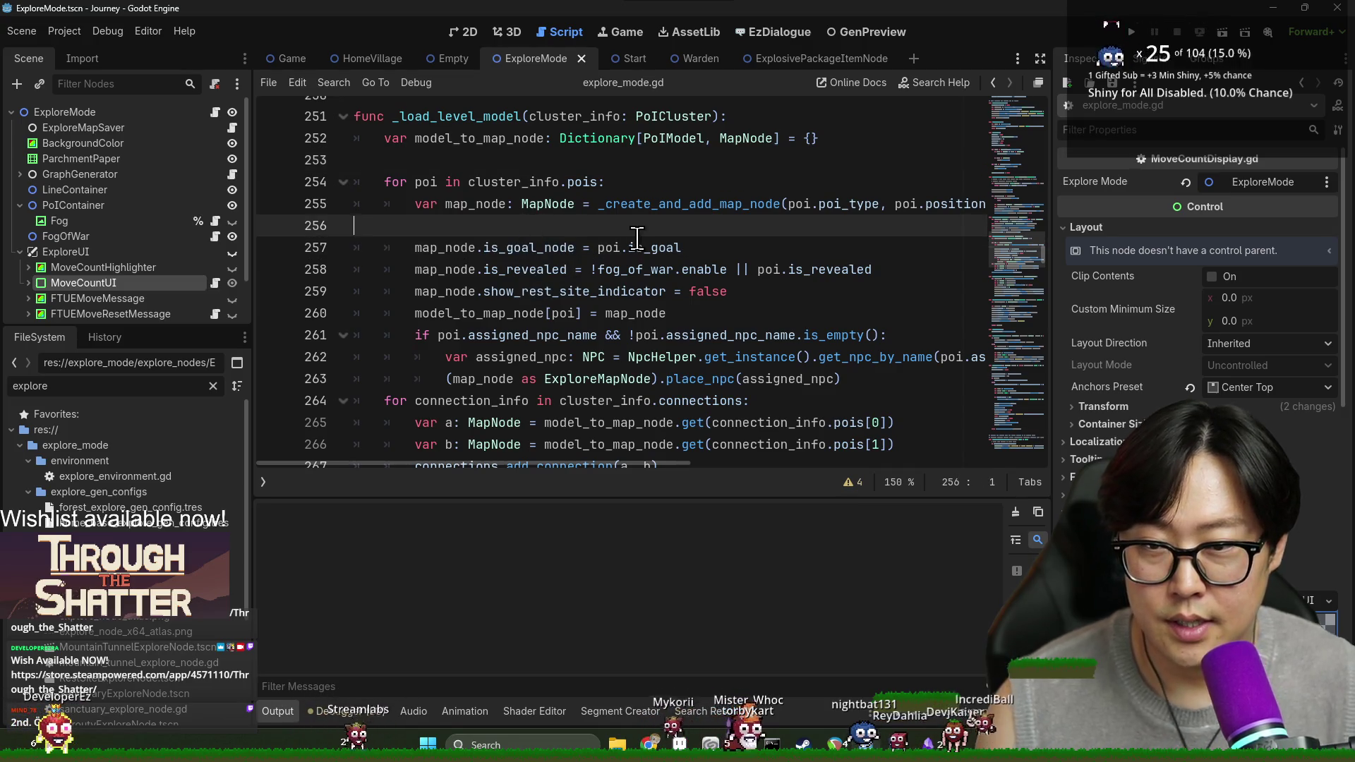
pyautogui.press('BackSpace')
pyautogui.press('BackSpace')
pyautogui.press('BackSpace')
pyautogui.write('if map_node.type')
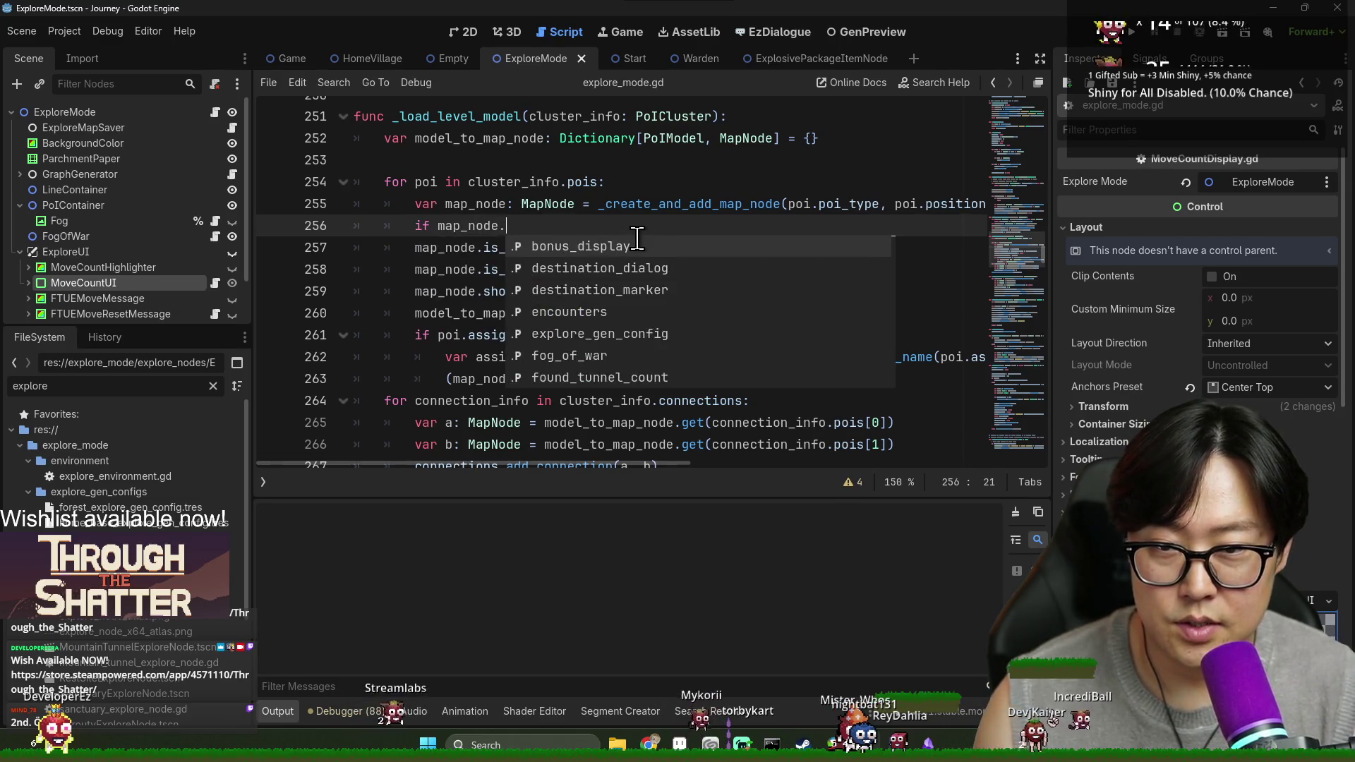
pyautogui.press('Escape')
pyautogui.write('== map_')
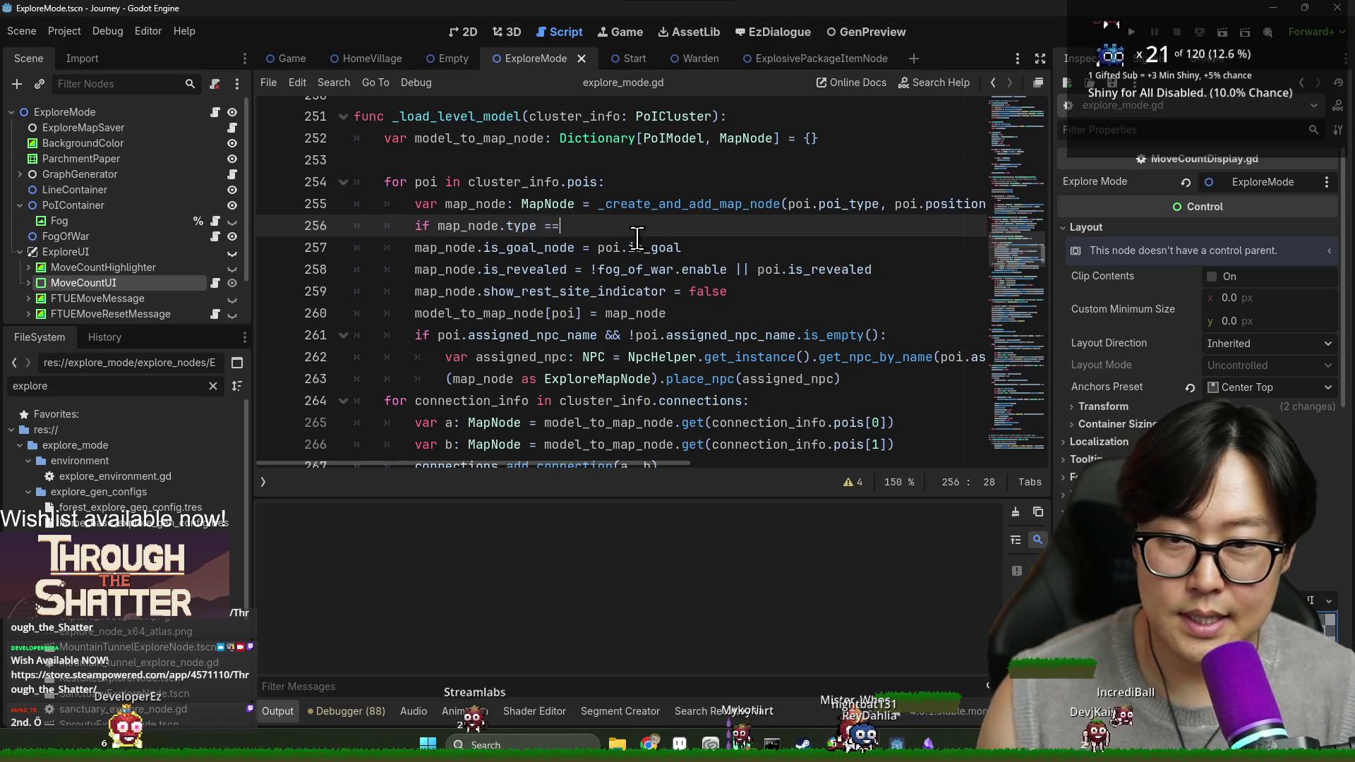
pyautogui.write('node.')
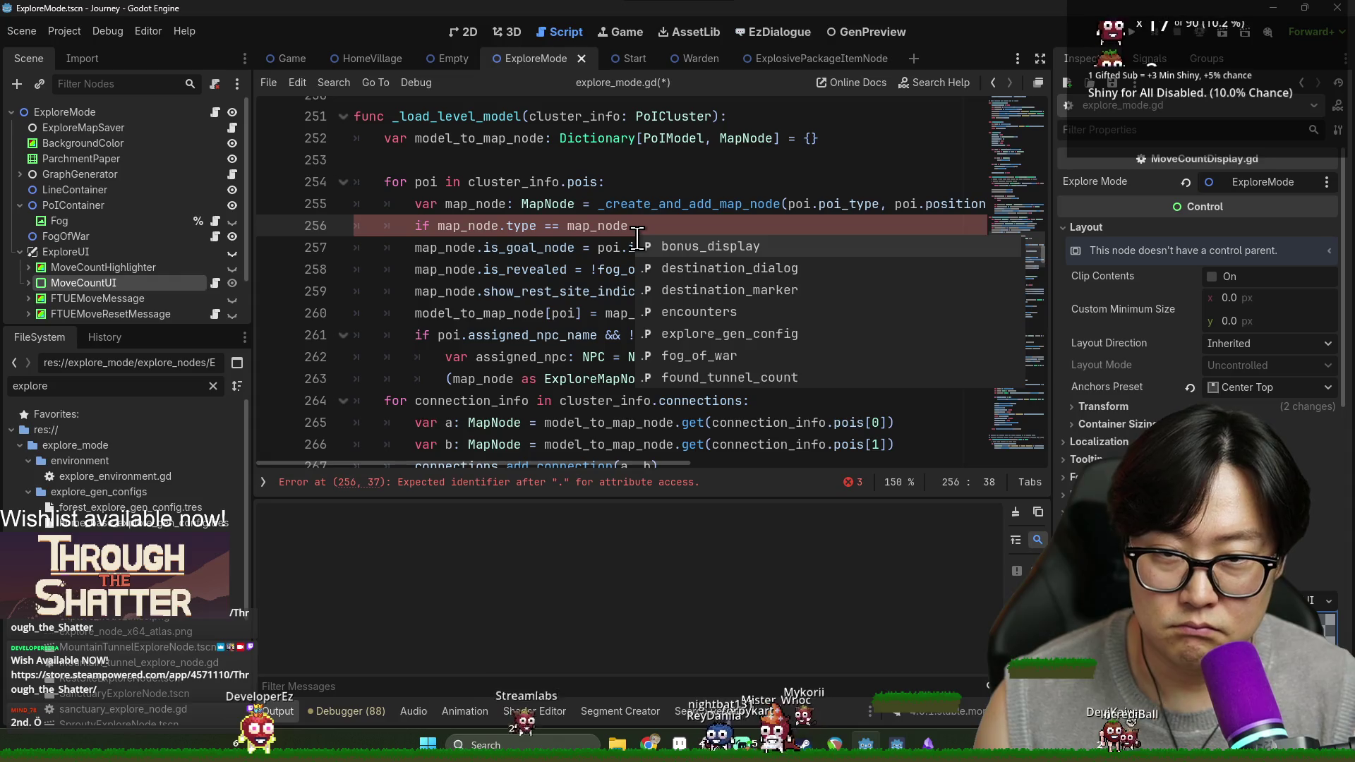
pyautogui.write('exit')
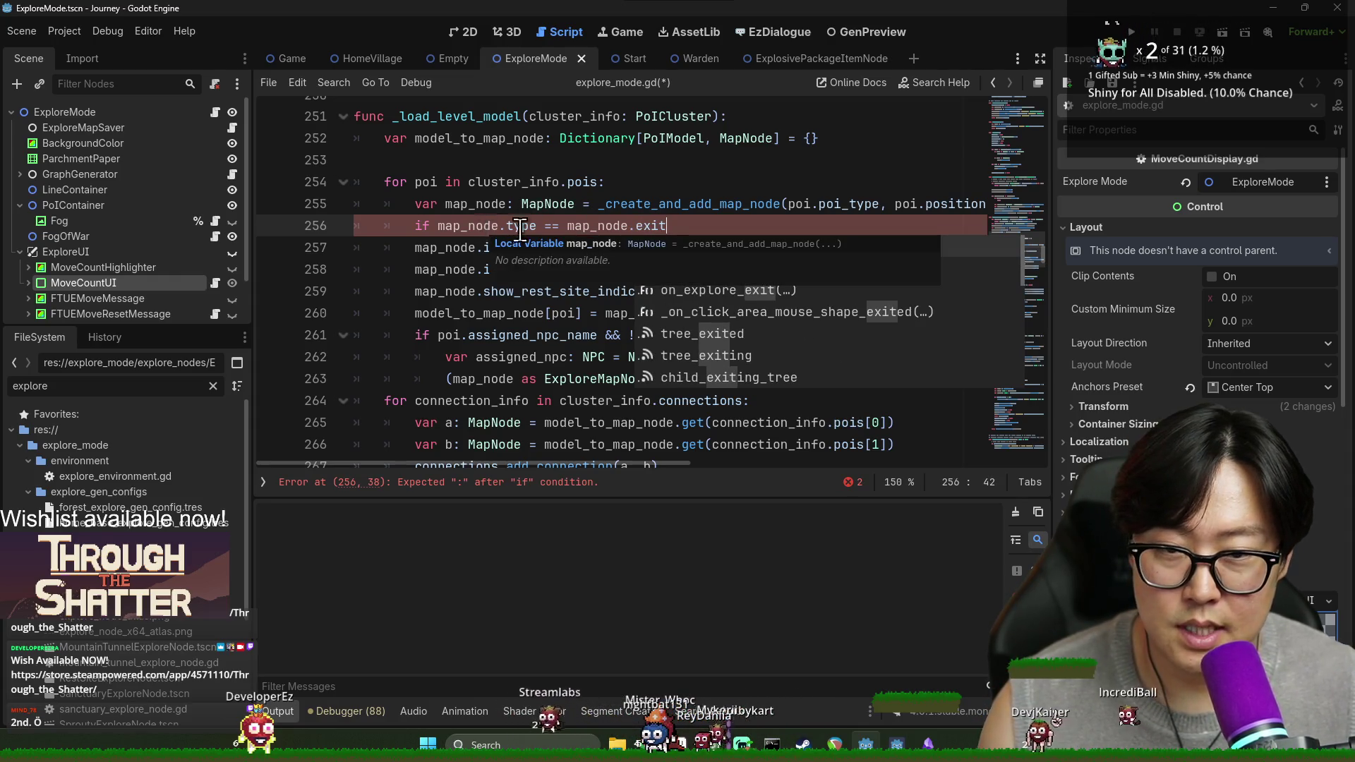
pyautogui.doubleClick(646, 226)
pyautogui.write('t')
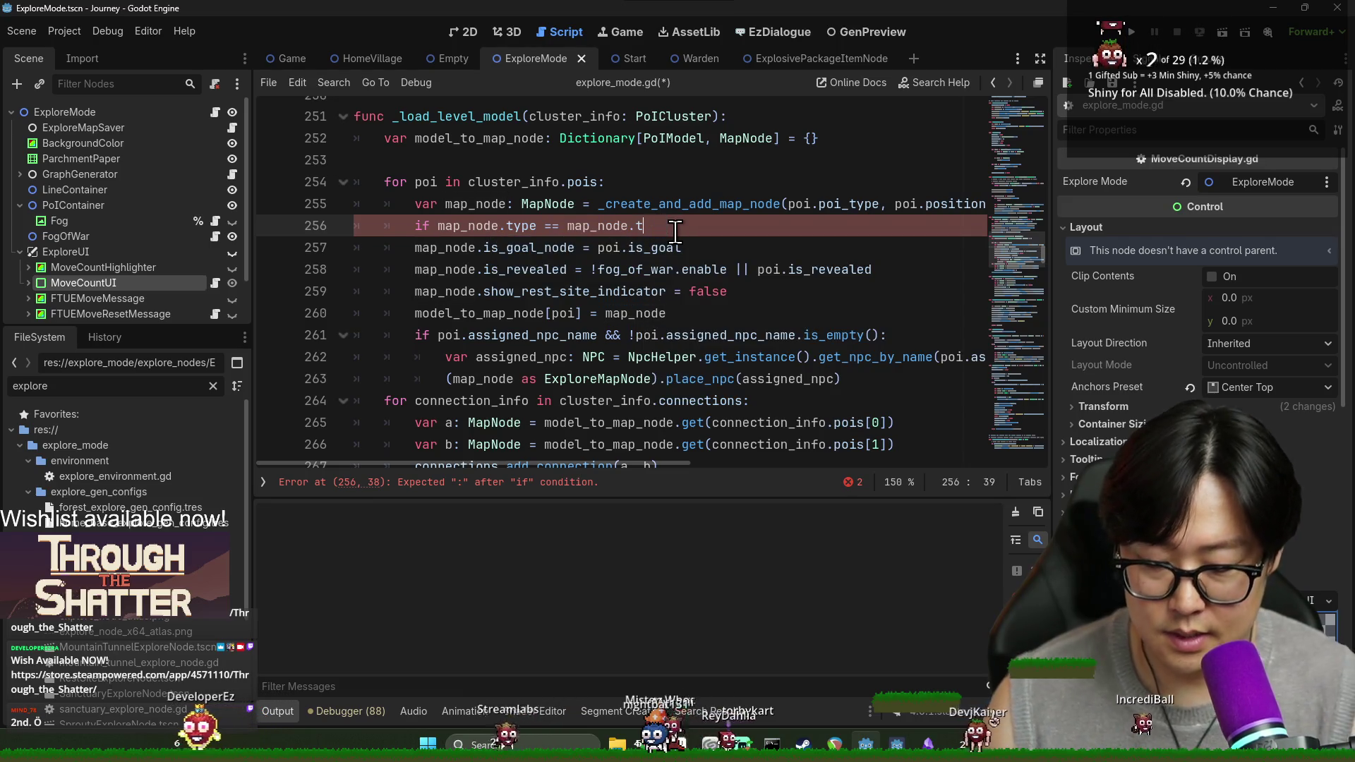
pyautogui.write('ype.exi')
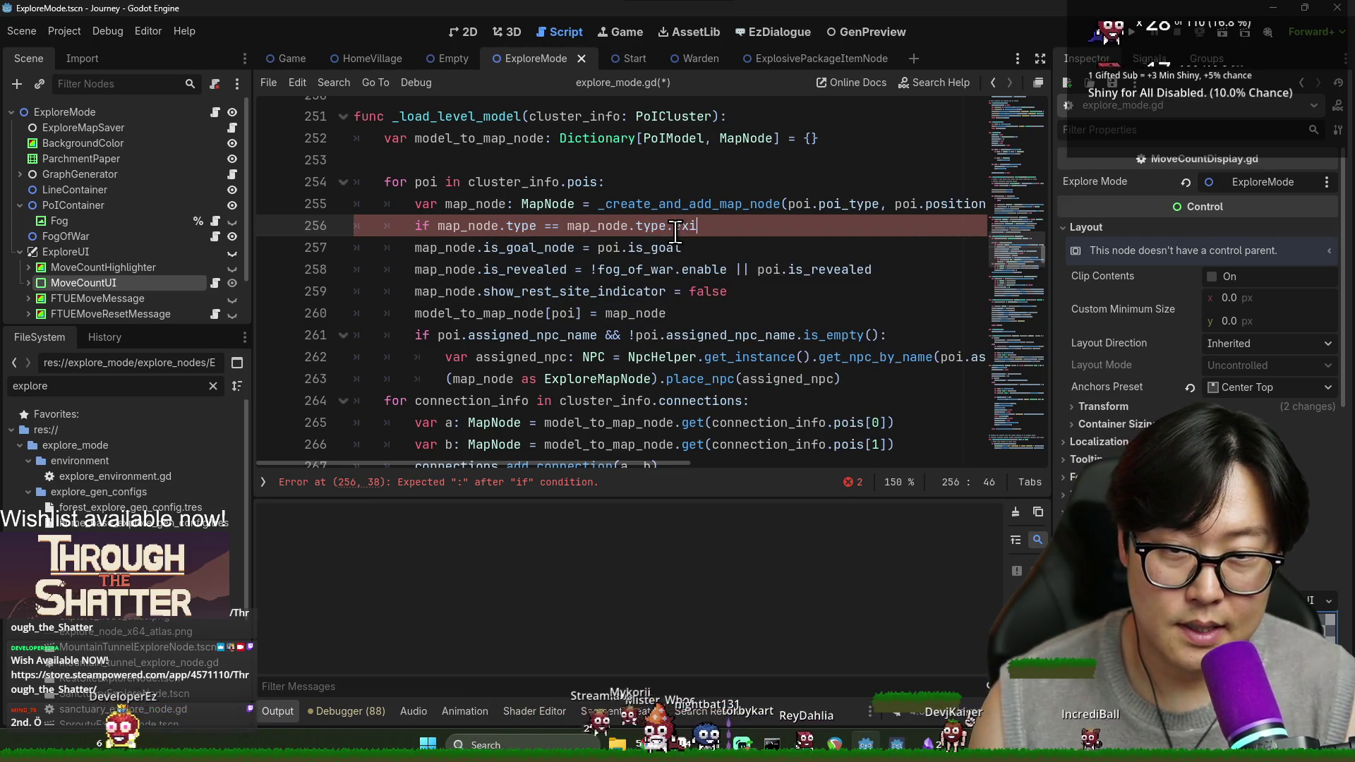
pyautogui.write('t:')
pyautogui.press('Return')
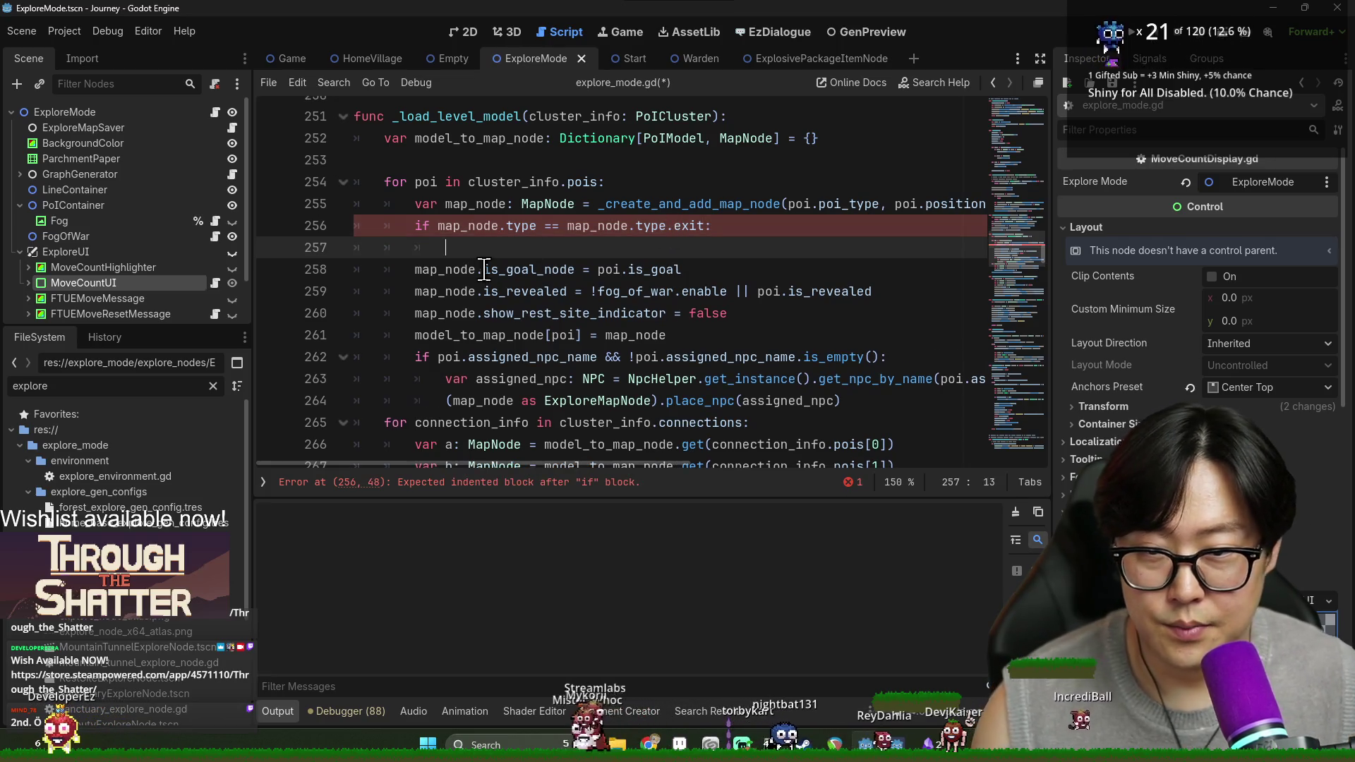
# Copy the is_goal_node assignment into the new if block and save
pyautogui.tripleClick(484, 270)
pyautogui.hotkey('ctrl', 'c')
pyautogui.press('Up')
pyautogui.hotkey('ctrl', 'v')
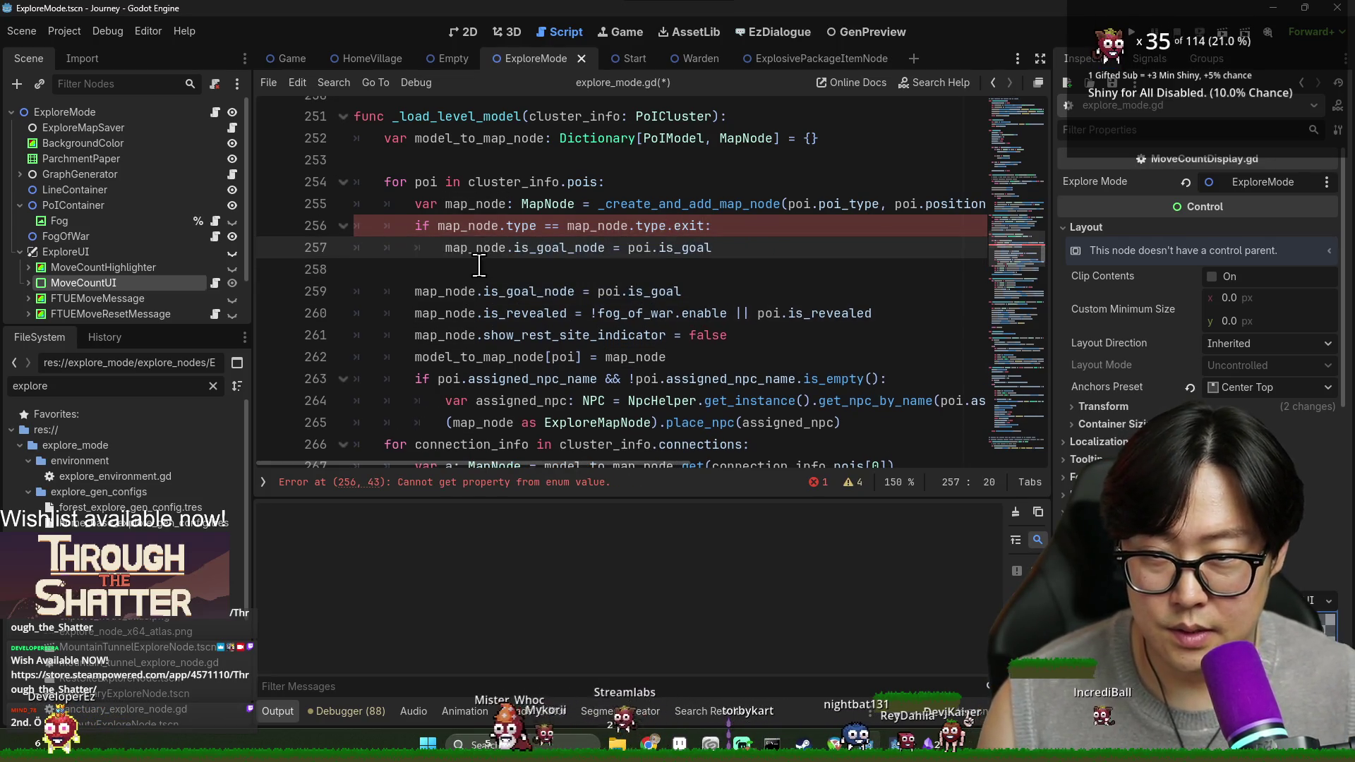
pyautogui.hotkey('ctrl', 's')
# Correct the check to map_node.Poitype.exit, save, run the game, and view EzDialogue
pyautogui.doubleClick(686, 226)
pyautogui.doubleClick(649, 226)
pyautogui.write('po')
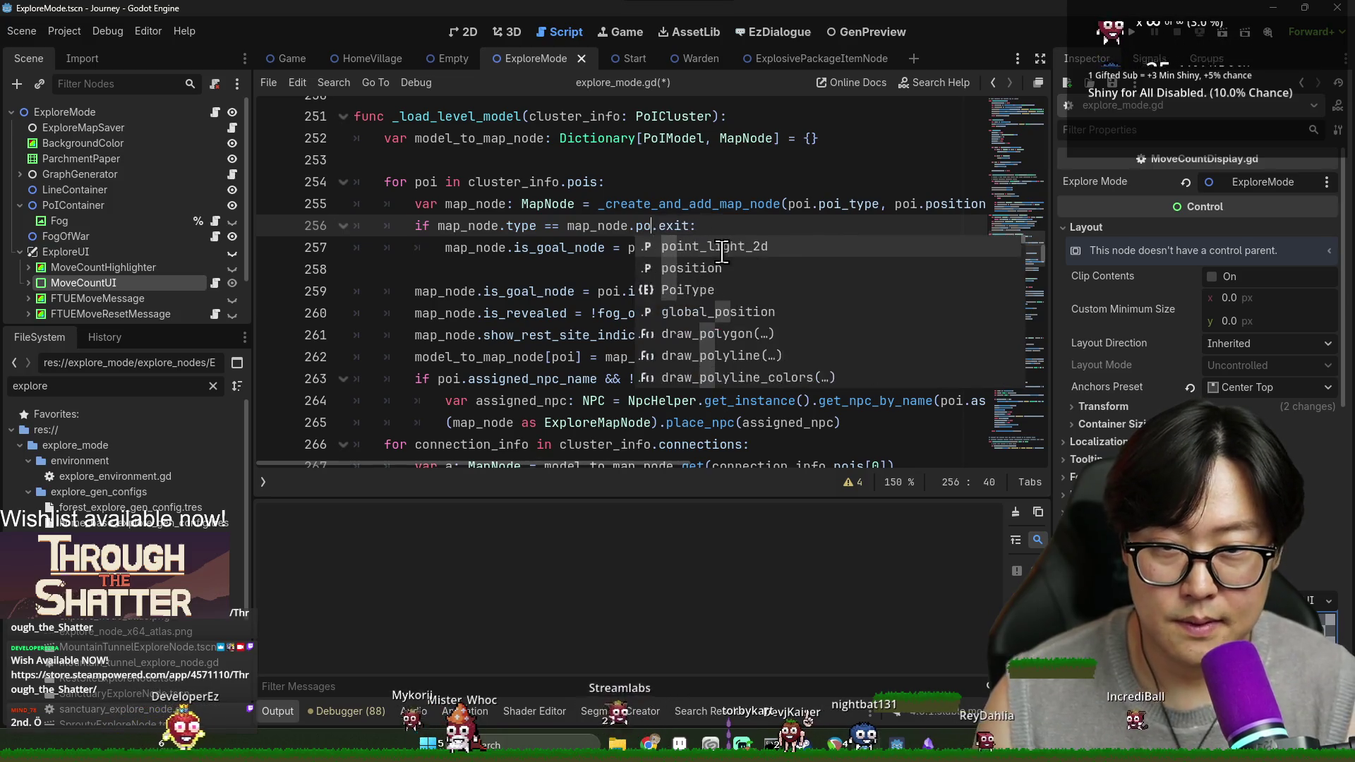
pyautogui.press('BackSpace')
pyautogui.press('BackSpace')
pyautogui.write('Poitype')
pyautogui.hotkey('ctrl', 's')
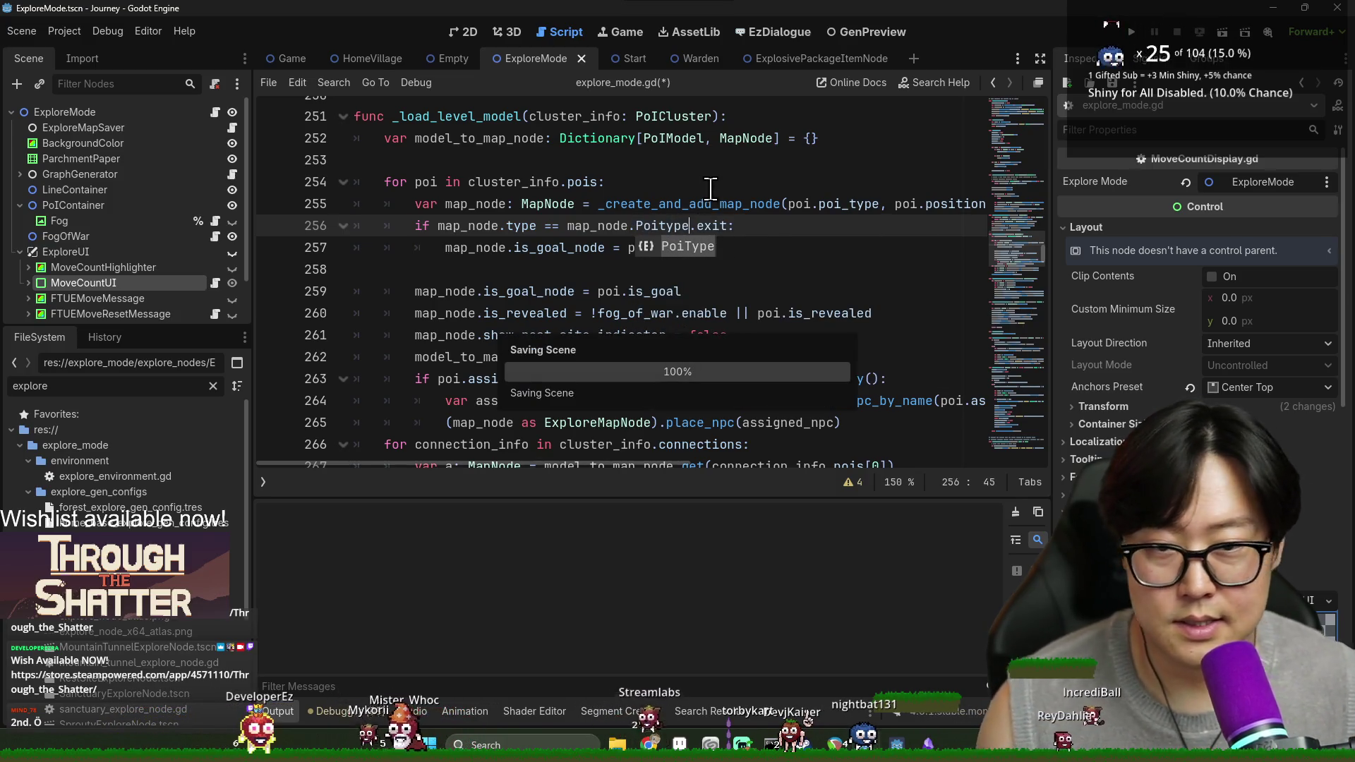
pyautogui.click(711, 189)
pyautogui.click(606, 291)
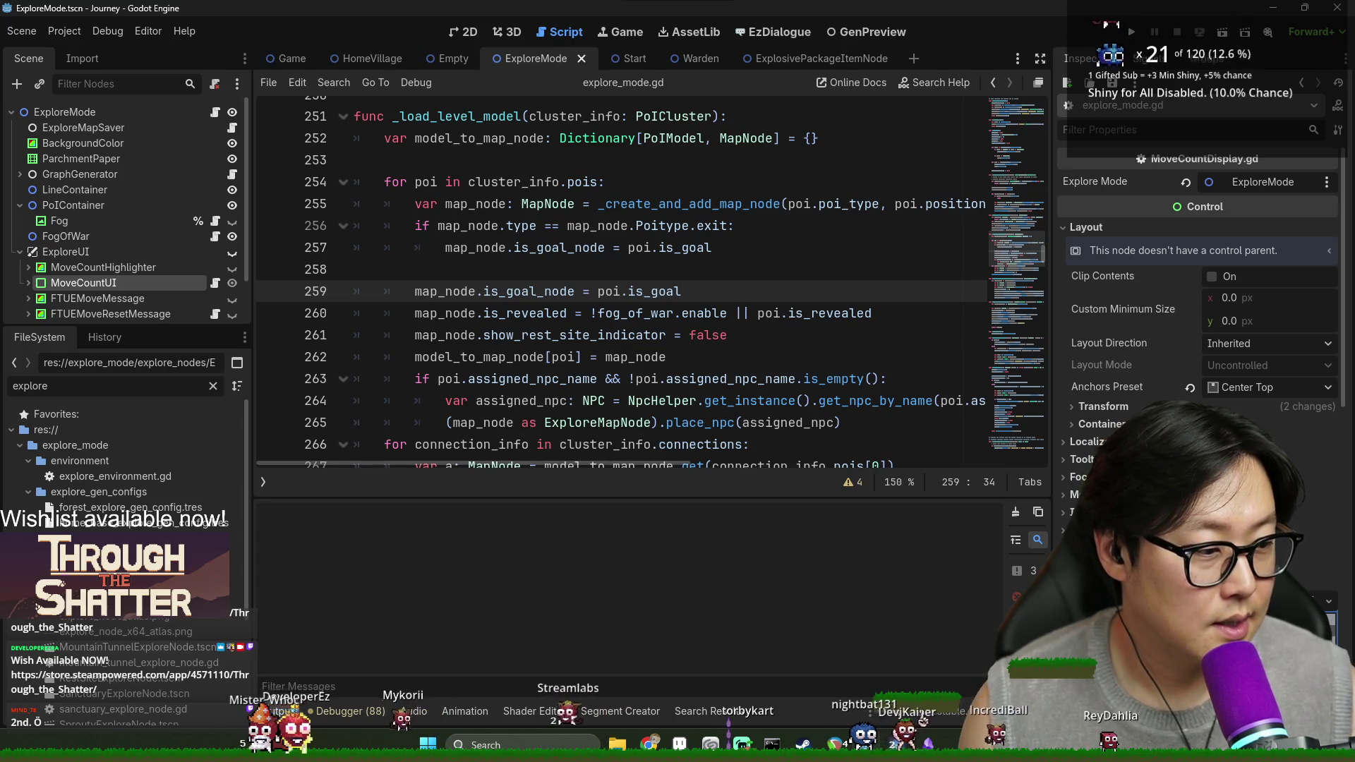
pyautogui.click(693, 450)
pyautogui.click(528, 247)
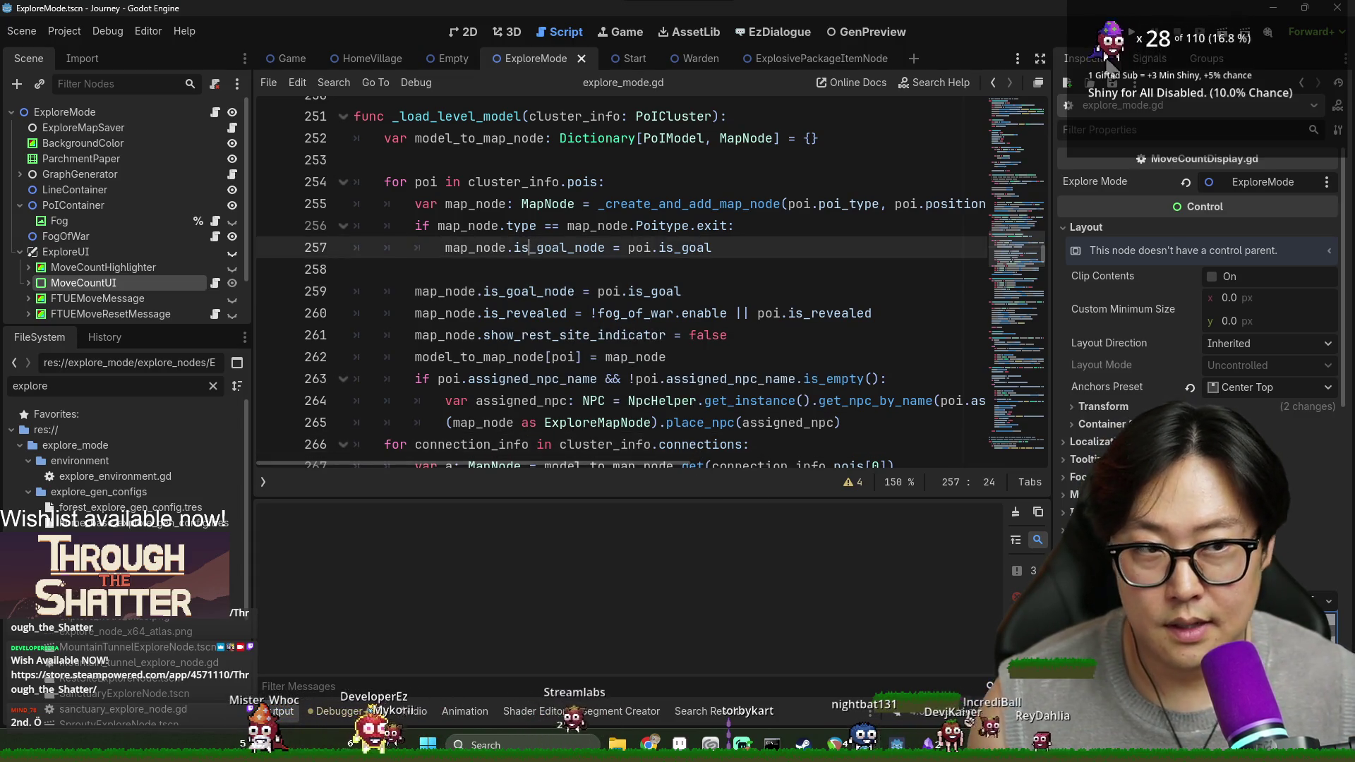
pyautogui.click(1125, 32)
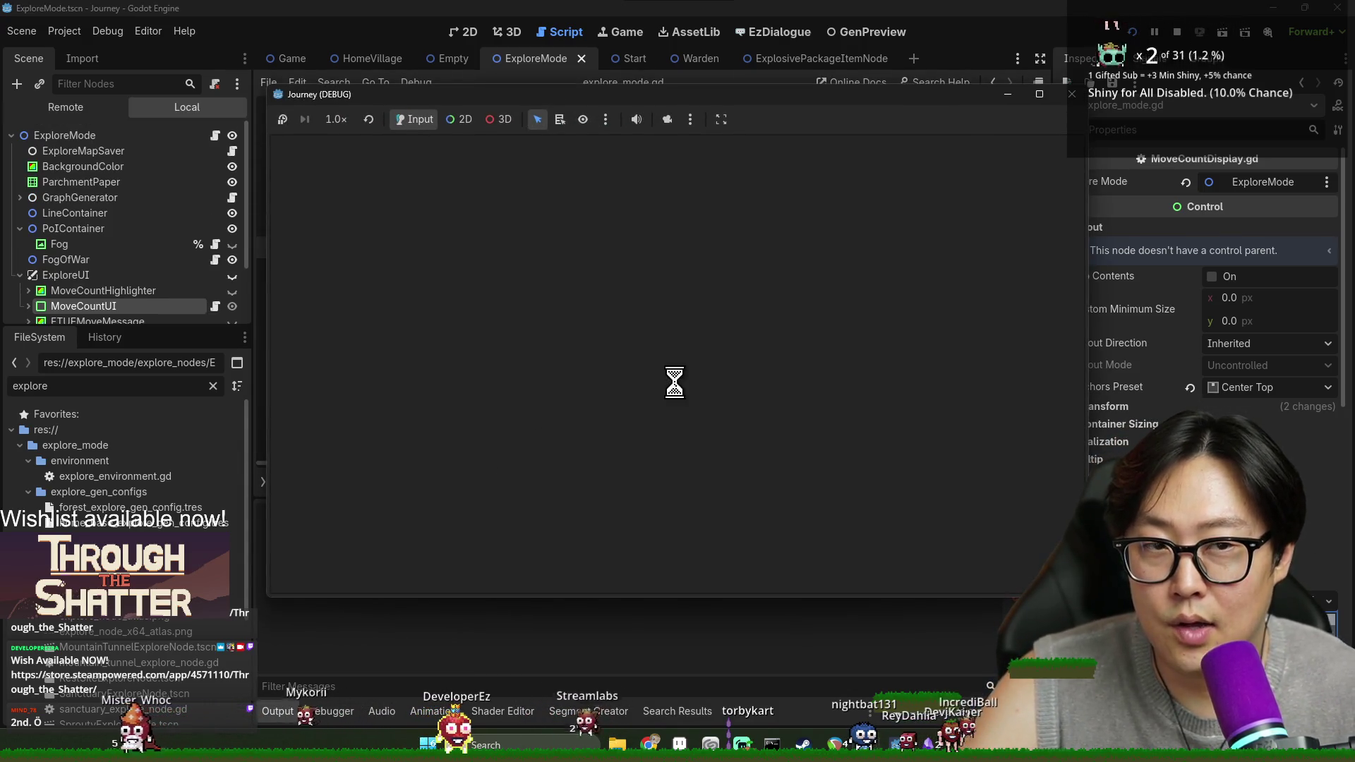
pyautogui.click(783, 33)
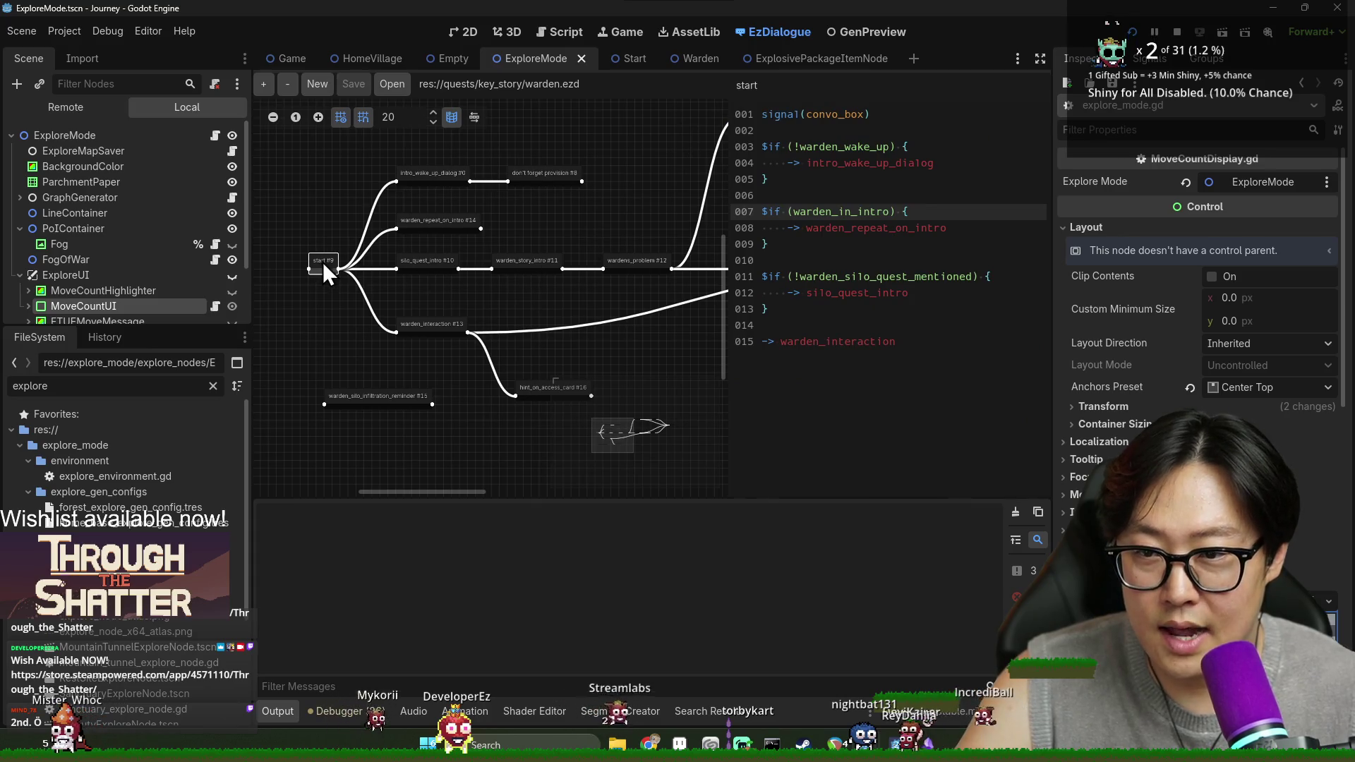
# Look over the warden_story_intro and wardens_problem dialogue nodes in the graph
pyautogui.click(437, 178)
pyautogui.click(438, 223)
pyautogui.click(435, 265)
pyautogui.click(526, 264)
pyautogui.click(635, 265)
pyautogui.scroll(-1, 127, 297)
# Narrow the FileSystem filter from 'item' to 'helper' and open item_node_helper.gd
pyautogui.click(96, 391)
pyautogui.hotkey('ctrl', 'a')
pyautogui.write('item')
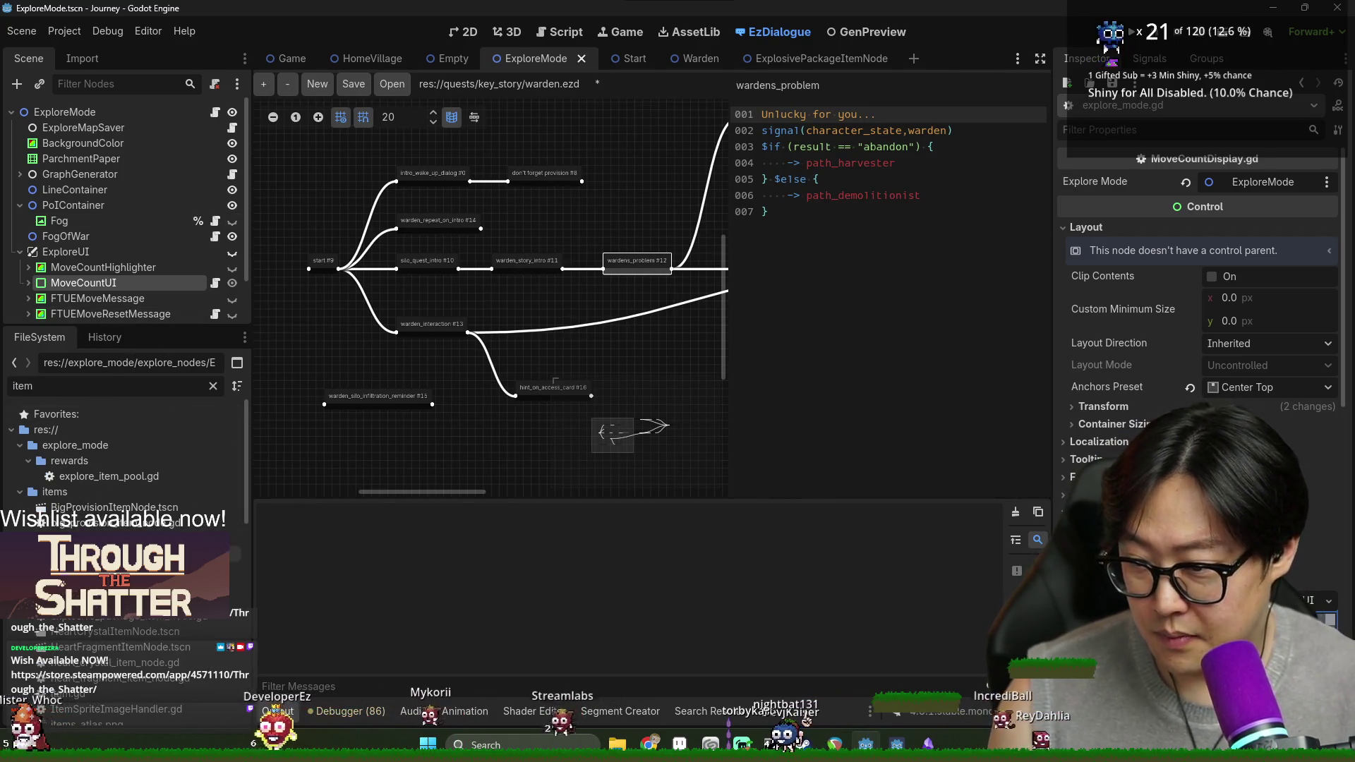
pyautogui.scroll(-5, 134, 466)
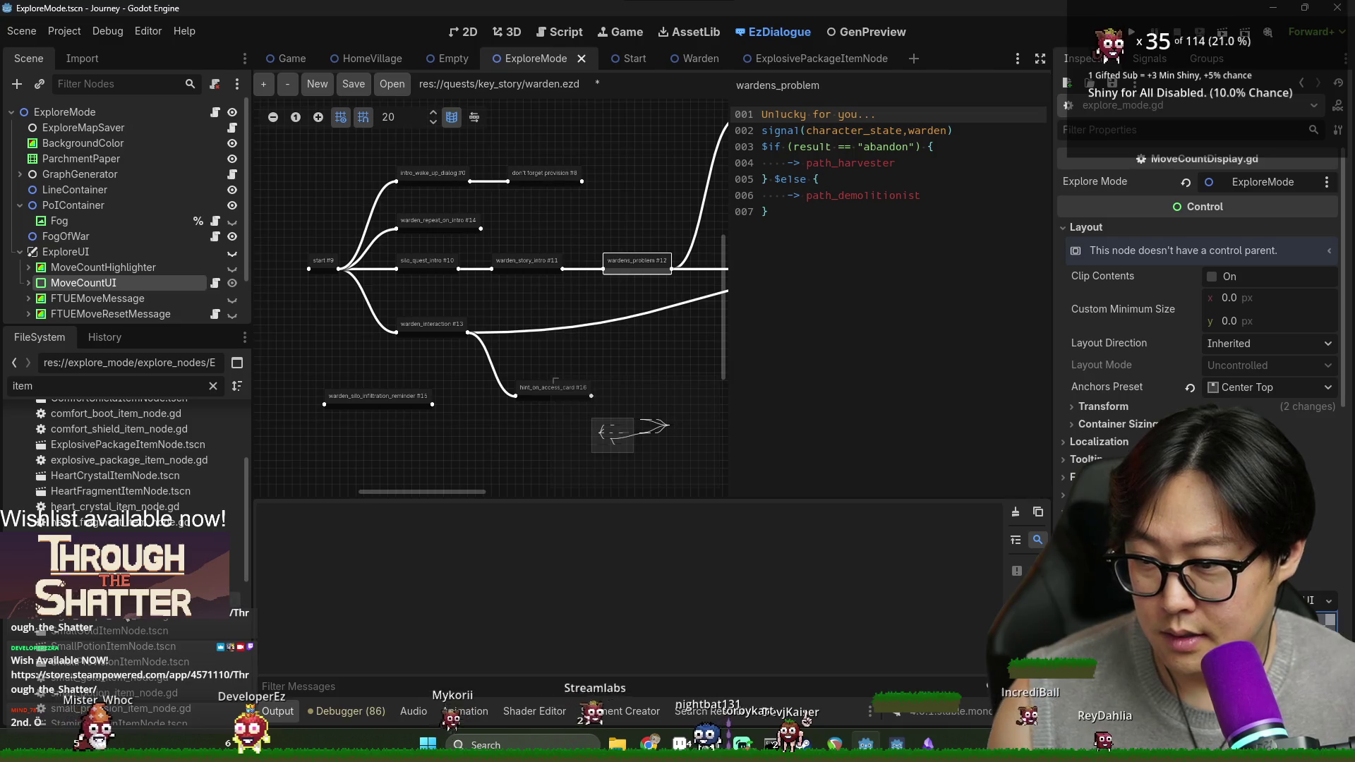
pyautogui.scroll(-5, 127, 465)
pyautogui.scroll(10, 127, 465)
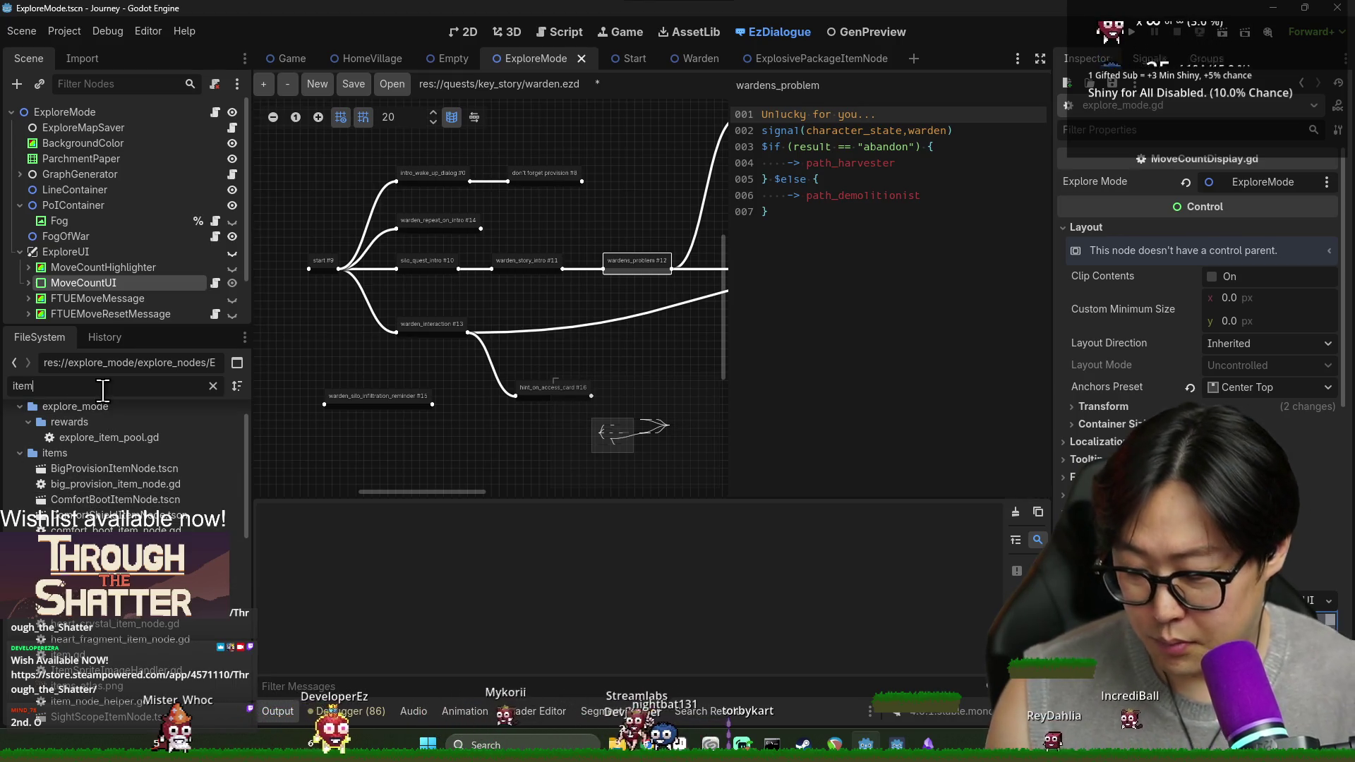
pyautogui.write('_')
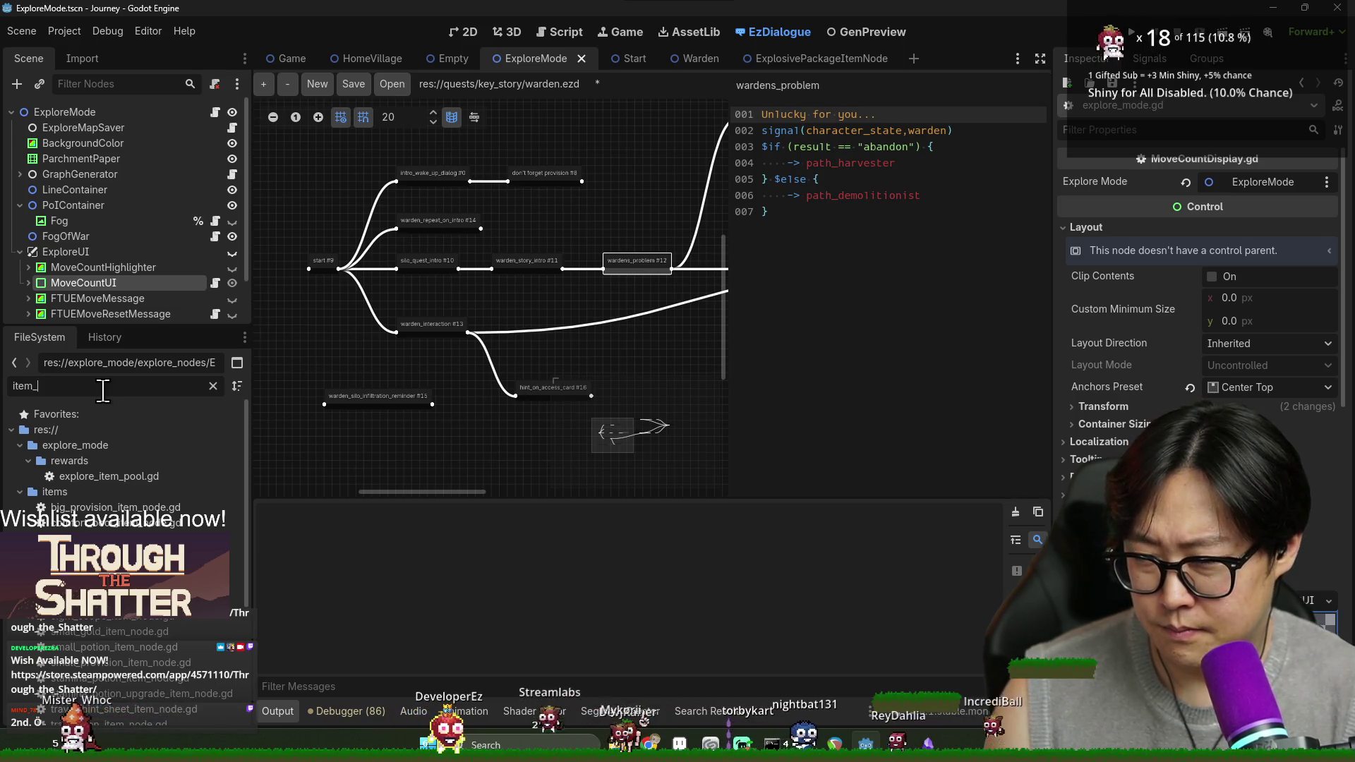
pyautogui.write('node')
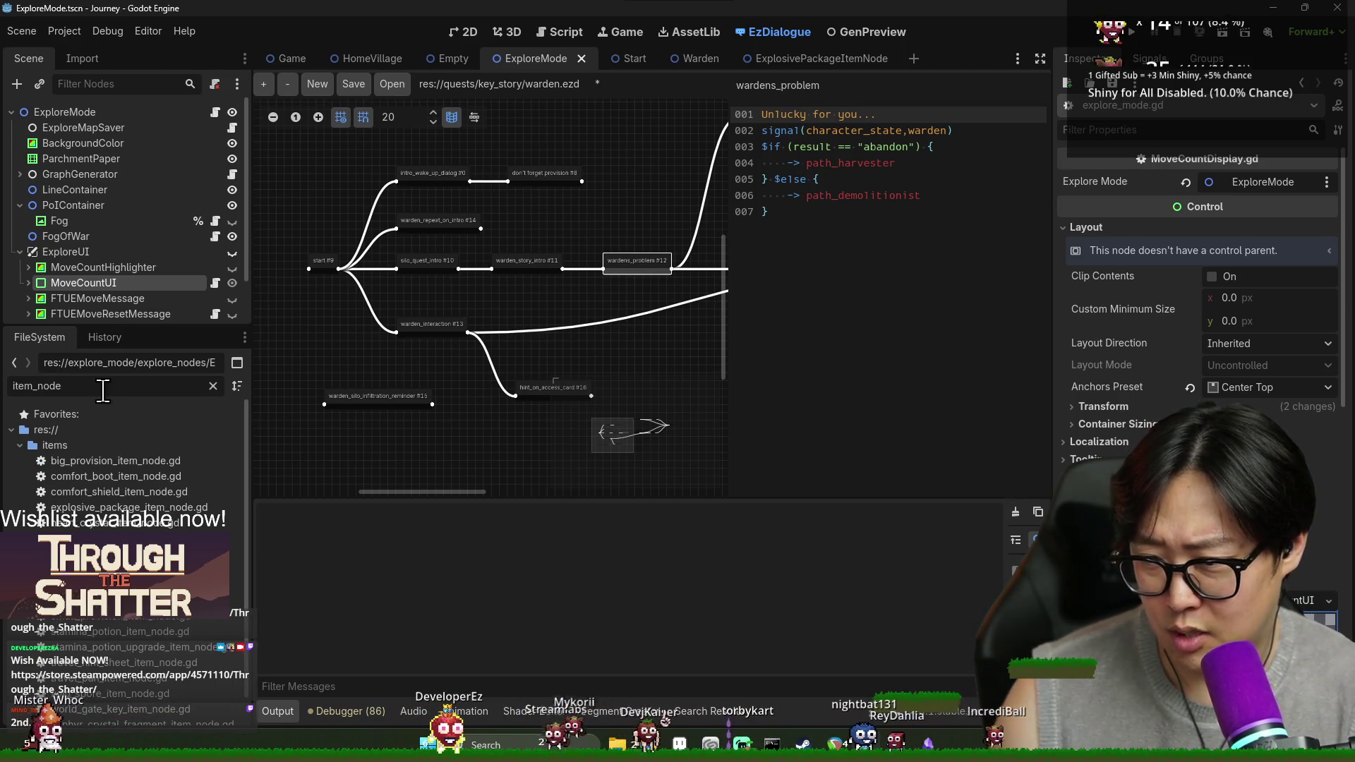
pyautogui.scroll(-2, 127, 494)
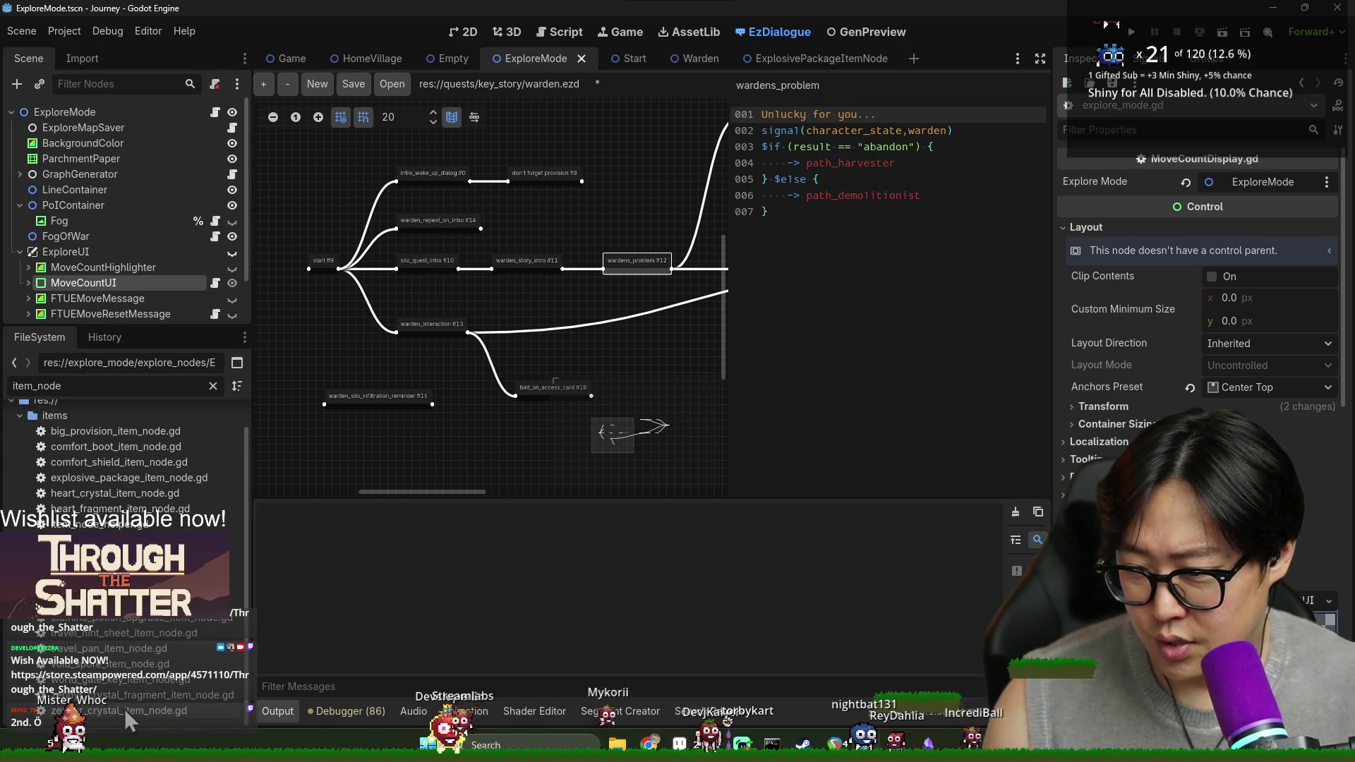
pyautogui.write('helper')
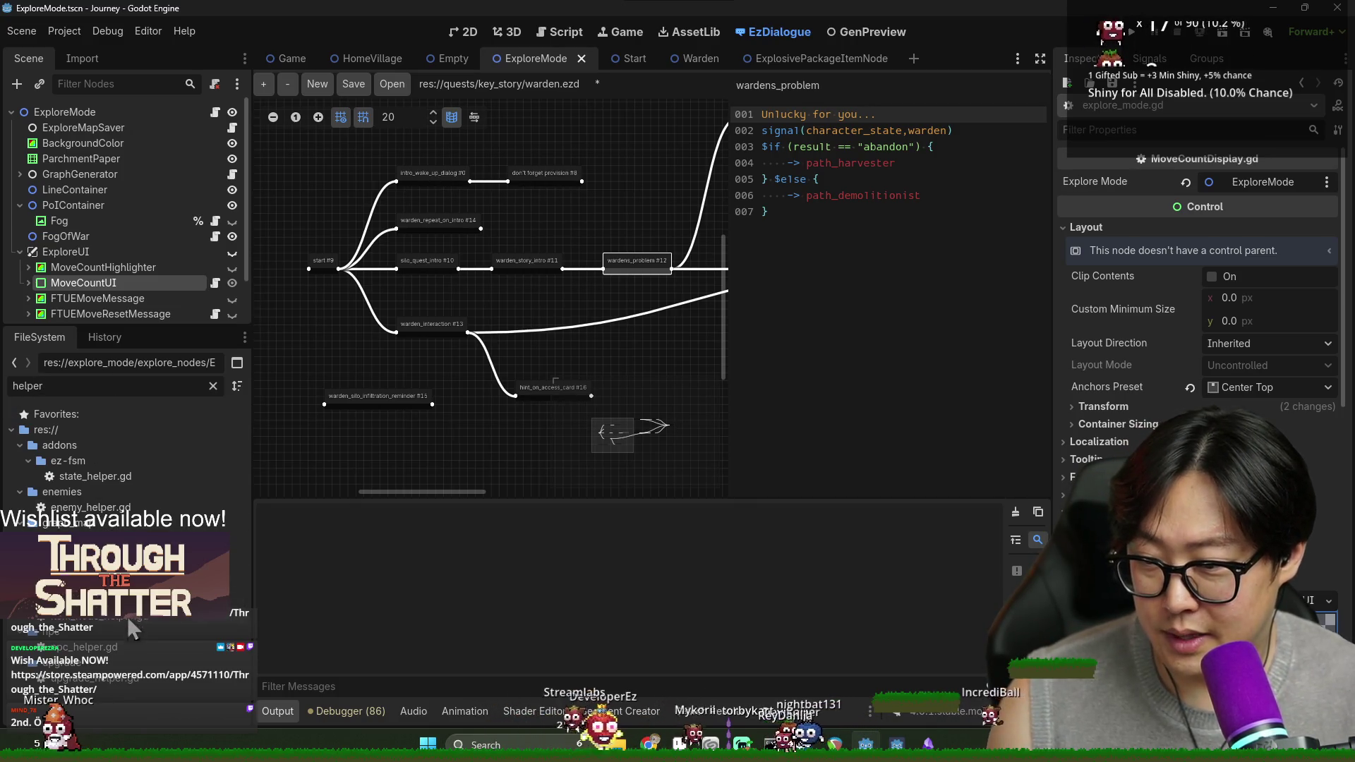
pyautogui.doubleClick(125, 619)
# Filter files for 'explos' and drag ExplosivePackageItemNode.tscn in as the EXPLOSIVE_PACKAGE_ITEM_NODE preload constant
pyautogui.scroll(-3, 537, 300)
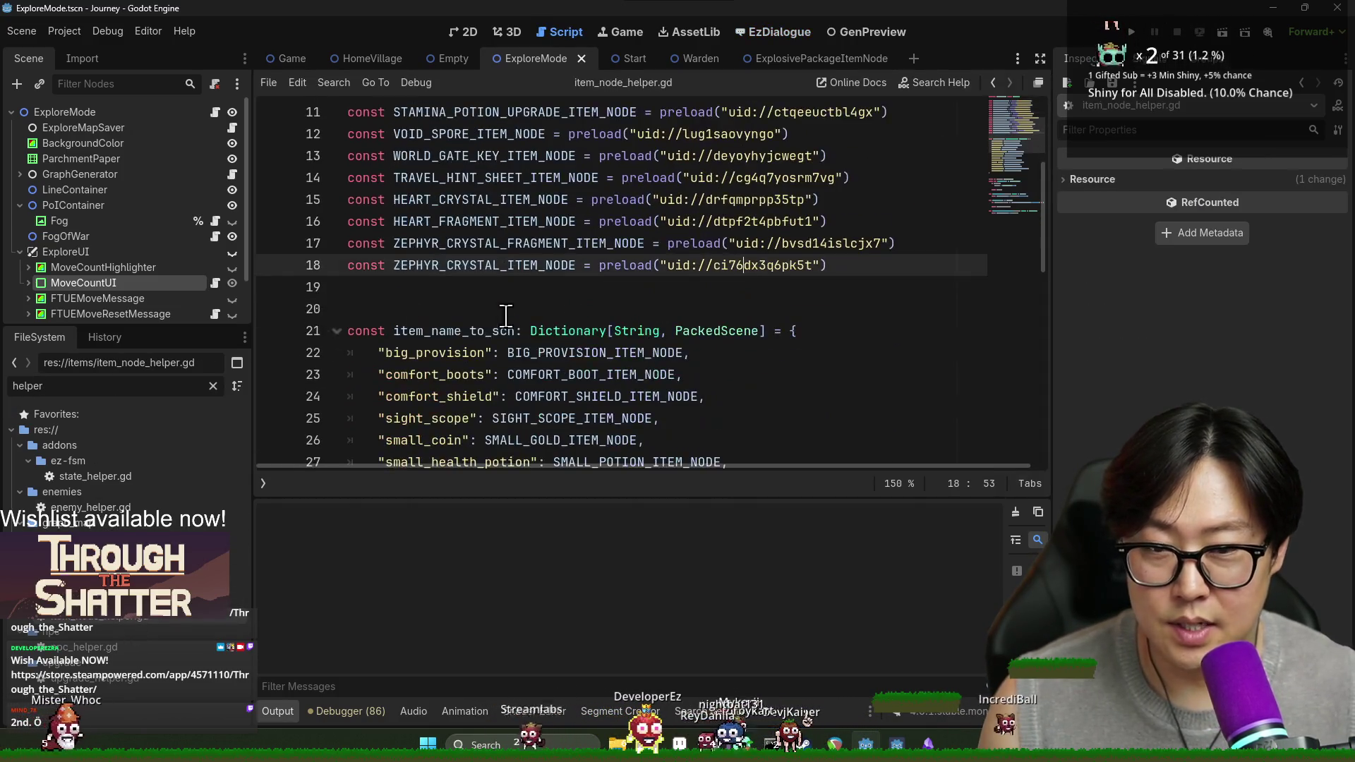
pyautogui.hotkey('ctrl', 'a')
pyautogui.press('BackSpace')
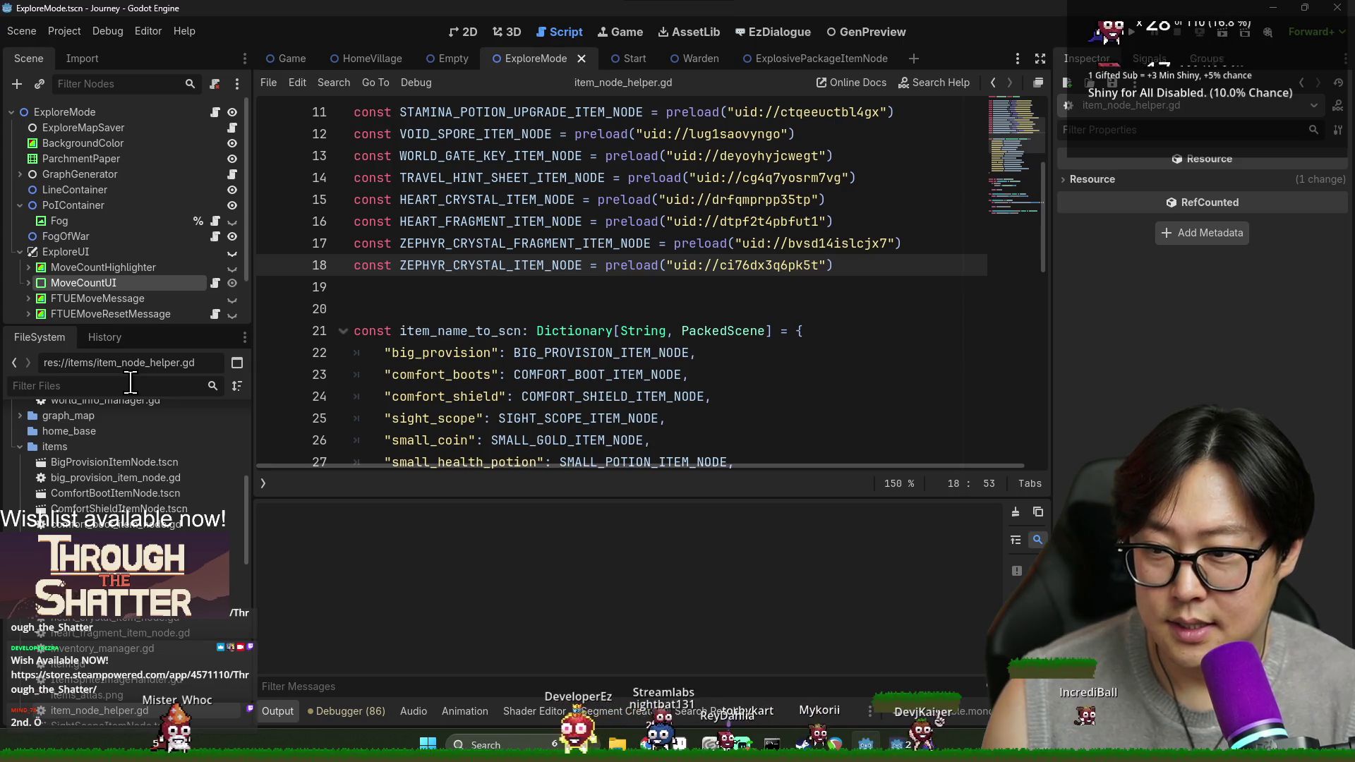
pyautogui.write('explos')
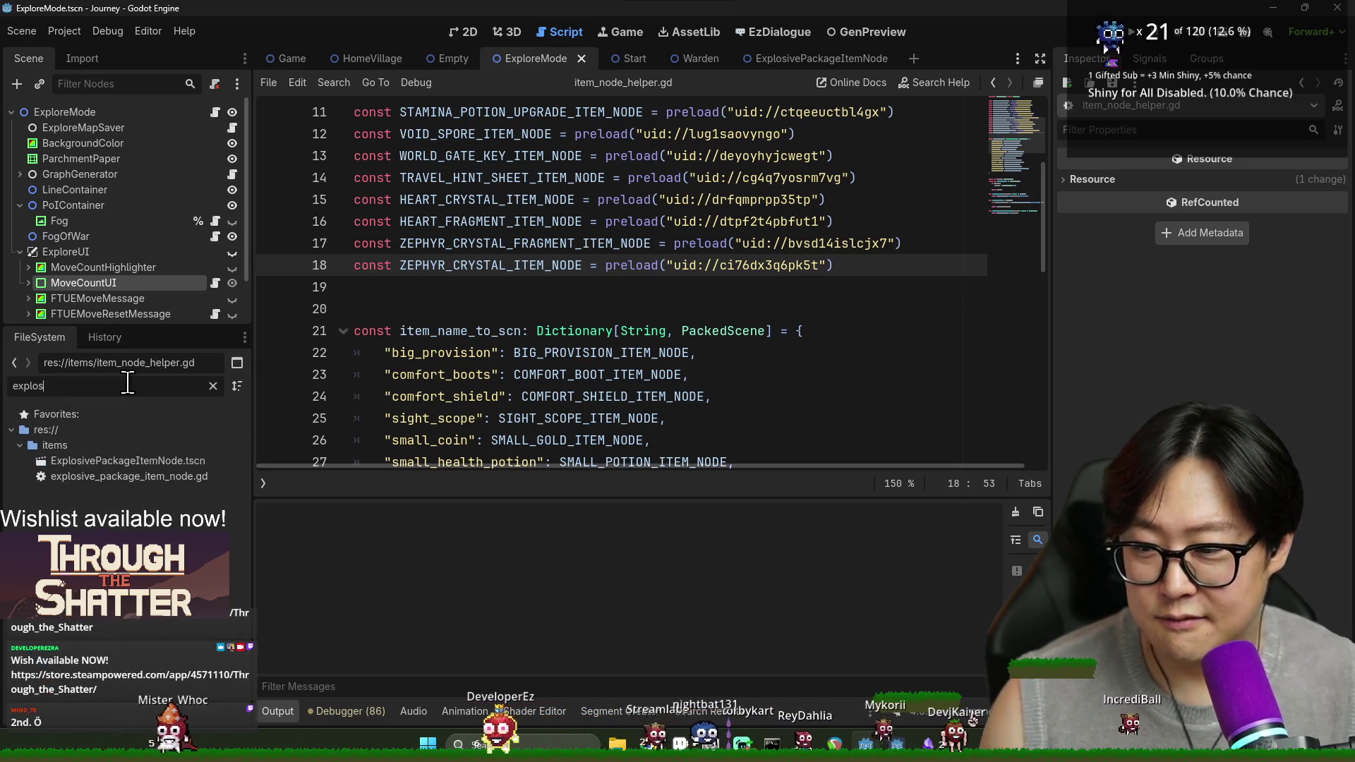
pyautogui.moveTo(163, 466); pyautogui.dragTo(515, 301)
pyautogui.doubleClick(494, 287)
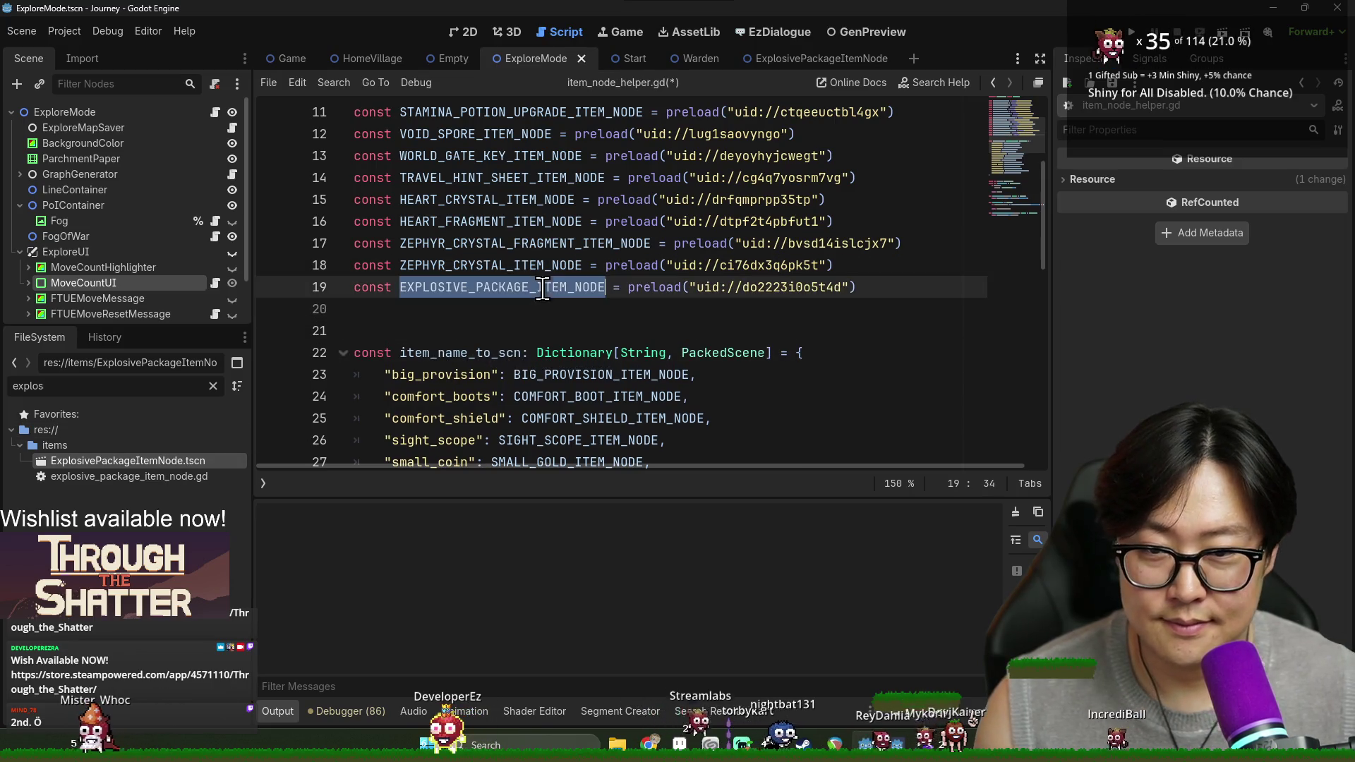
# Add "explosive_package": EXPLOSIVE_PACKAGE_ITEM_NODE to item_name_to_scn and save the script
pyautogui.scroll(-6, 566, 357)
pyautogui.scroll(3, 566, 356)
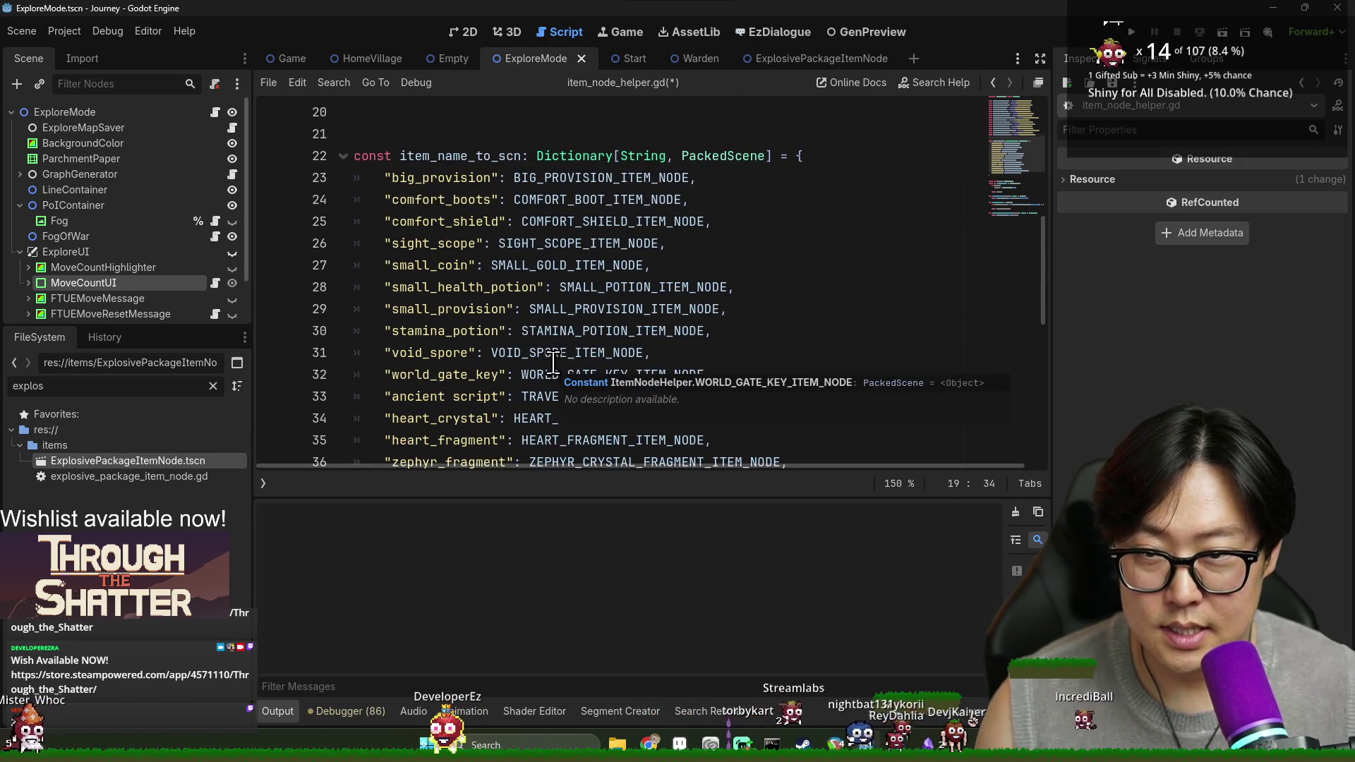
pyautogui.scroll(-1, 556, 358)
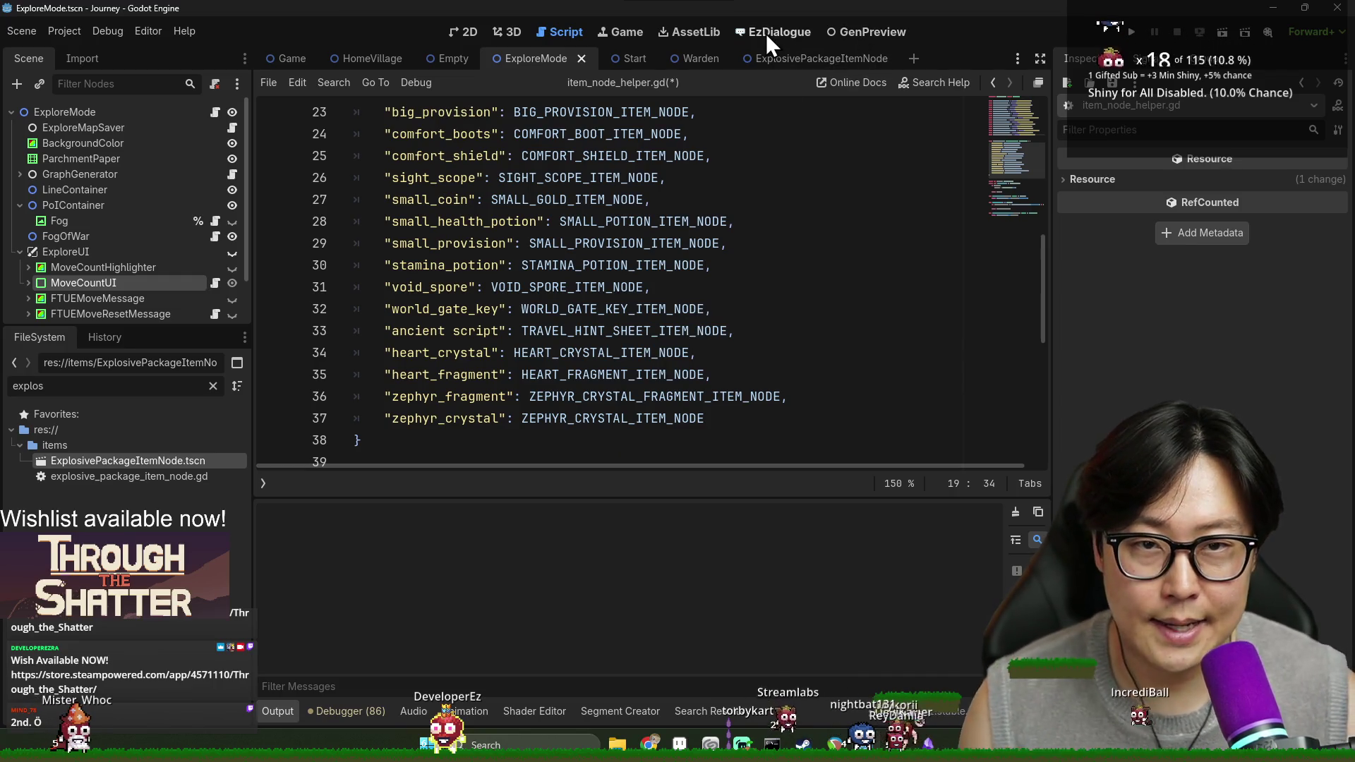
pyautogui.click(764, 408)
pyautogui.hotkey('shift', 'Home')
pyautogui.press('BackSpace')
pyautogui.write('"')
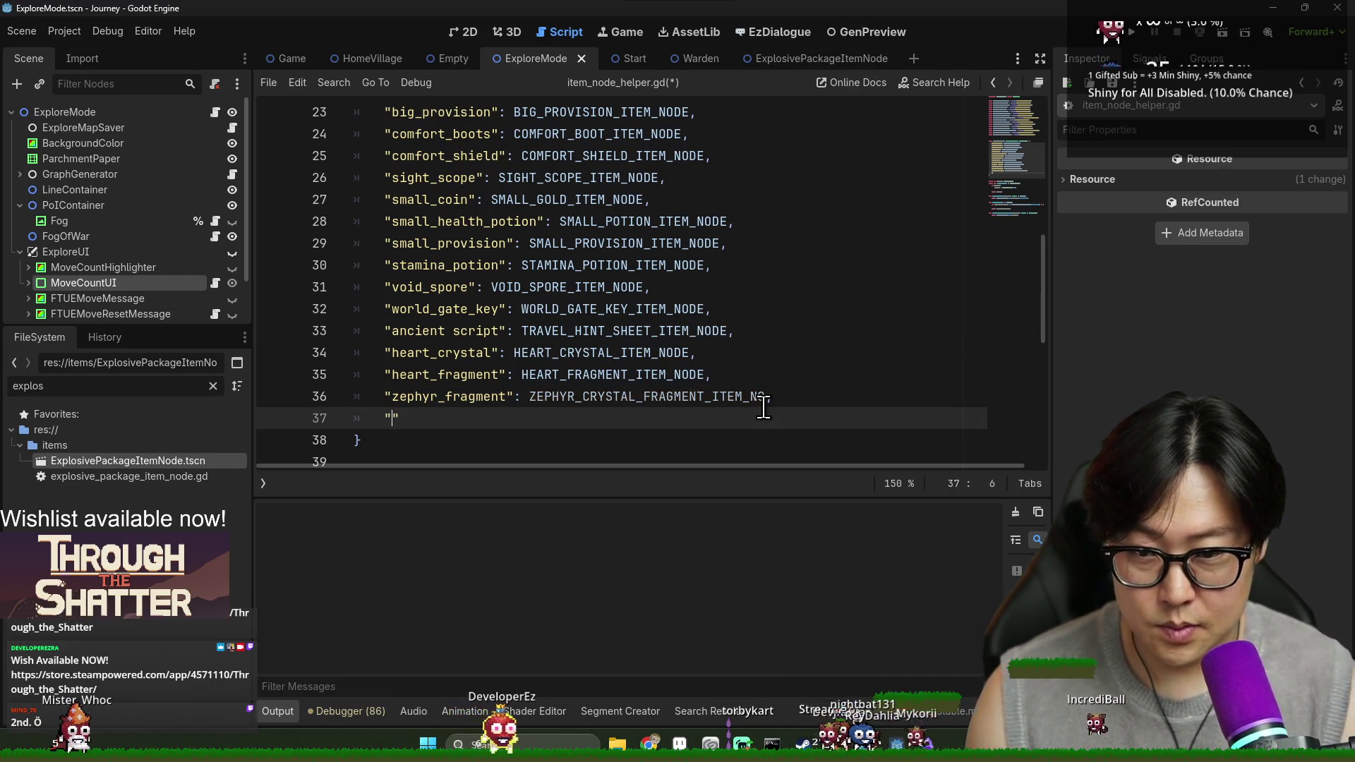
pyautogui.write('explosive_pa')
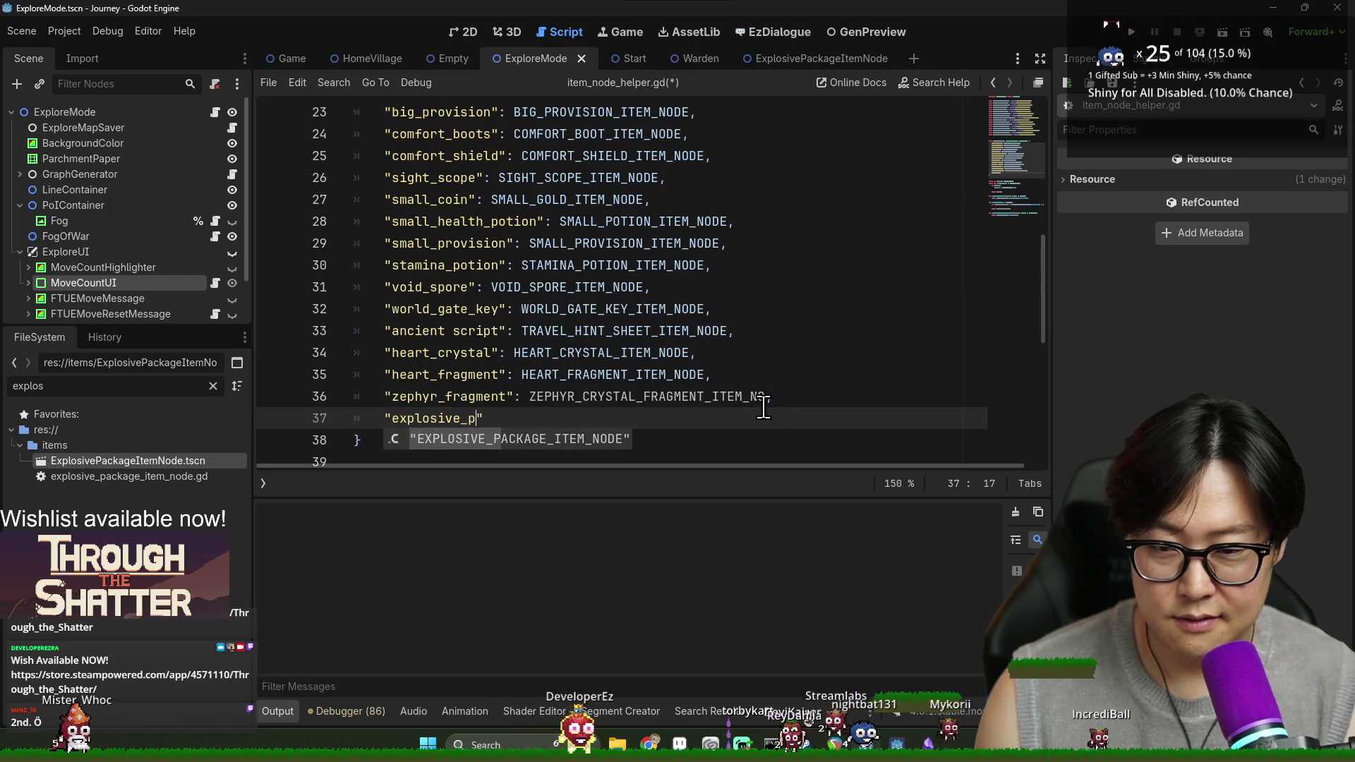
pyautogui.write('ckage": EXPLOSIVE_PACKAGE_ITEM_NODE')
pyautogui.hotkey('ctrl', 's')
# Open the path_demolitionist dialogue and edit the item name in line 011's gain_item signal
pyautogui.click(780, 31)
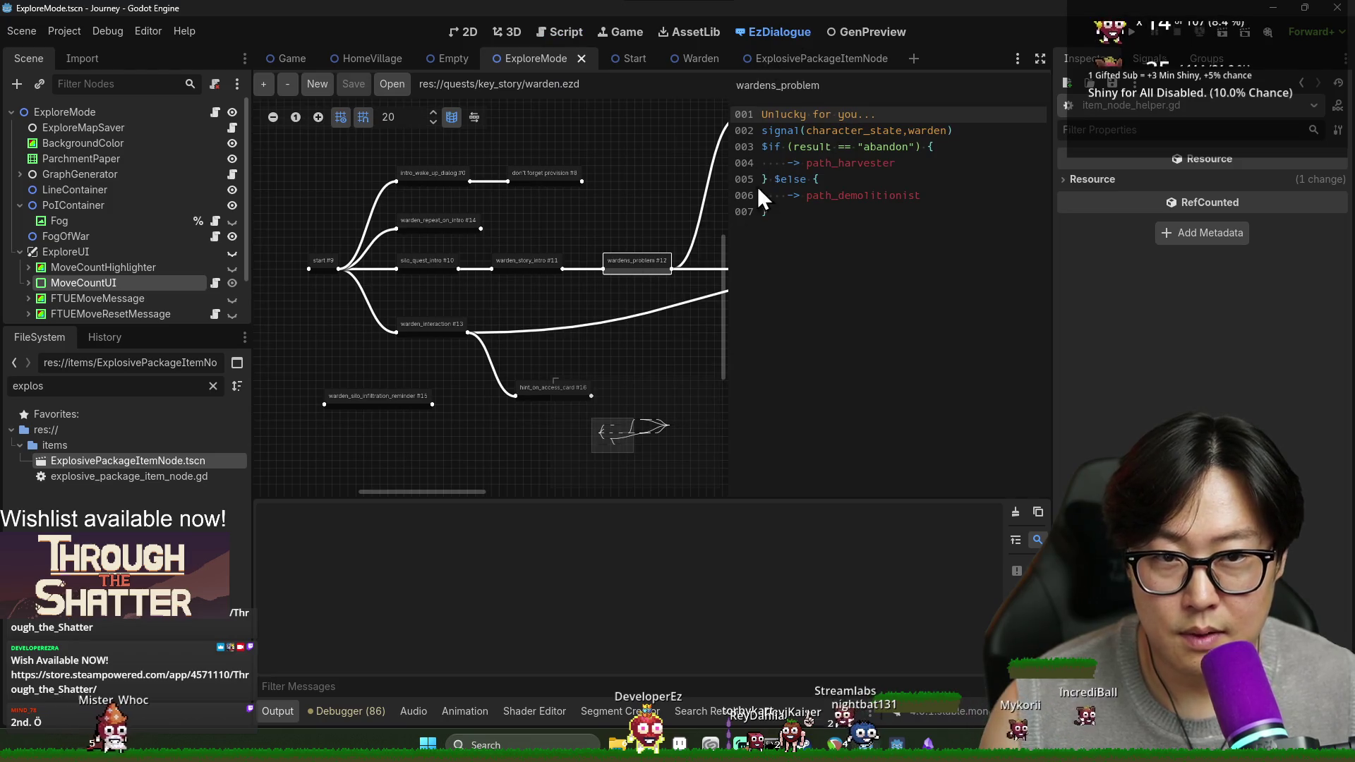
pyautogui.click(534, 269)
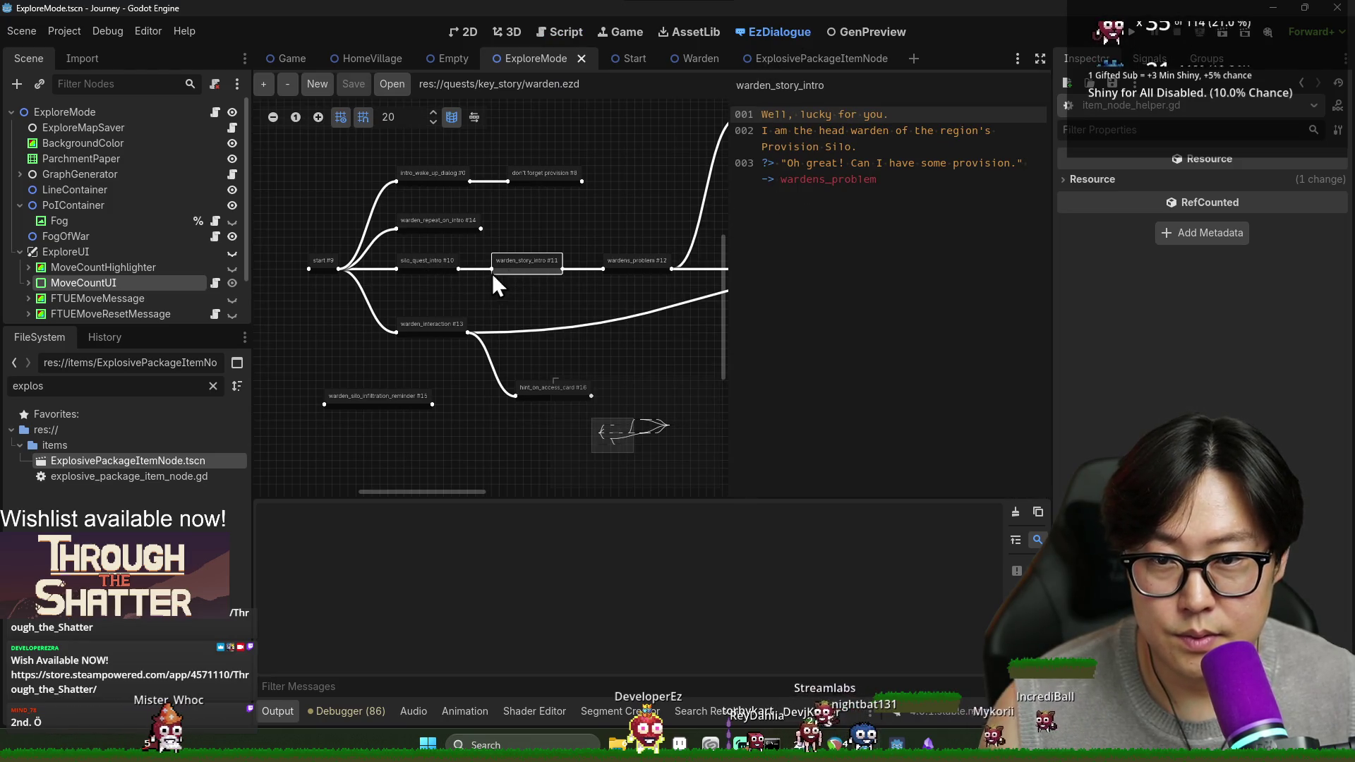
pyautogui.click(423, 270)
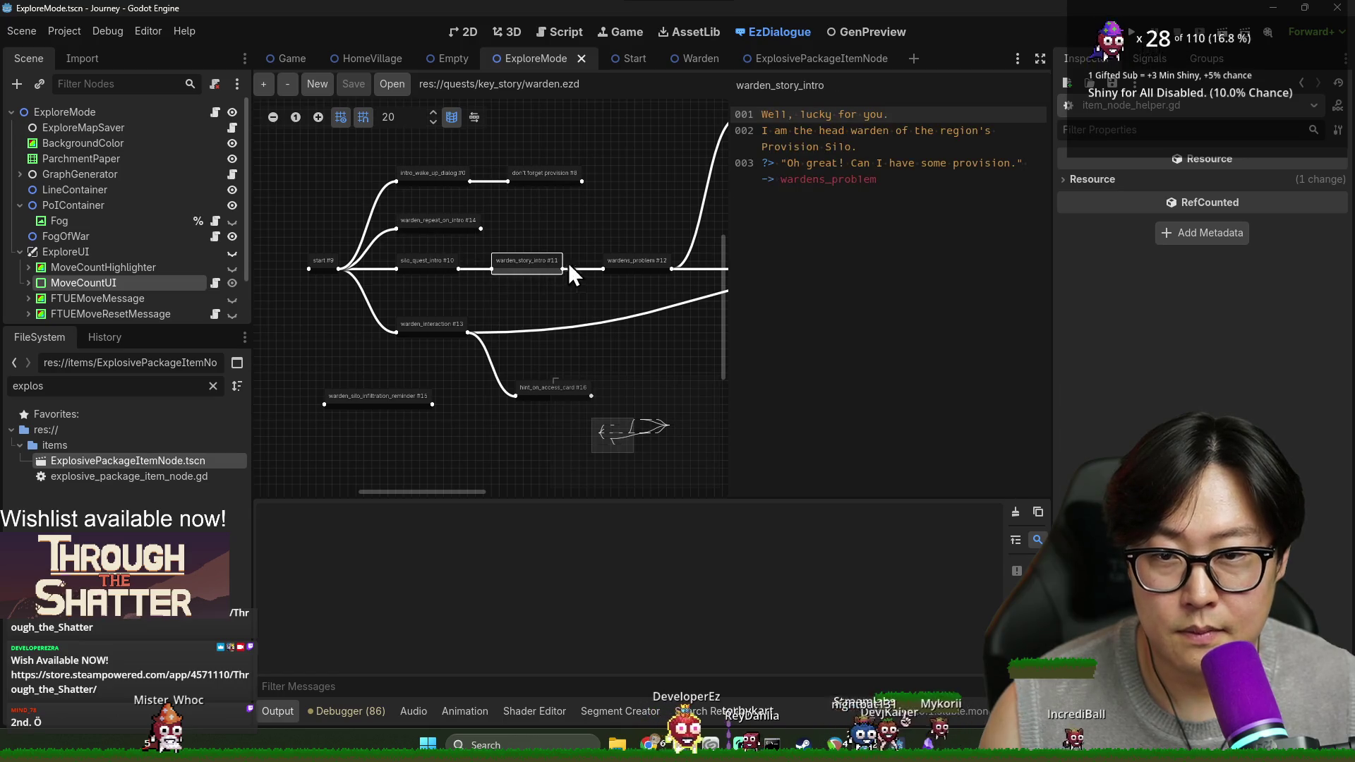
pyautogui.hscroll(5, 460, 217)
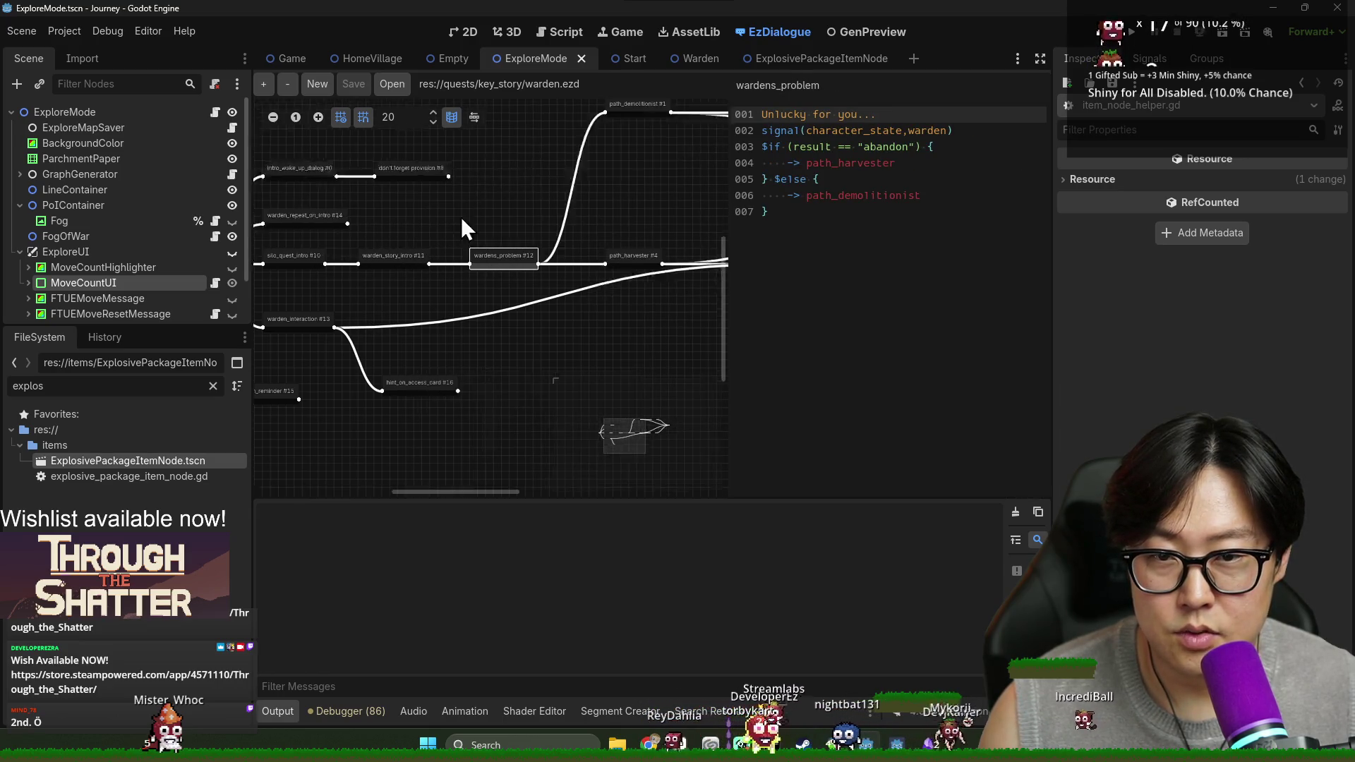
pyautogui.click(566, 112)
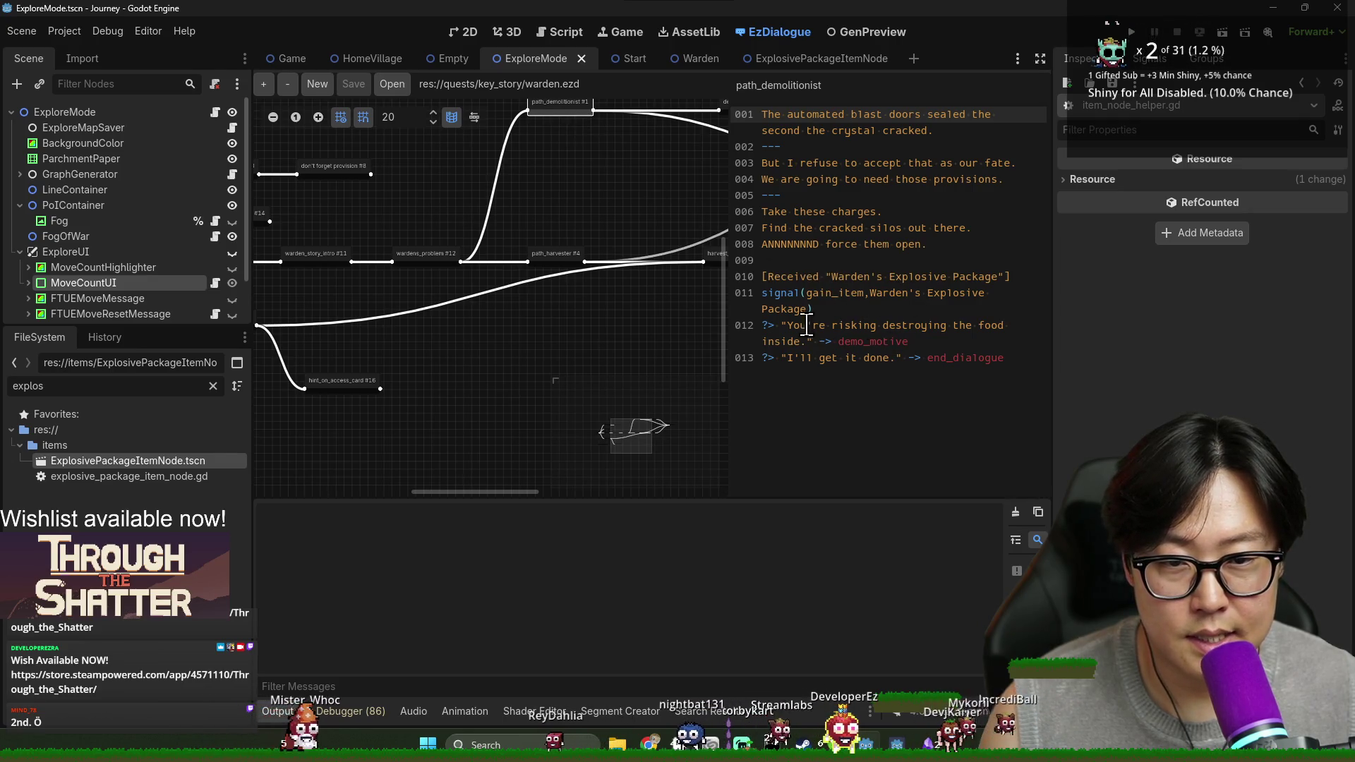
pyautogui.doubleClick(905, 297)
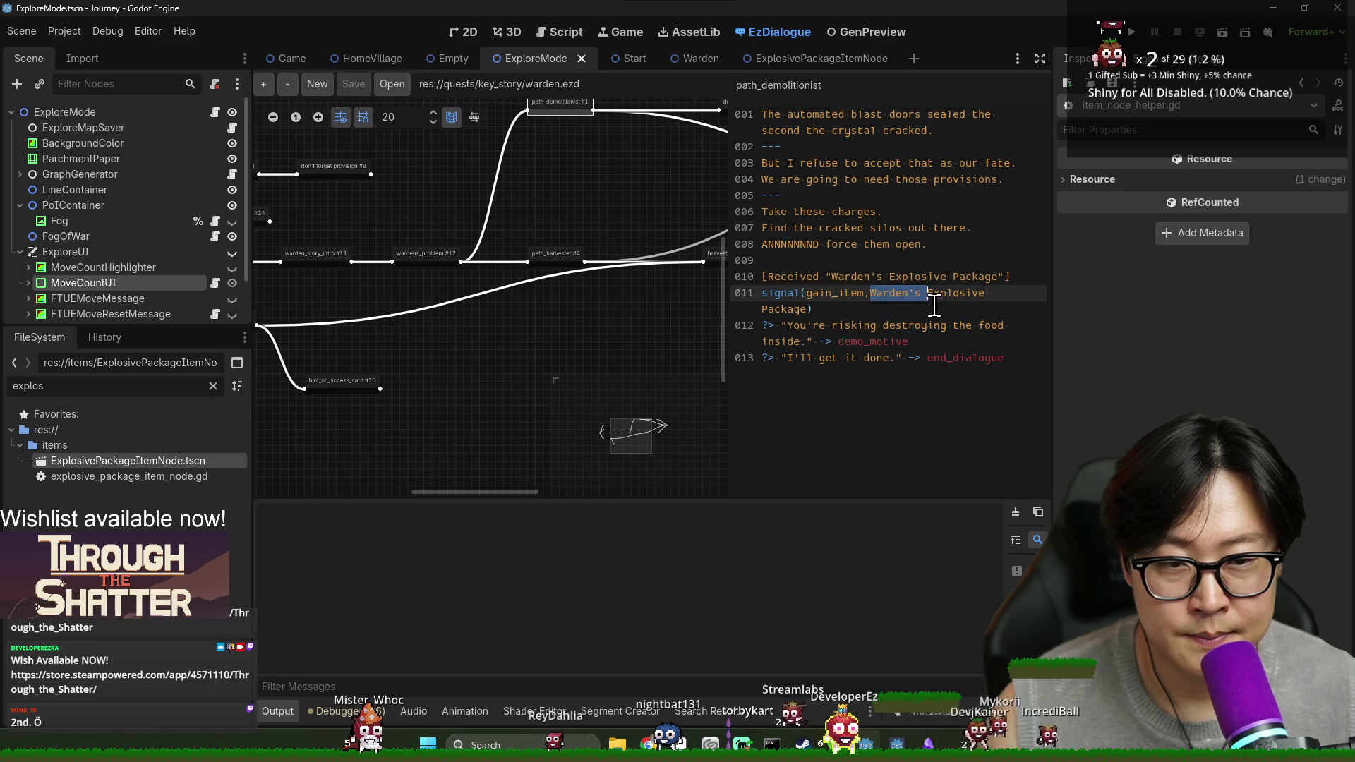
pyautogui.click(895, 244)
pyautogui.hotkey('ctrl', 's')
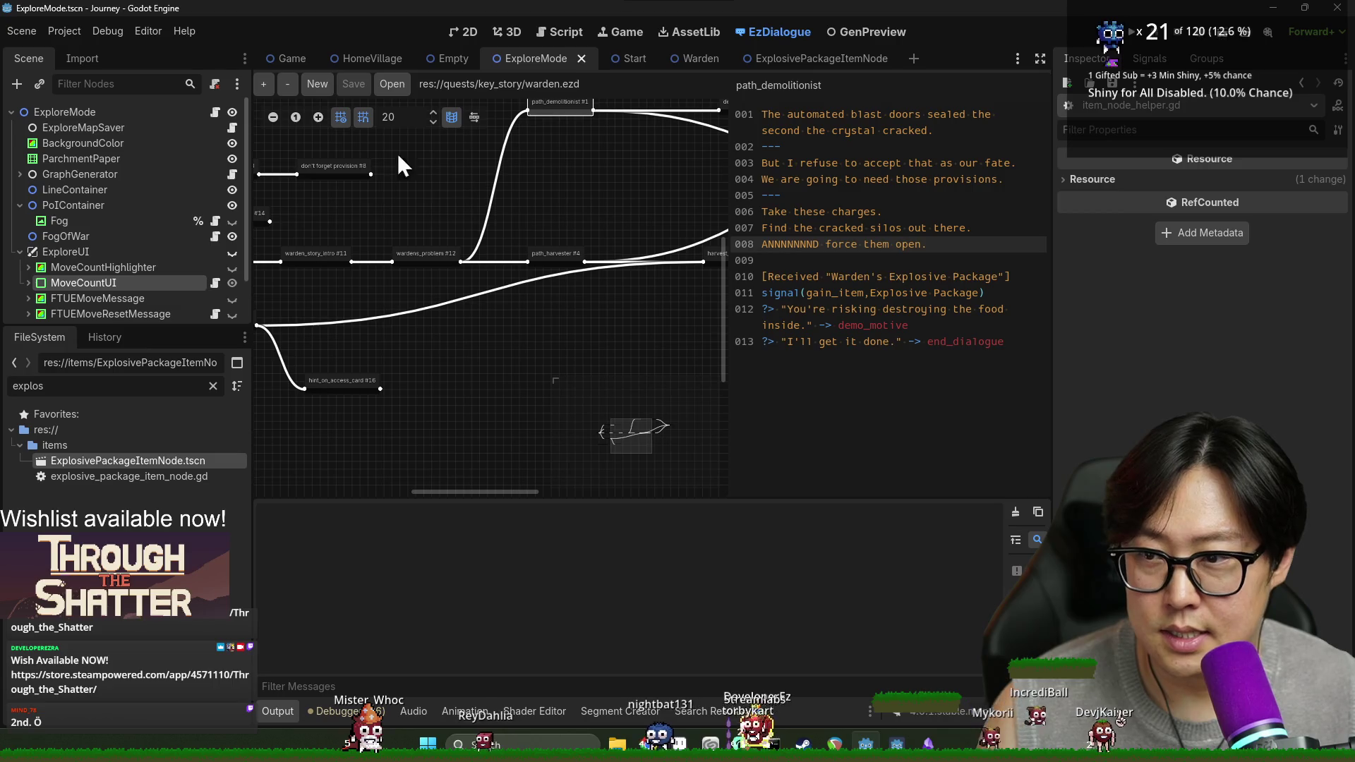
# Set the signal to gain_item,explosive_package per the helper's keys, save, and run the game
pyautogui.click(569, 32)
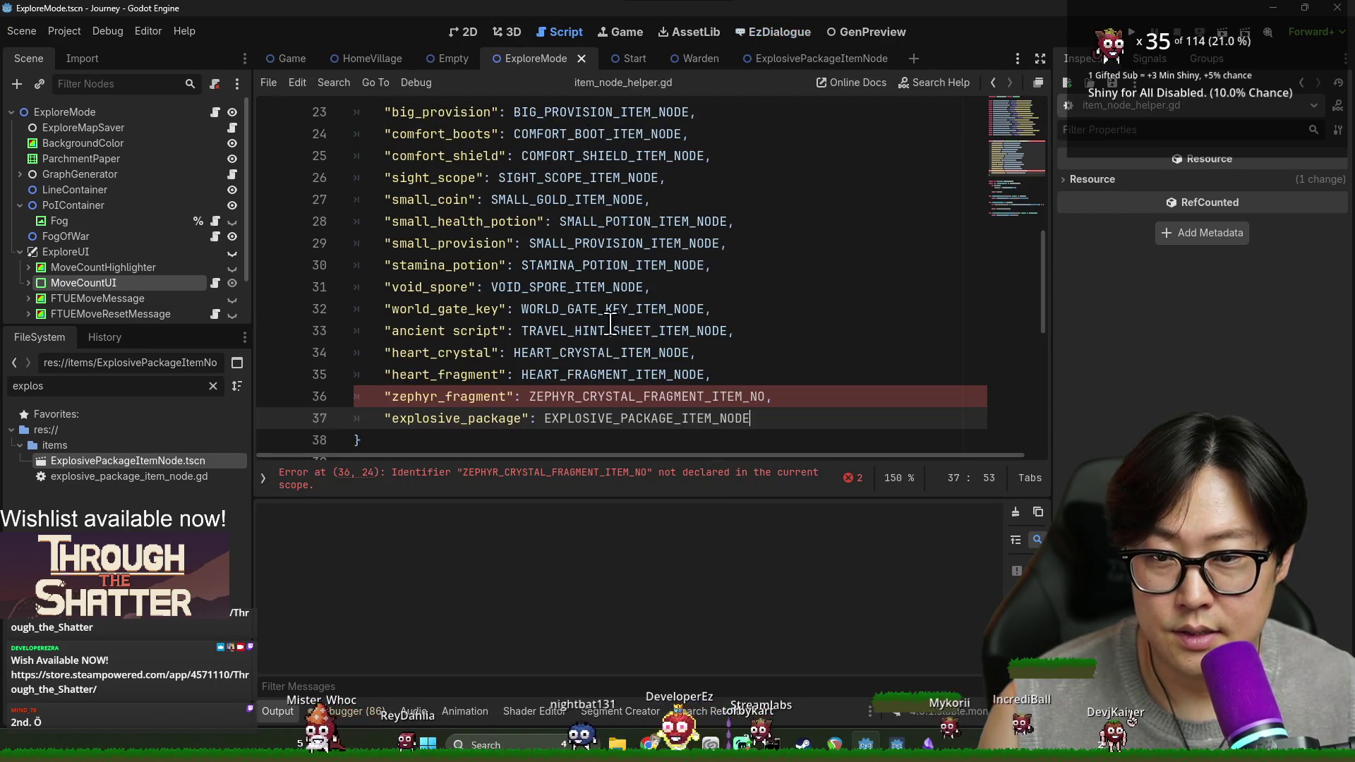
pyautogui.click(776, 32)
pyautogui.doubleClick(950, 293)
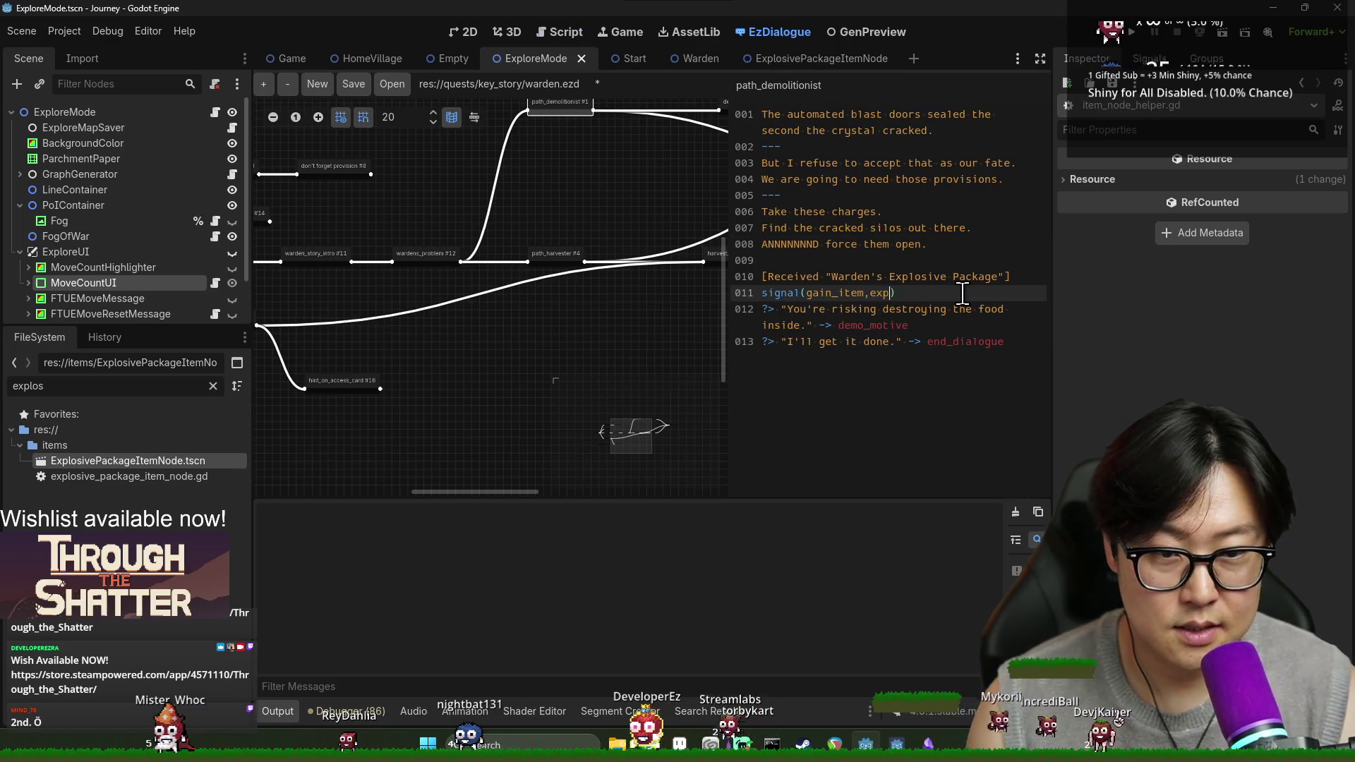
pyautogui.hotkey('ctrl', 's')
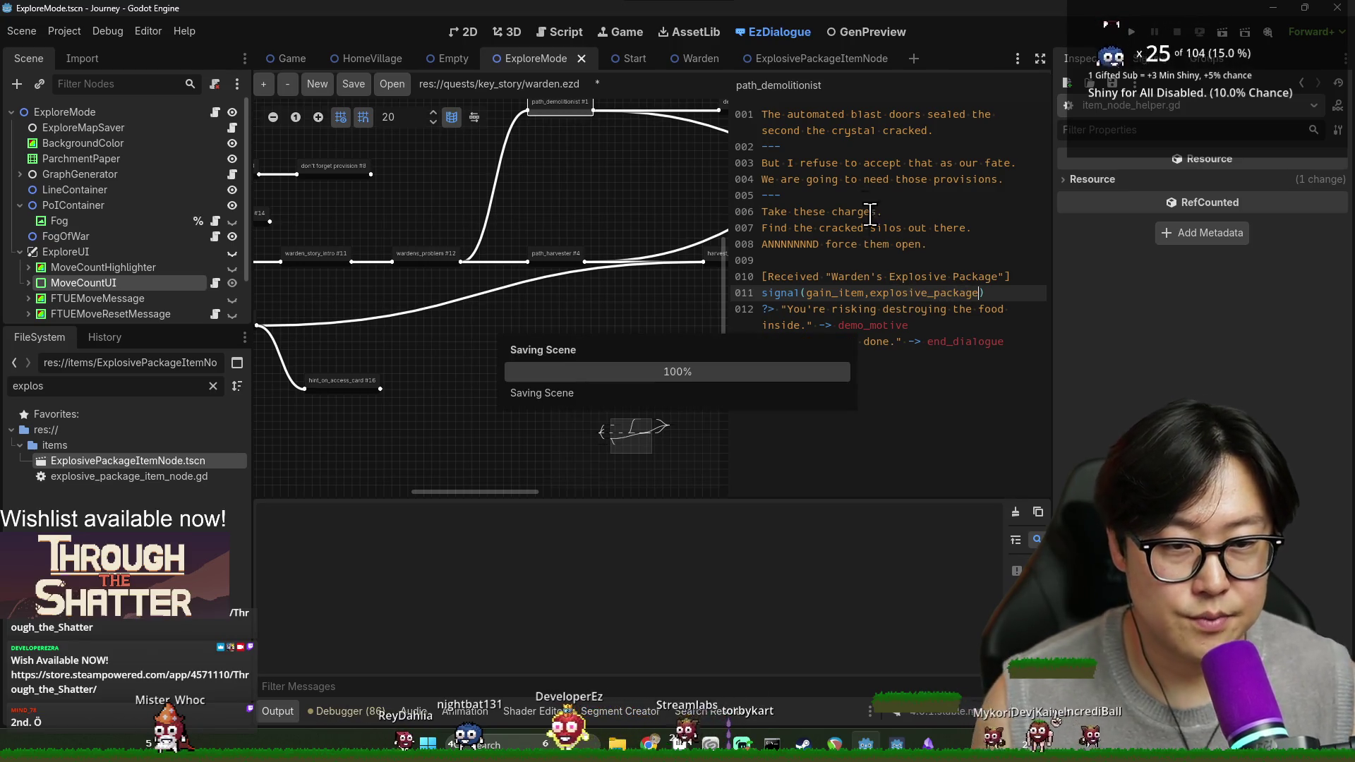
pyautogui.click(1133, 34)
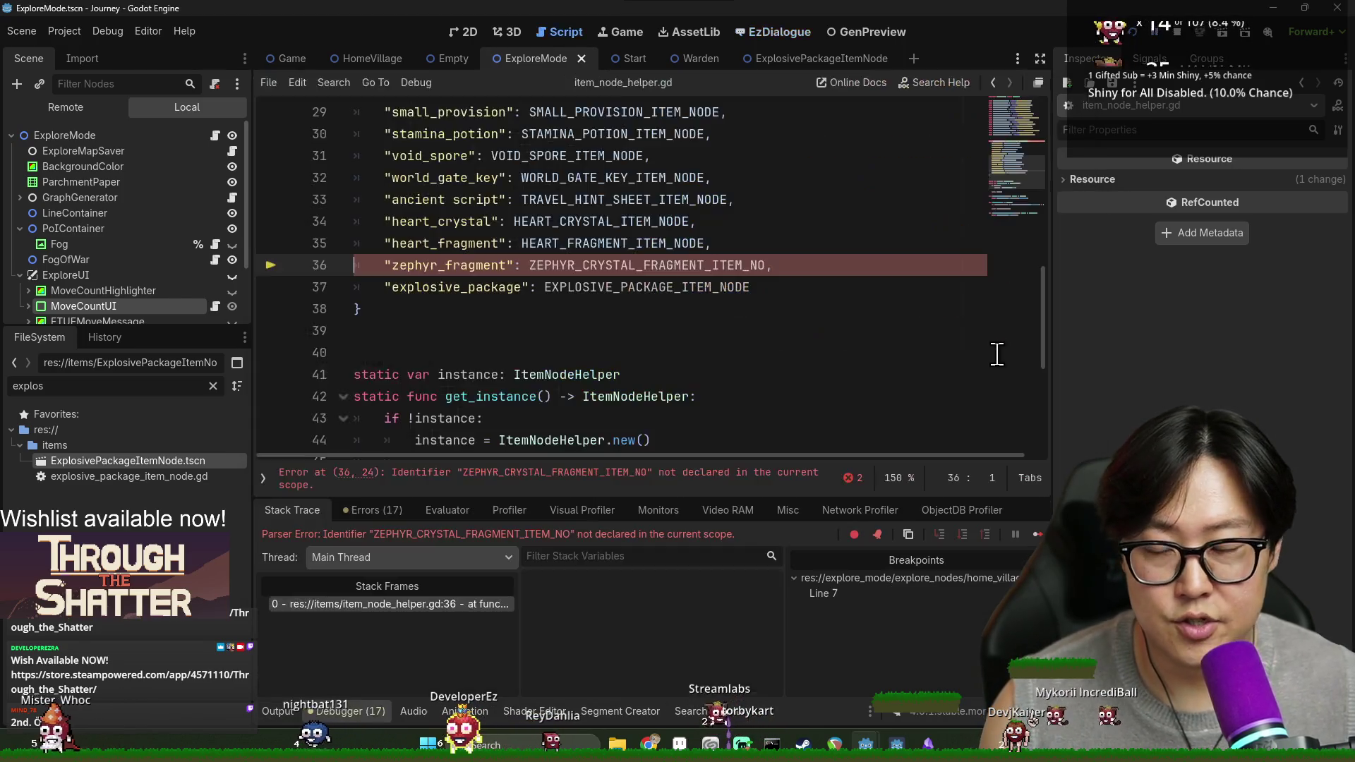
# Stop the game, complete line 36 to ZEPHYR_CRYSTAL_FRAGMENT_ITEM_NODE, and relaunch
pyautogui.click(779, 270)
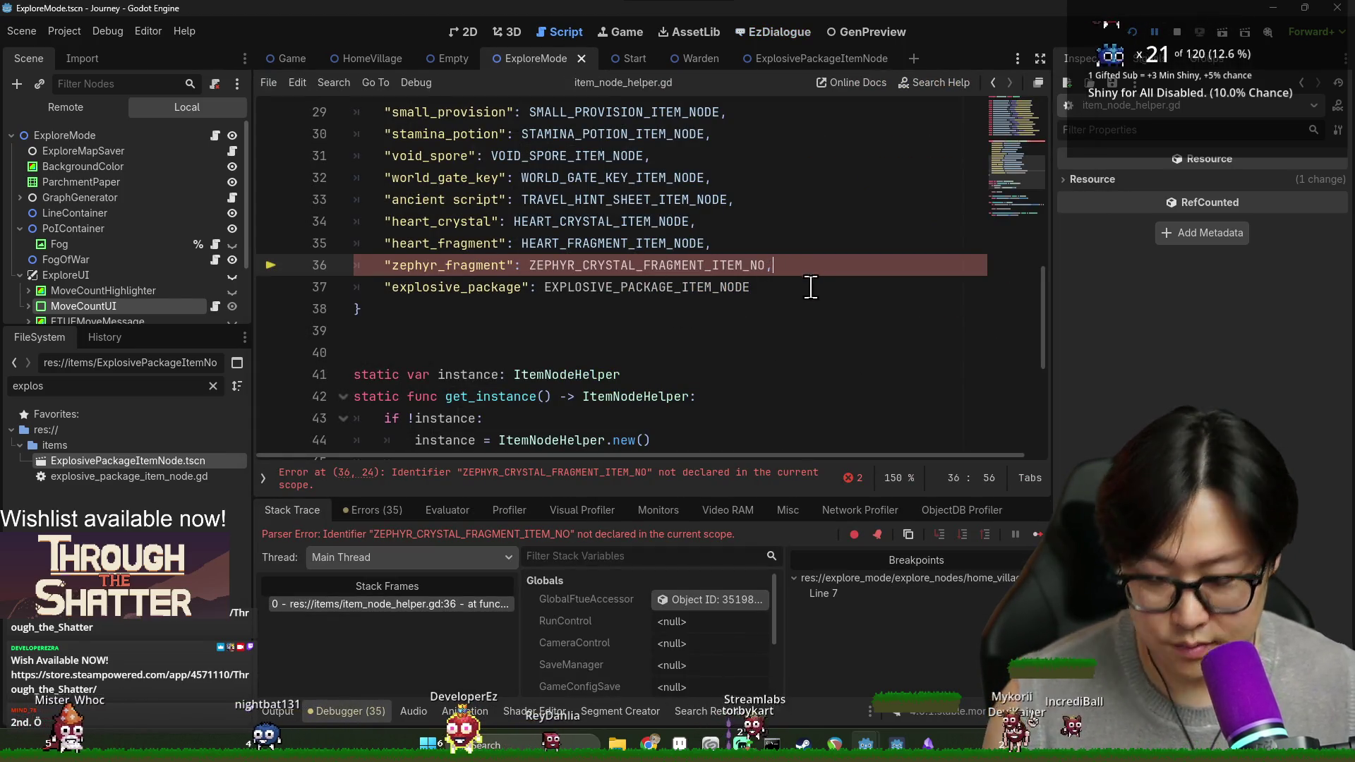
pyautogui.click(717, 292)
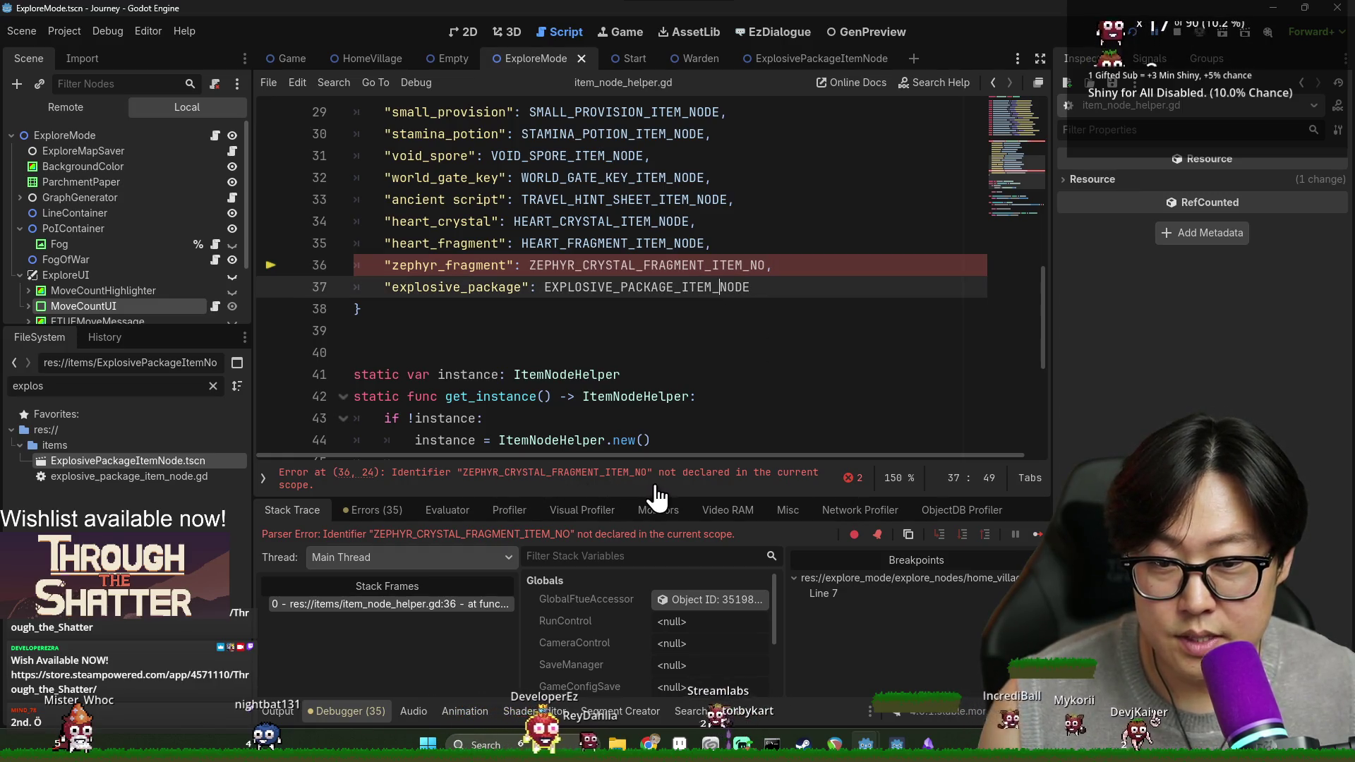
pyautogui.click(1176, 31)
pyautogui.click(771, 268)
pyautogui.write('DE,')
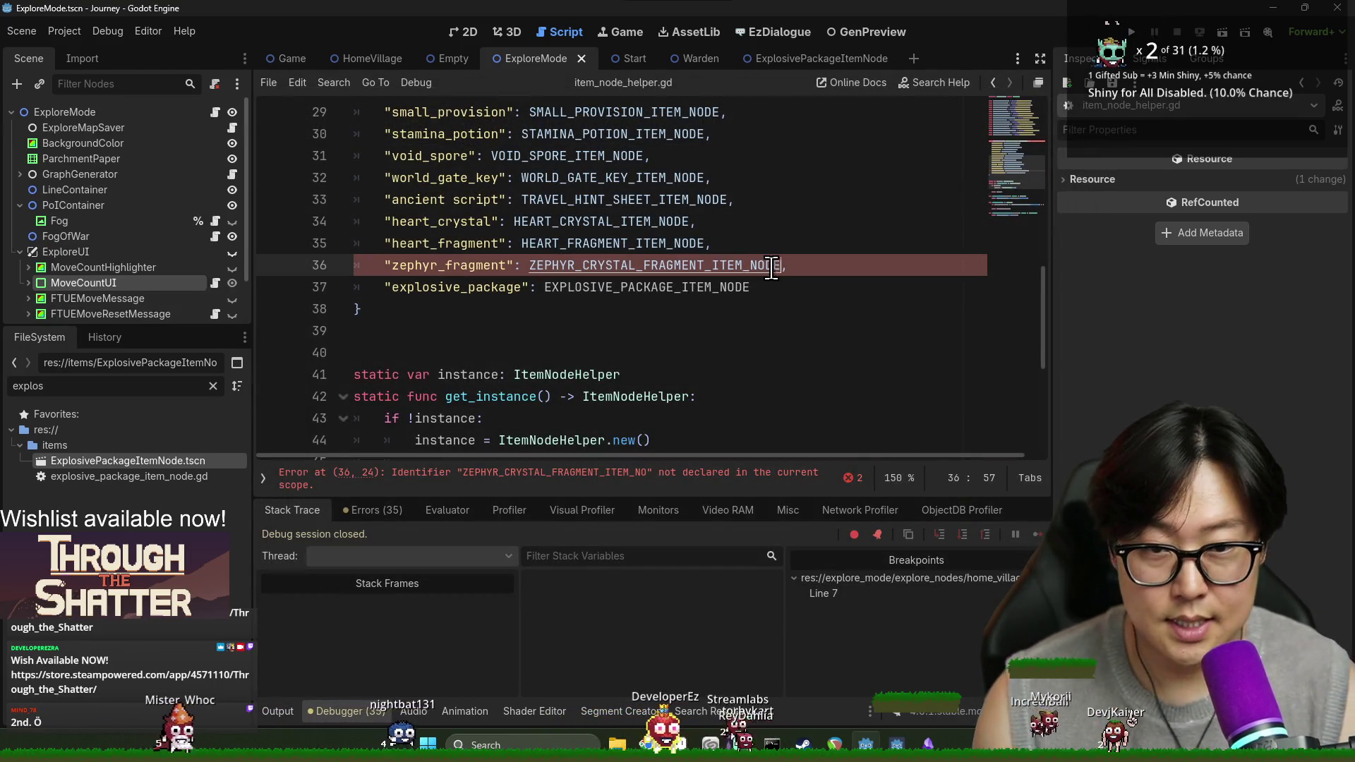
pyautogui.click(1132, 33)
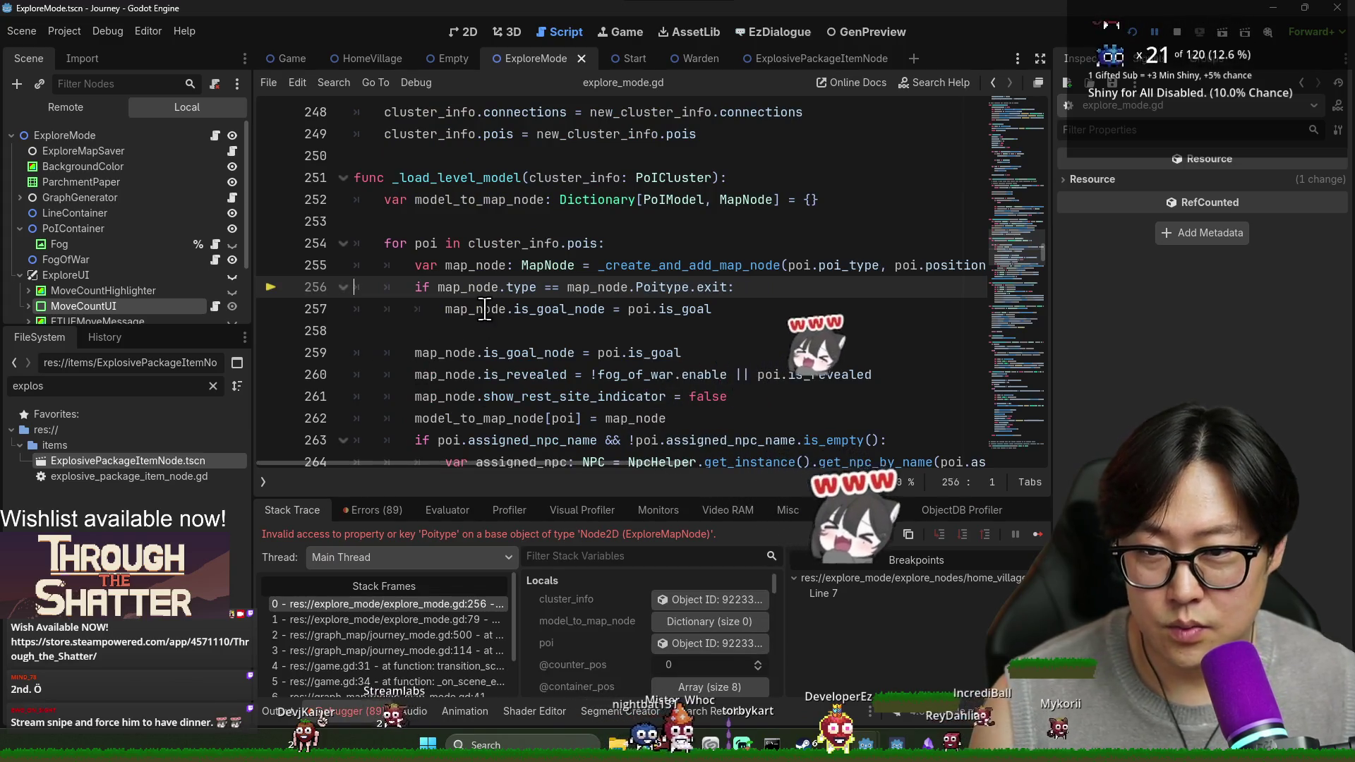
# Correct Poitype to PoiType on explore_mode.gd line 256, save, and rerun the game
pyautogui.click(658, 288)
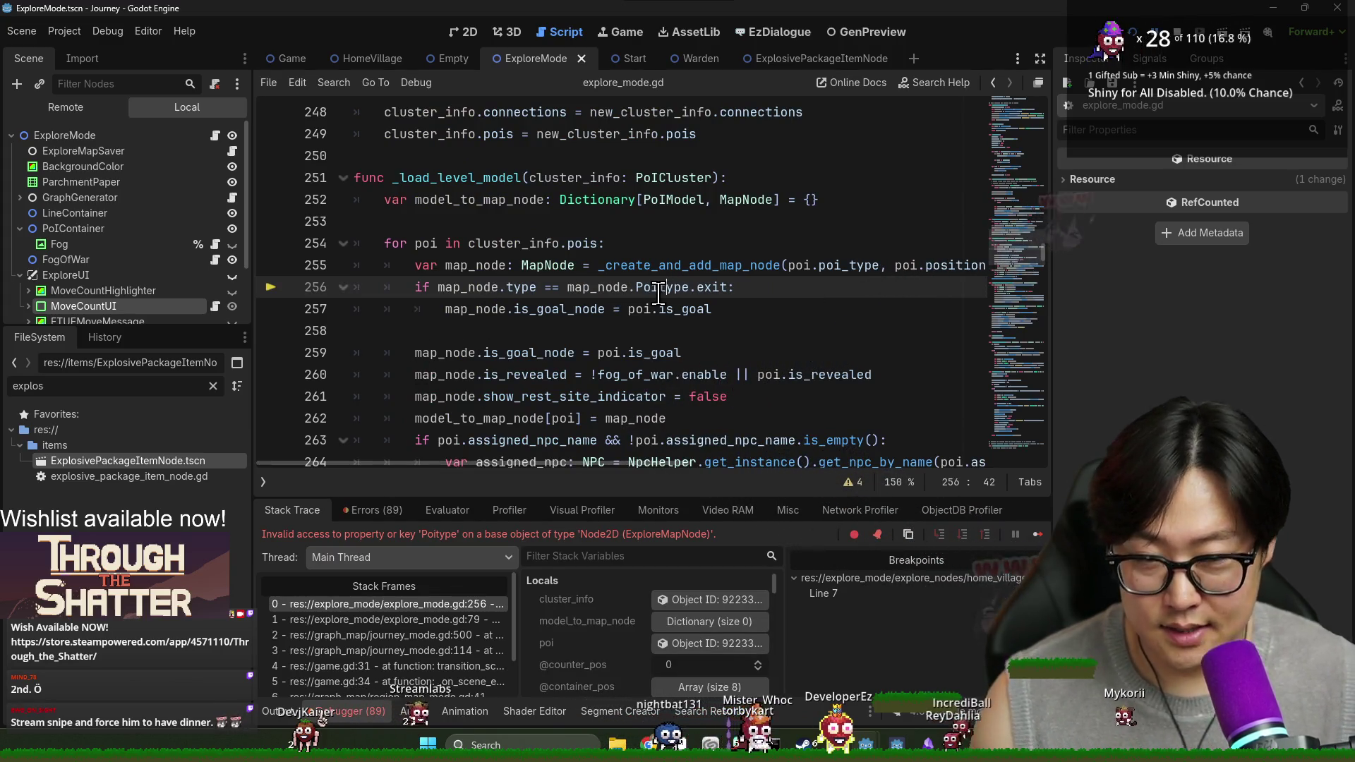
pyautogui.press('Delete')
pyautogui.write('T')
pyautogui.hotkey('ctrl', 's')
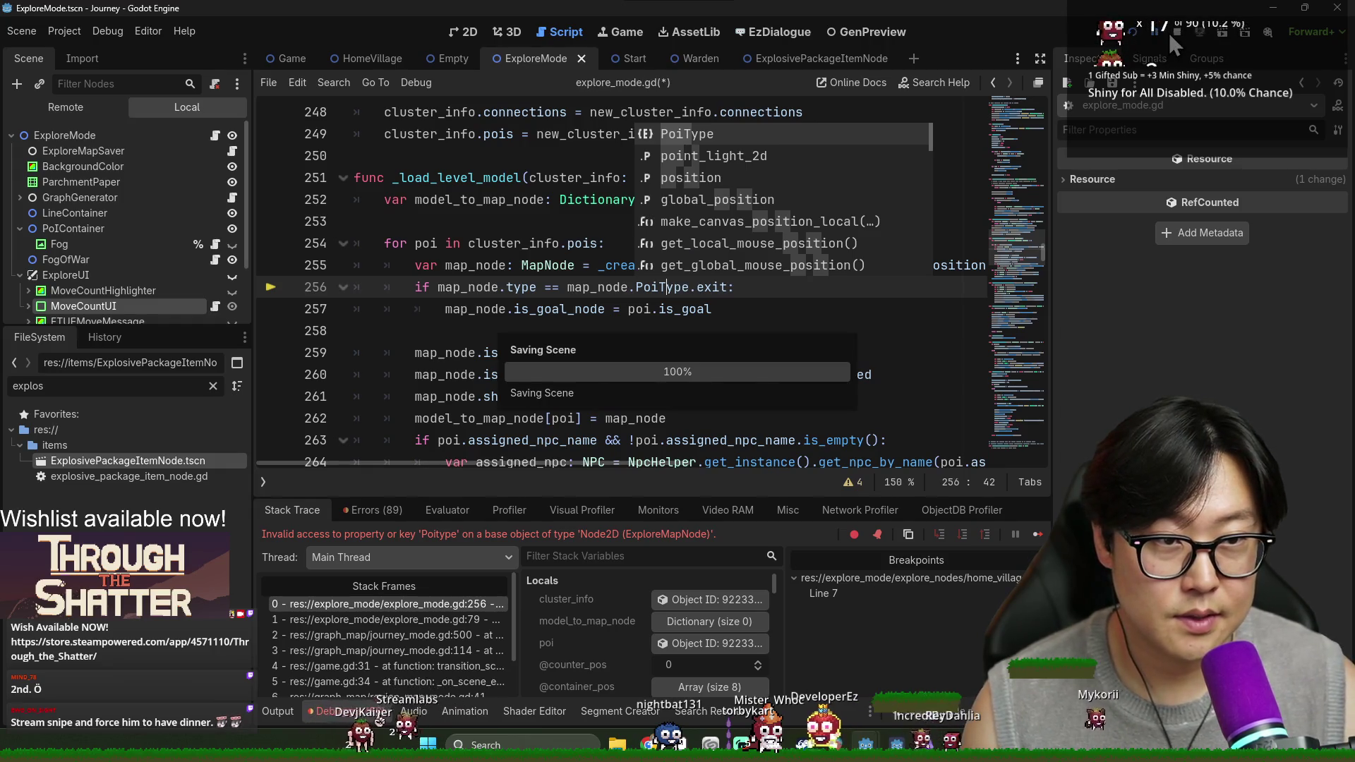
pyautogui.click(1177, 33)
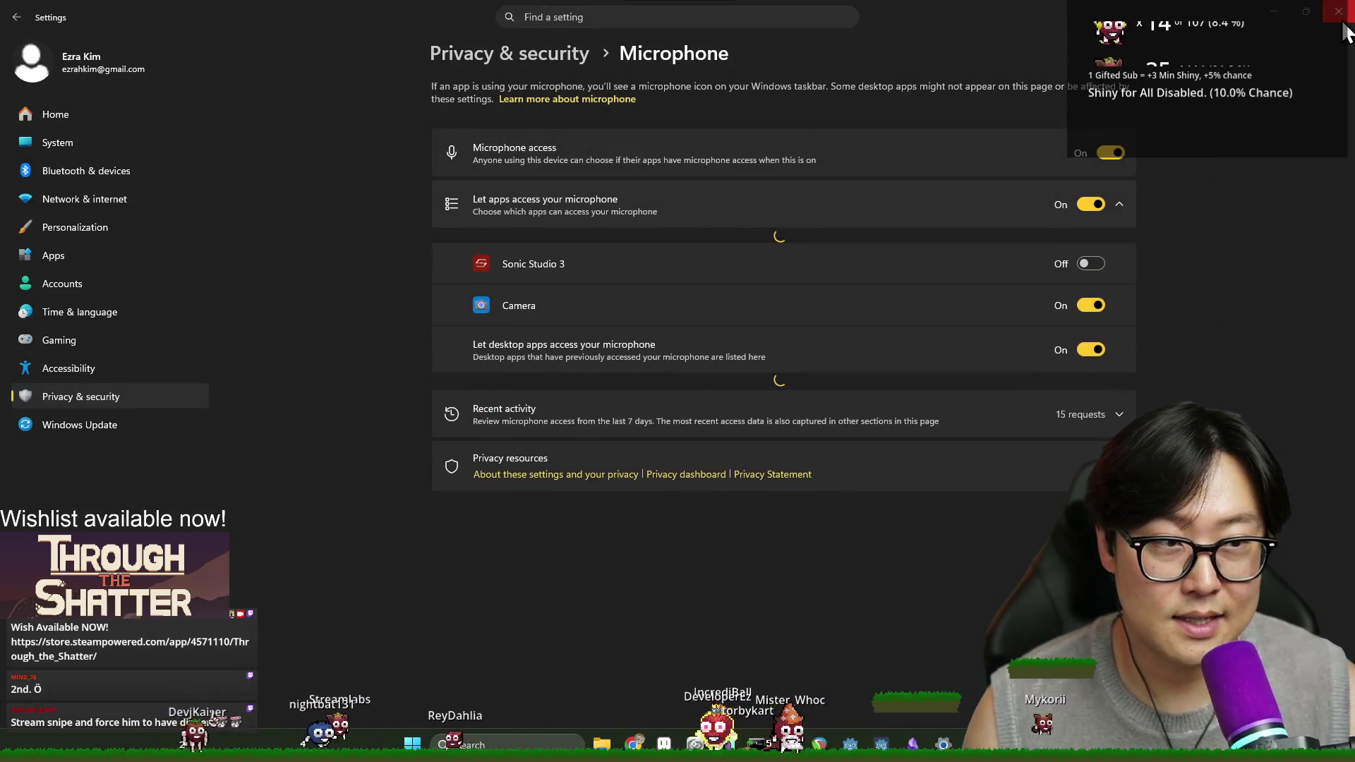
# Close the Windows microphone privacy Settings window
pyautogui.click(1344, 21)
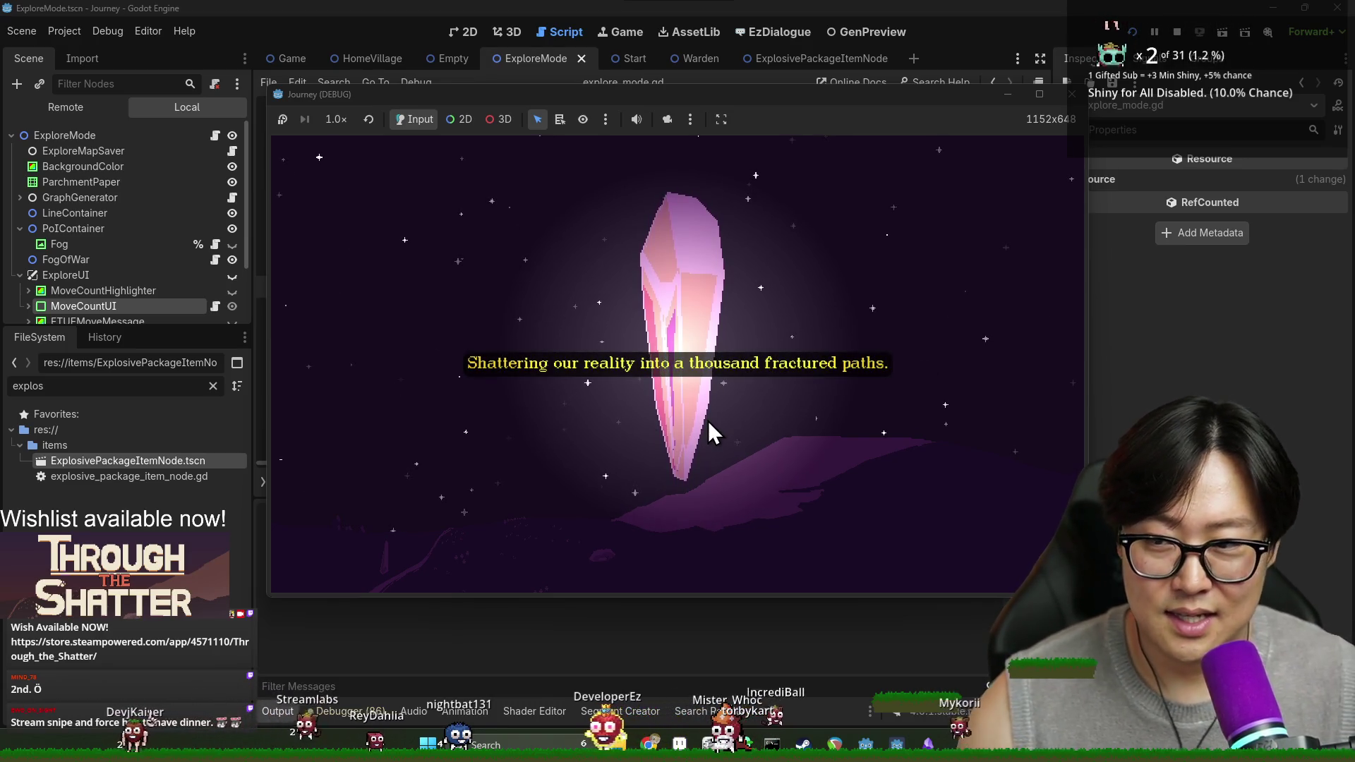
# Shatter the intro crystal and click through the opening dialogues to reveal the map
pyautogui.click(663, 364)
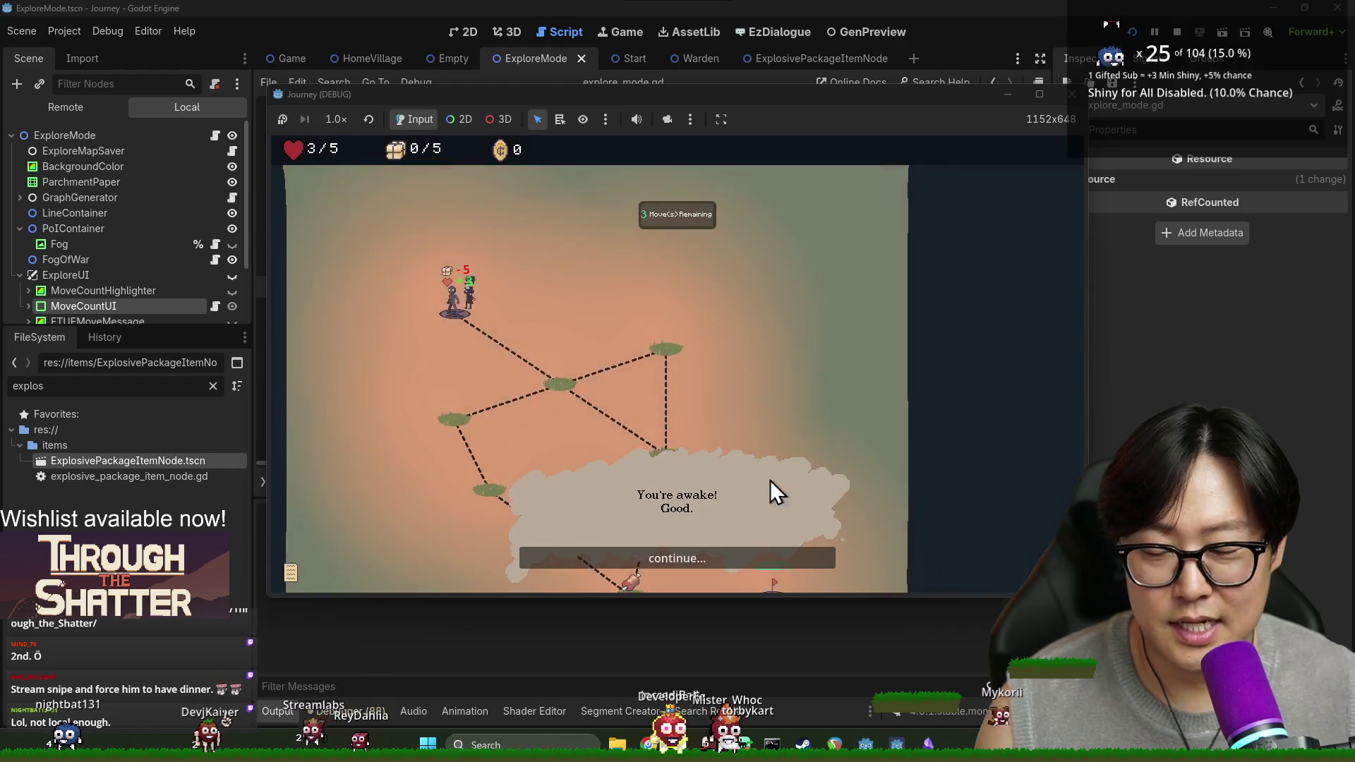
pyautogui.click(738, 565)
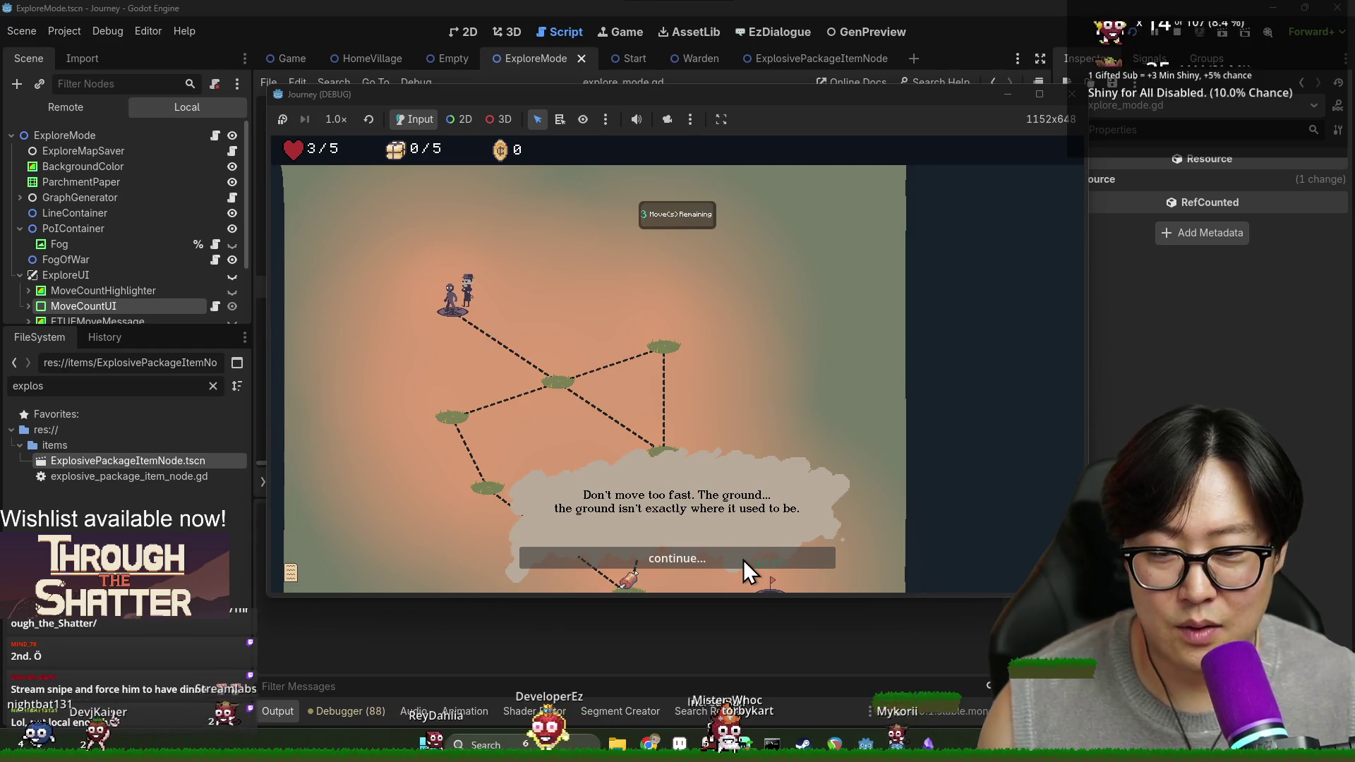
pyautogui.click(755, 561)
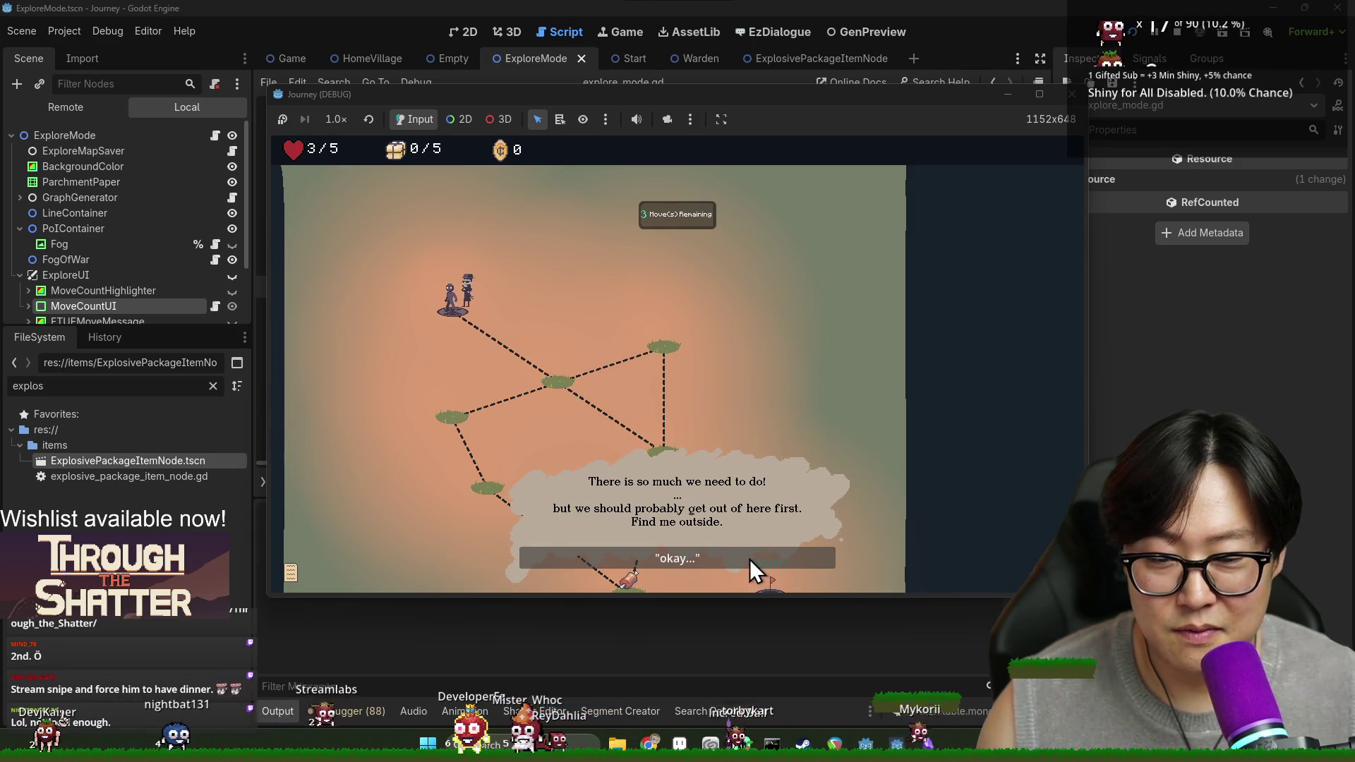
pyautogui.click(714, 563)
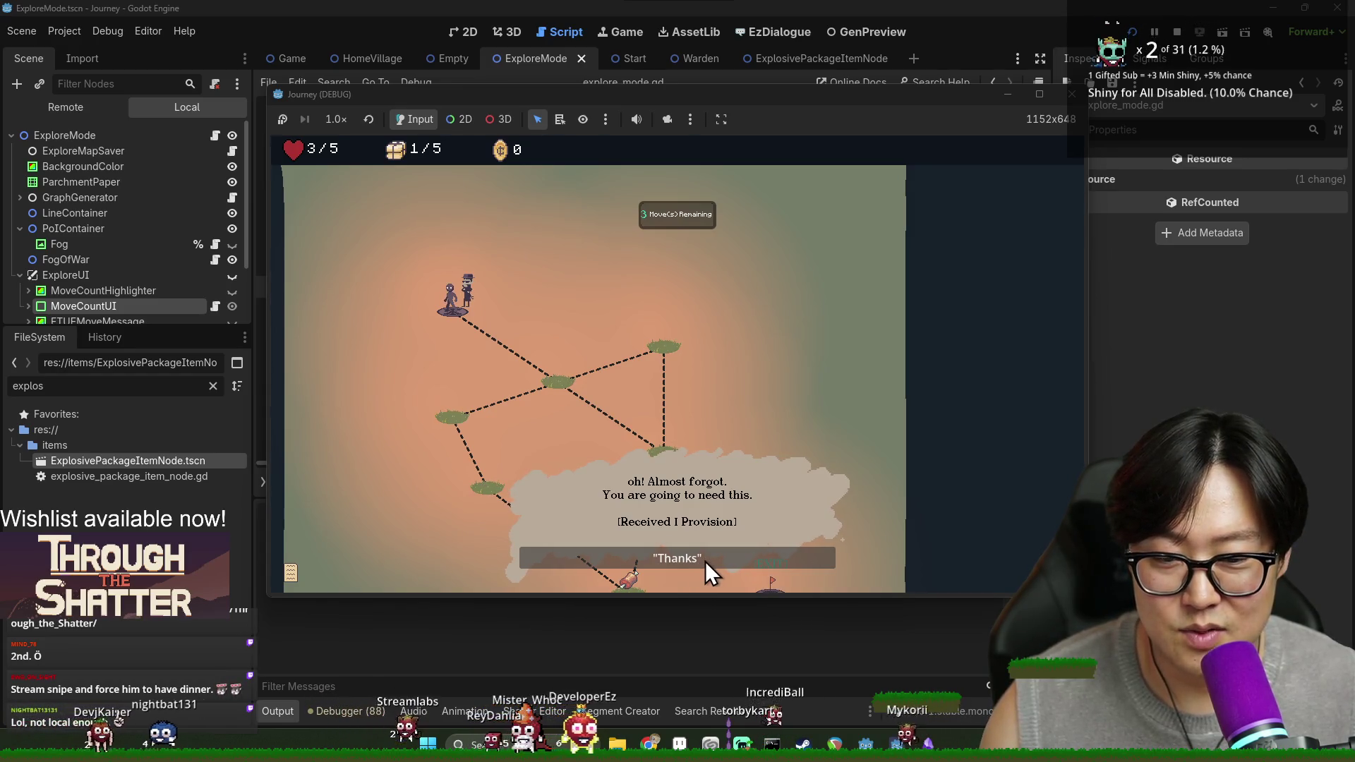
pyautogui.click(697, 559)
# Walk the party via the centre, right and bottom nodes onto the EXIT node
pyautogui.click(550, 381)
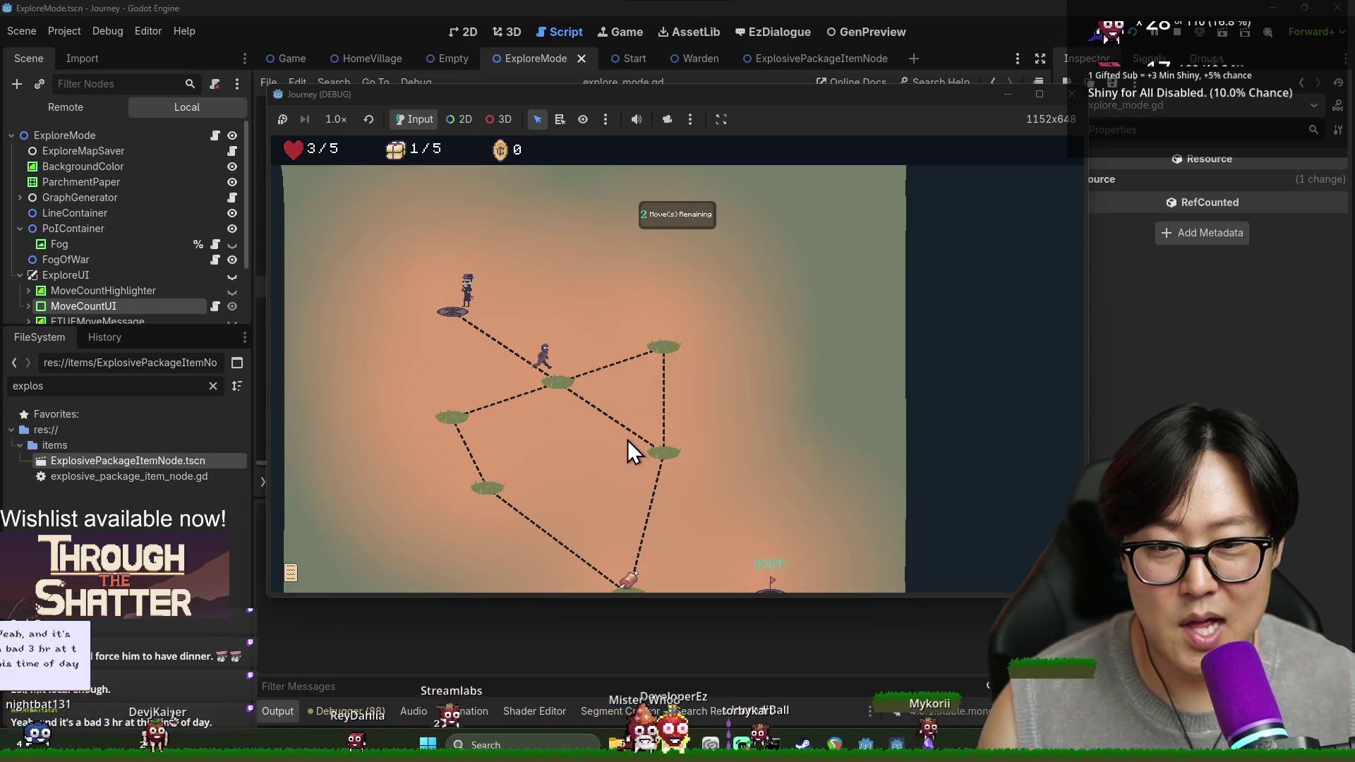
pyautogui.scroll(-2, 636, 424)
pyautogui.click(659, 319)
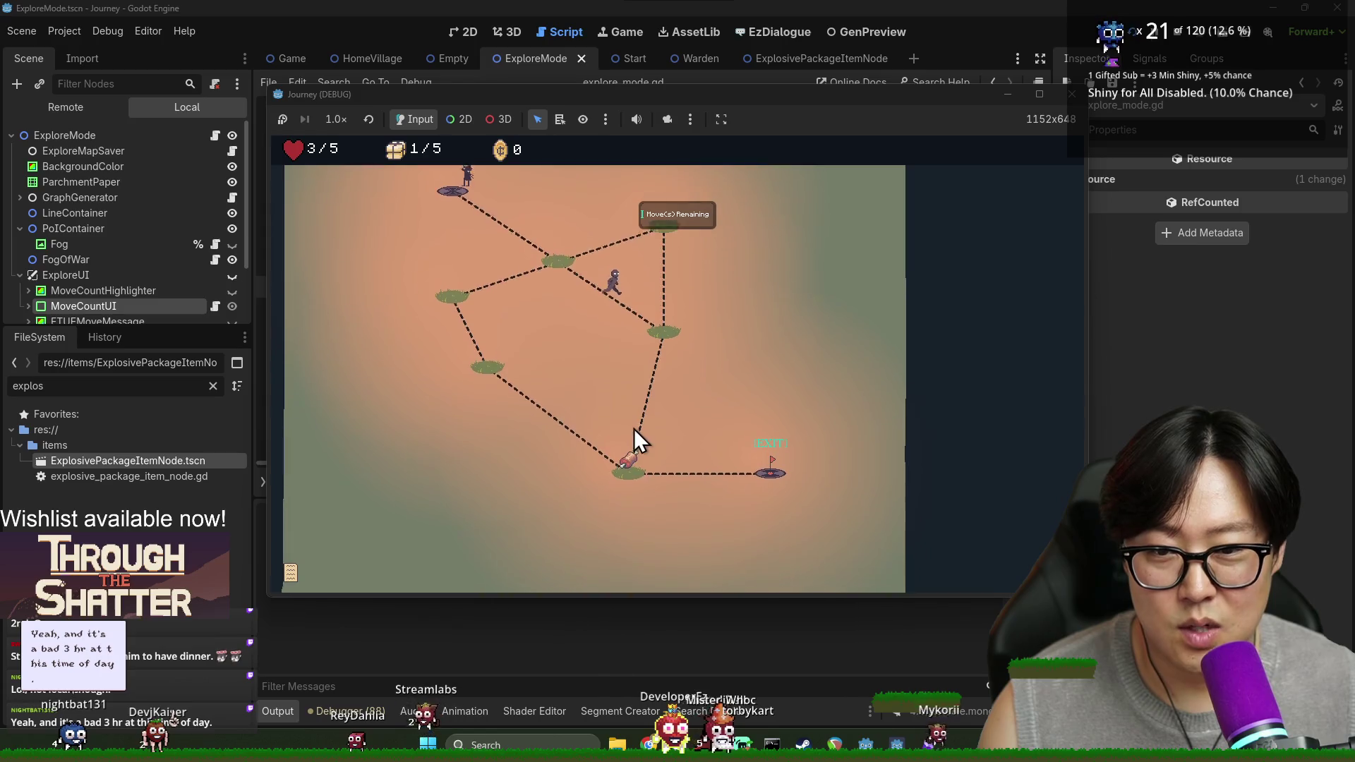
pyautogui.click(629, 511)
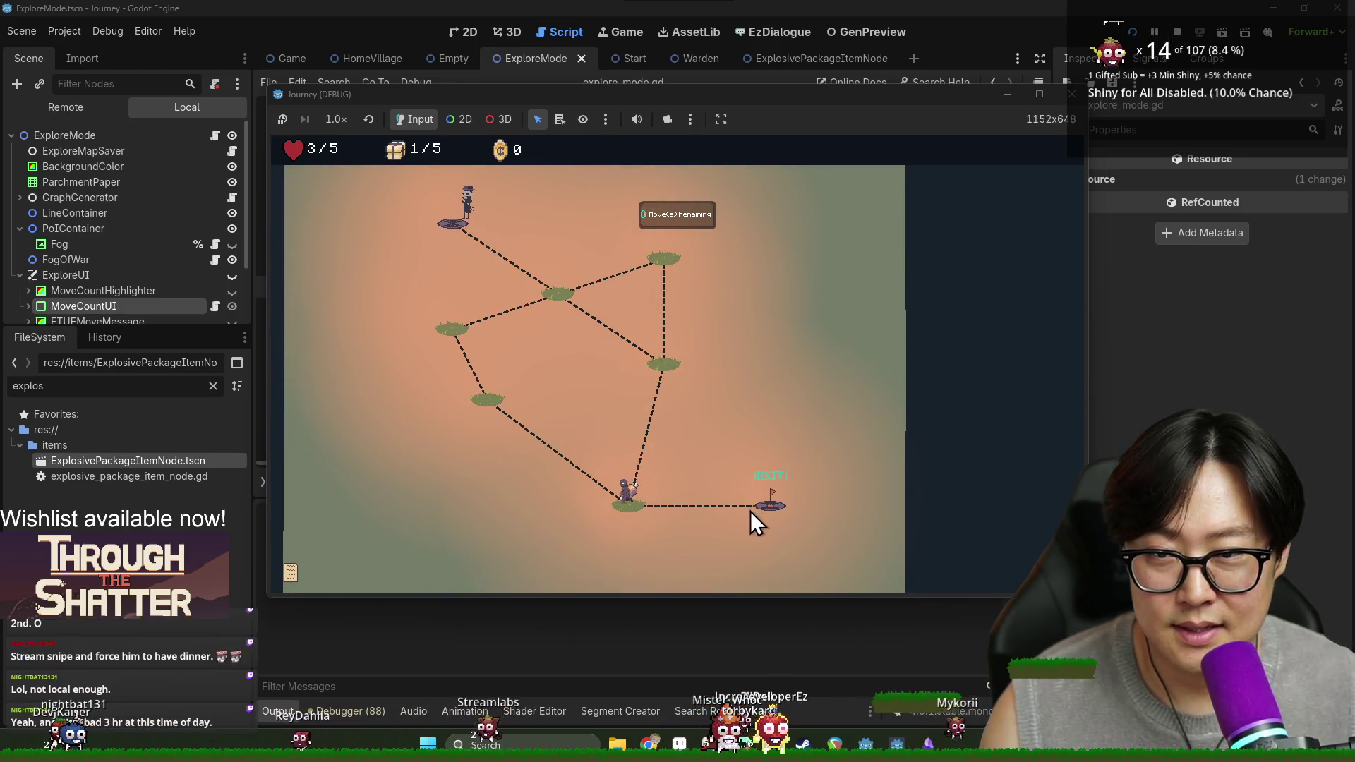
pyautogui.click(766, 504)
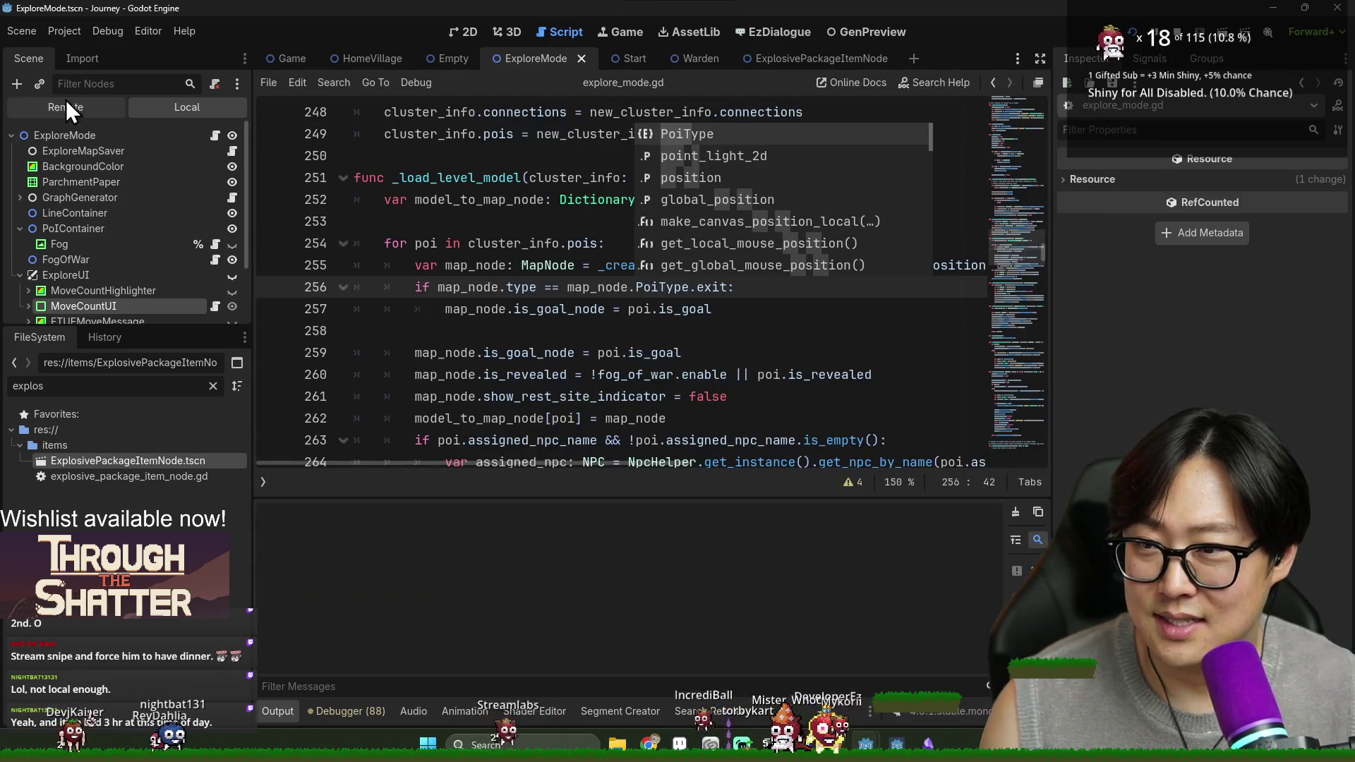
# Replace poi.is_goal with true on explore_mode.gd line 257 and save
pyautogui.click(66, 107)
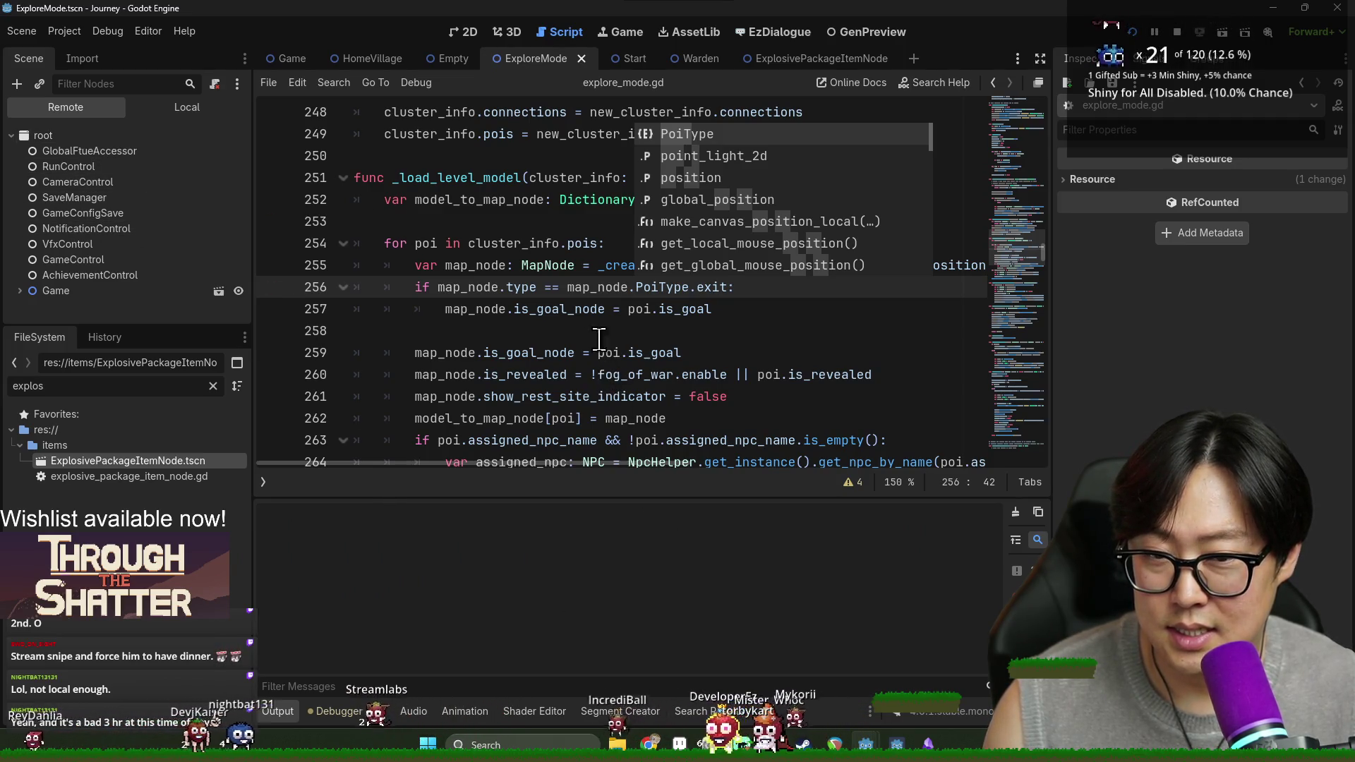
pyautogui.press('Escape')
pyautogui.doubleClick(667, 288)
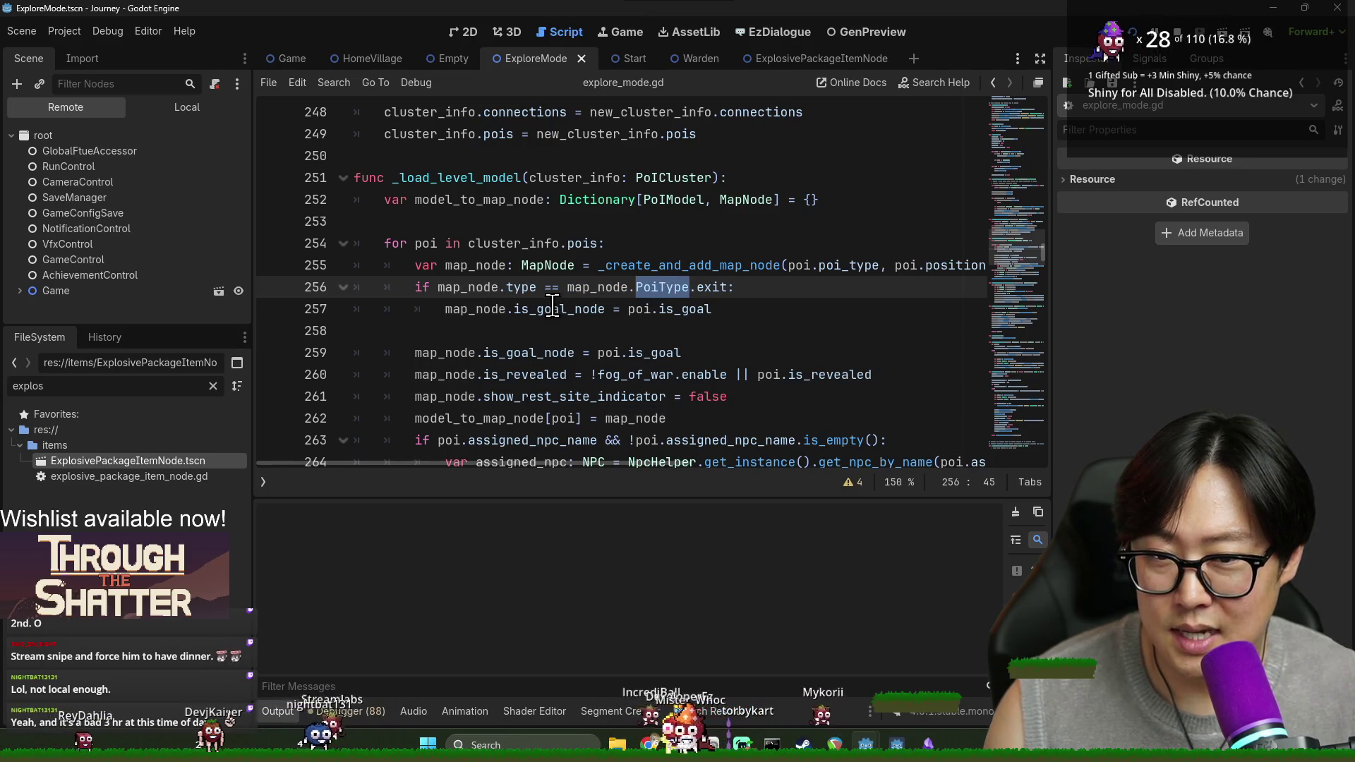
pyautogui.doubleClick(558, 310)
pyautogui.click(638, 311)
pyautogui.moveTo(628, 309); pyautogui.dragTo(738, 306)
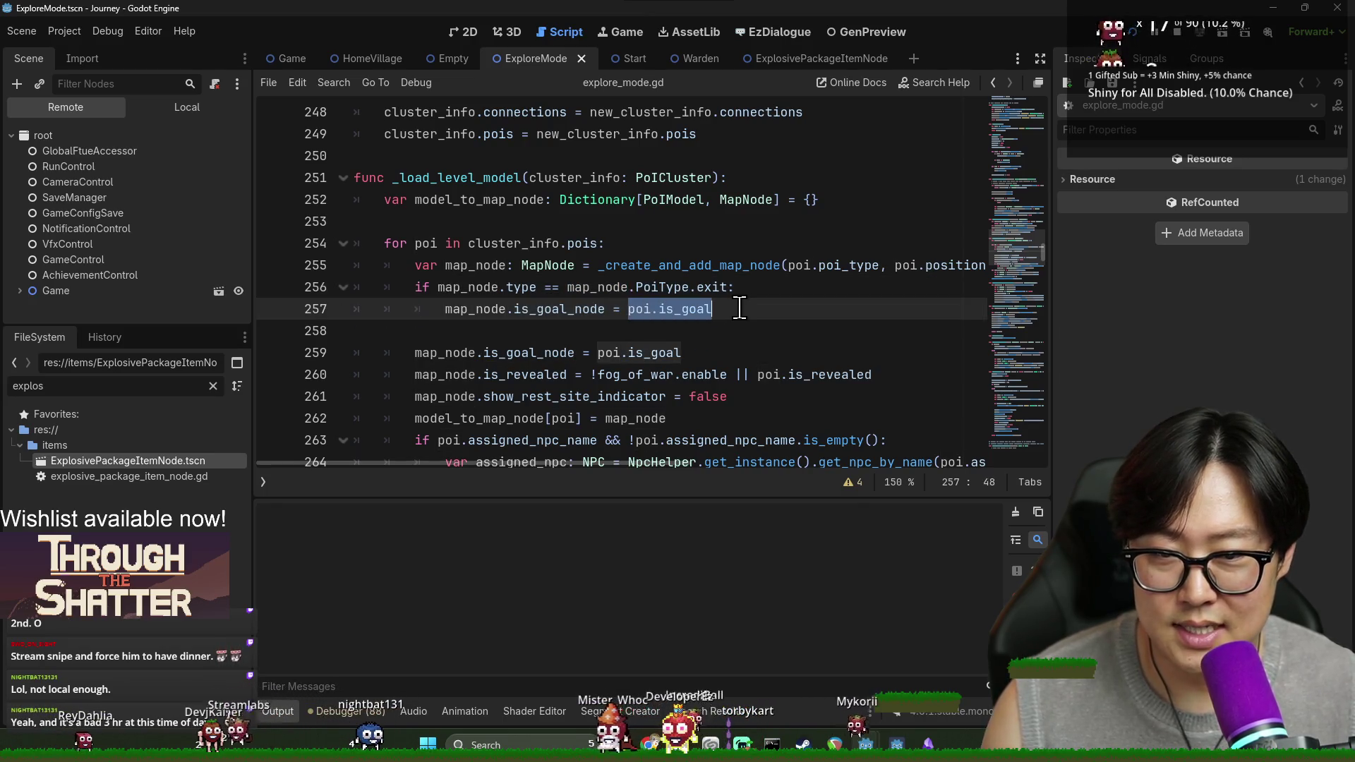
pyautogui.write('true')
pyautogui.hotkey('ctrl', 's')
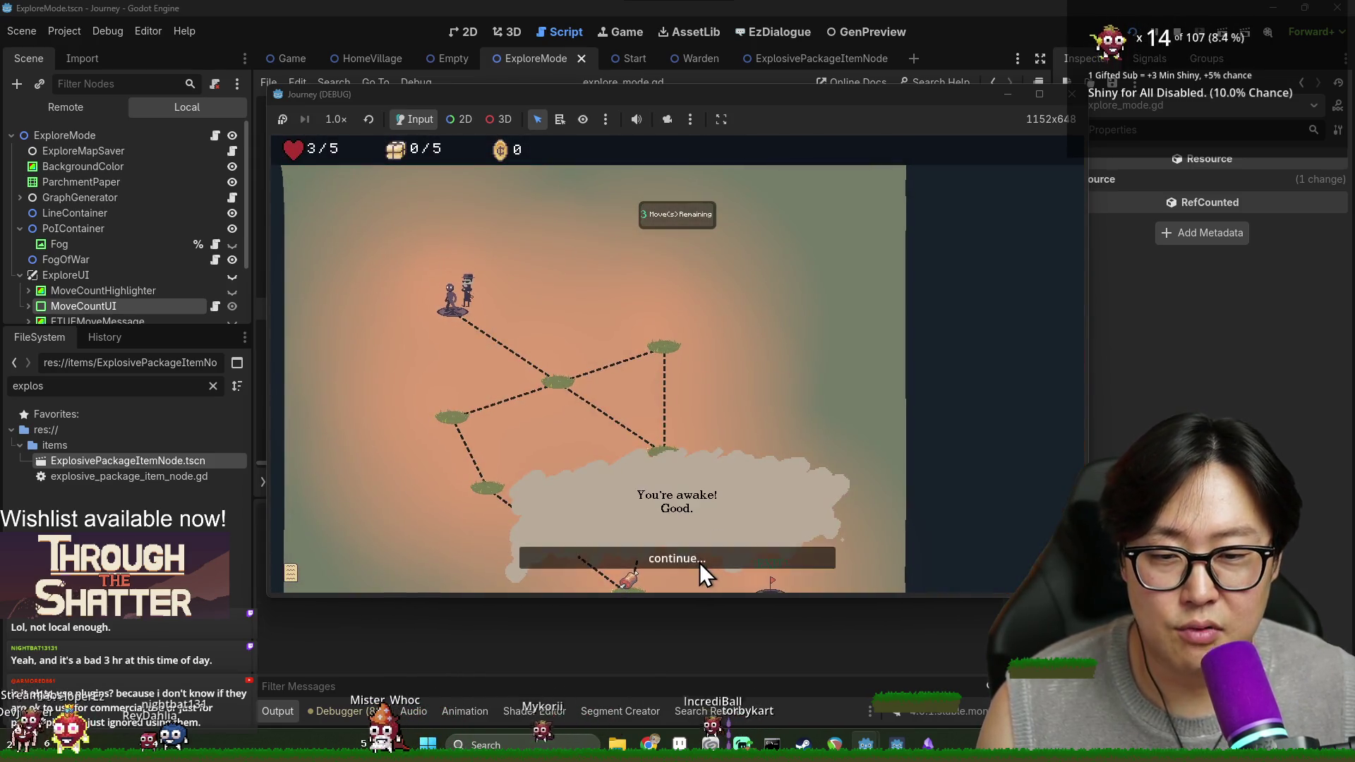
# Dismiss the opening dialogue and move the character across map nodes toward the exit
pyautogui.click(699, 561)
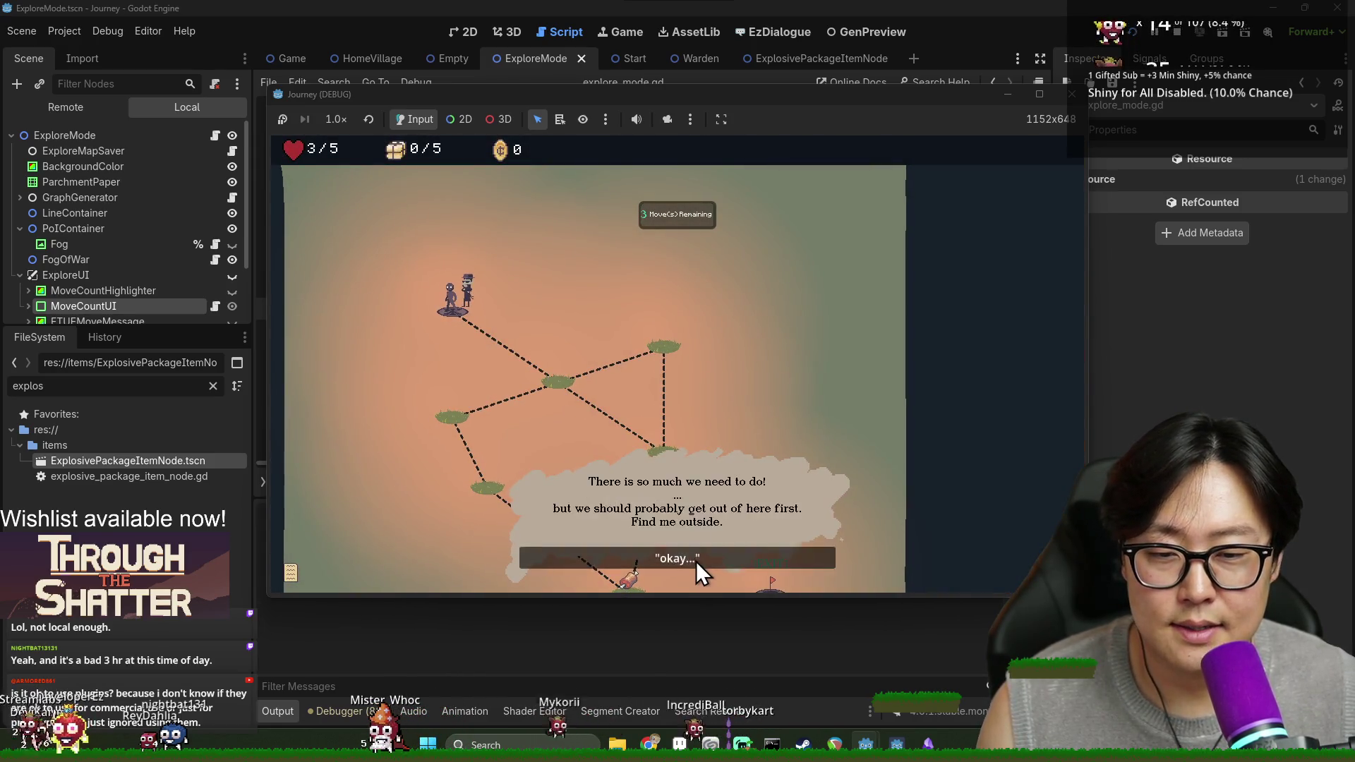
pyautogui.click(691, 559)
pyautogui.click(568, 393)
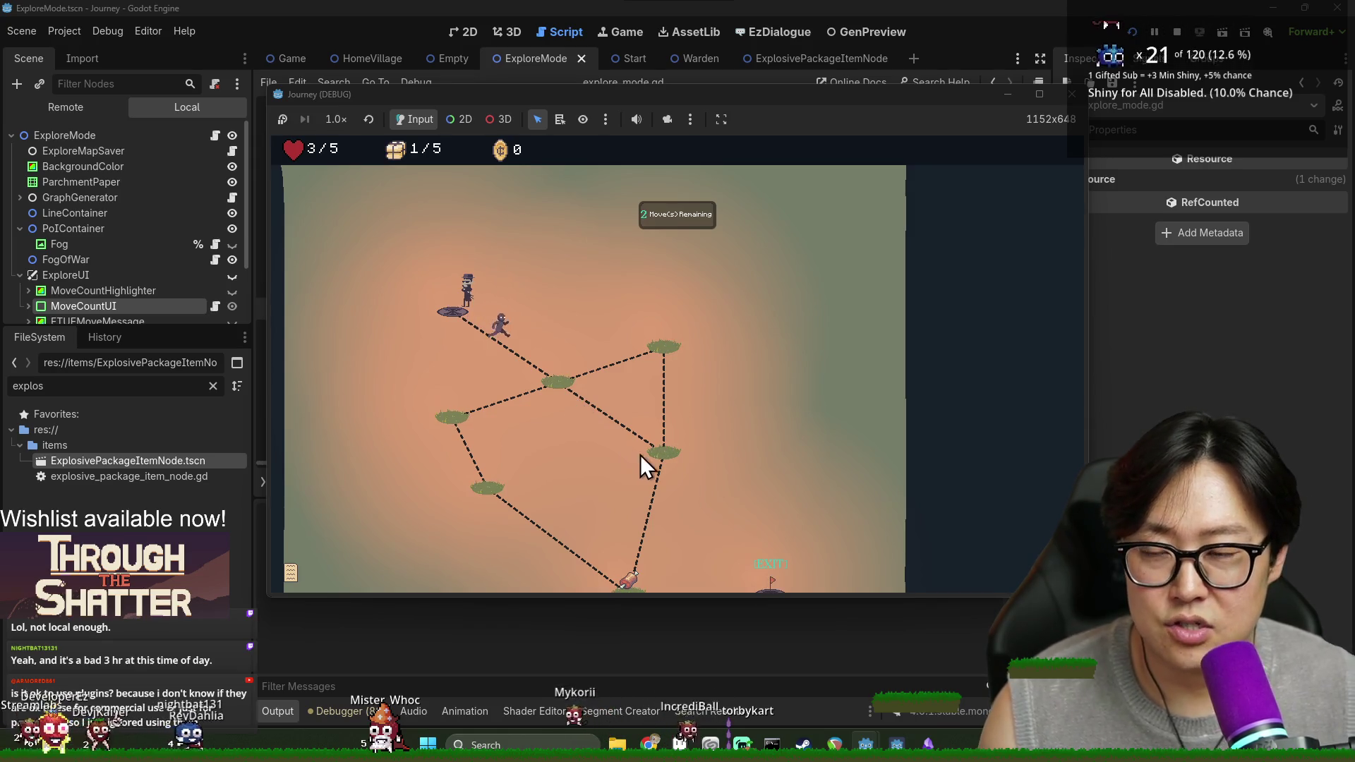
pyautogui.click(663, 452)
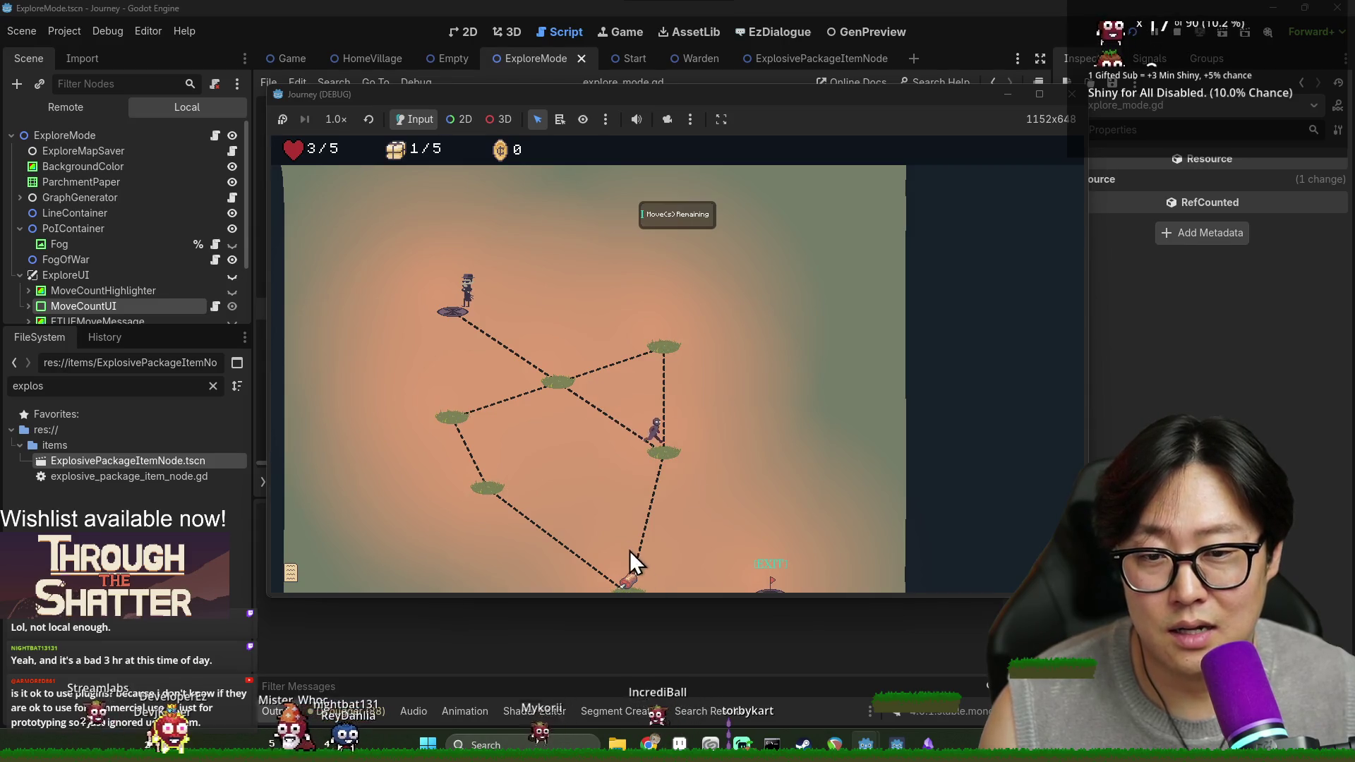
pyautogui.click(625, 430)
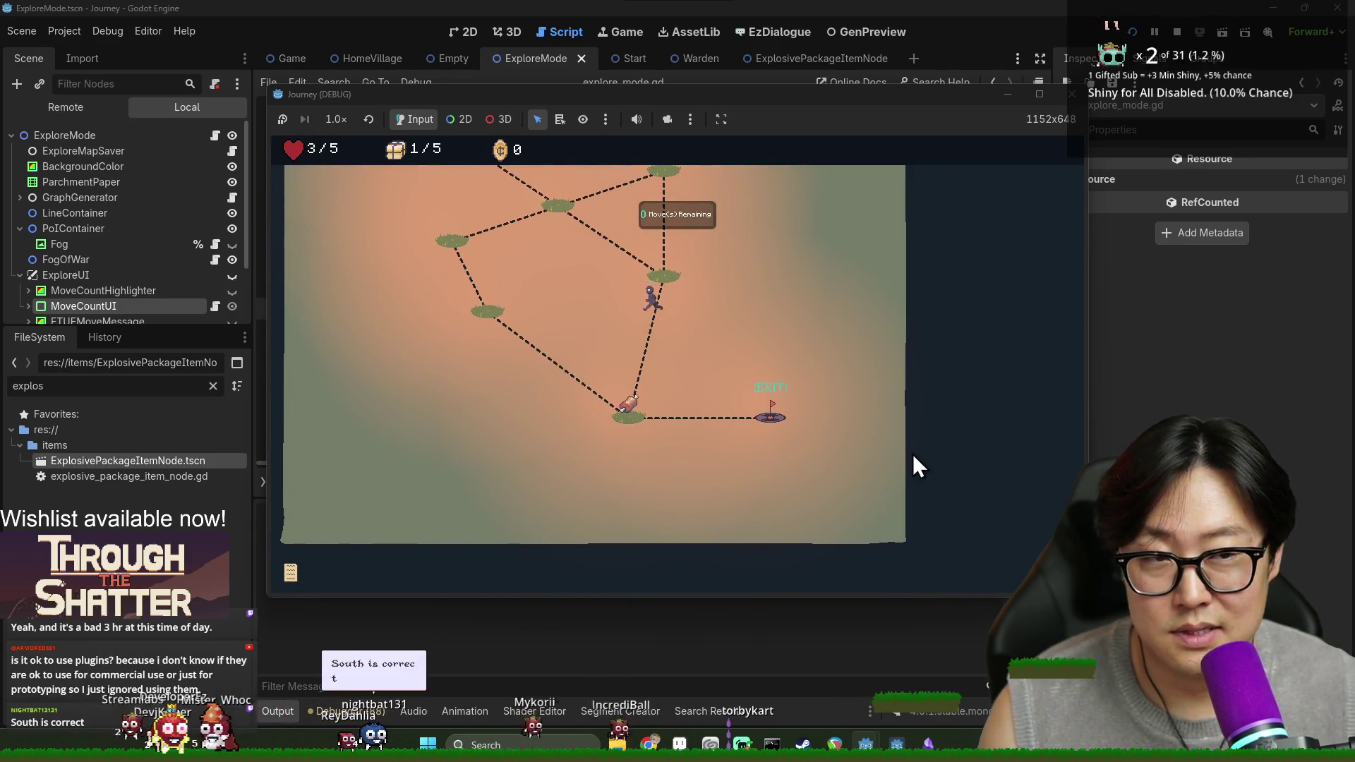
# Bring the editor forward and show the ExploreMode scene in the 2D view
pyautogui.click(1188, 380)
pyautogui.click(776, 31)
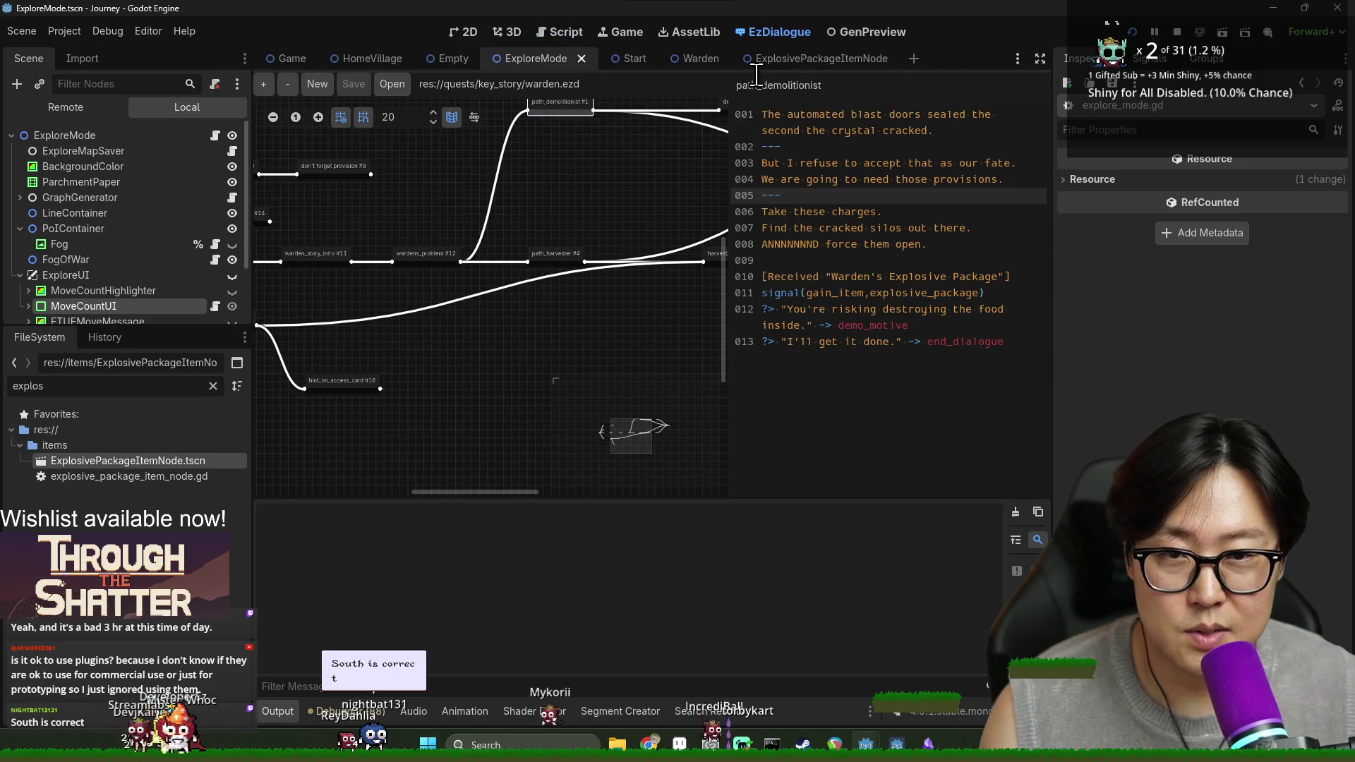
pyautogui.click(569, 32)
pyautogui.click(474, 33)
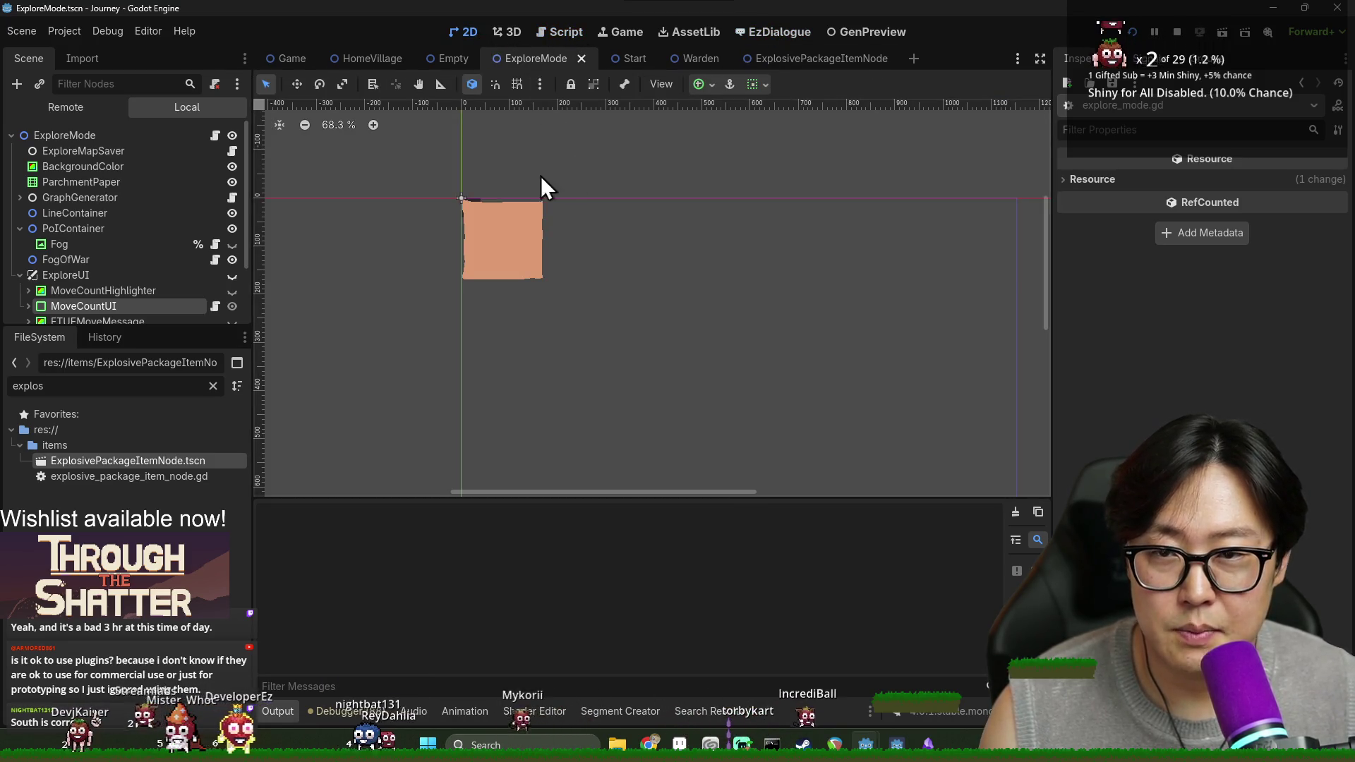
# Close the game and check where the exit PoiType is defined, then return
pyautogui.hotkey('alt', 'Tab')
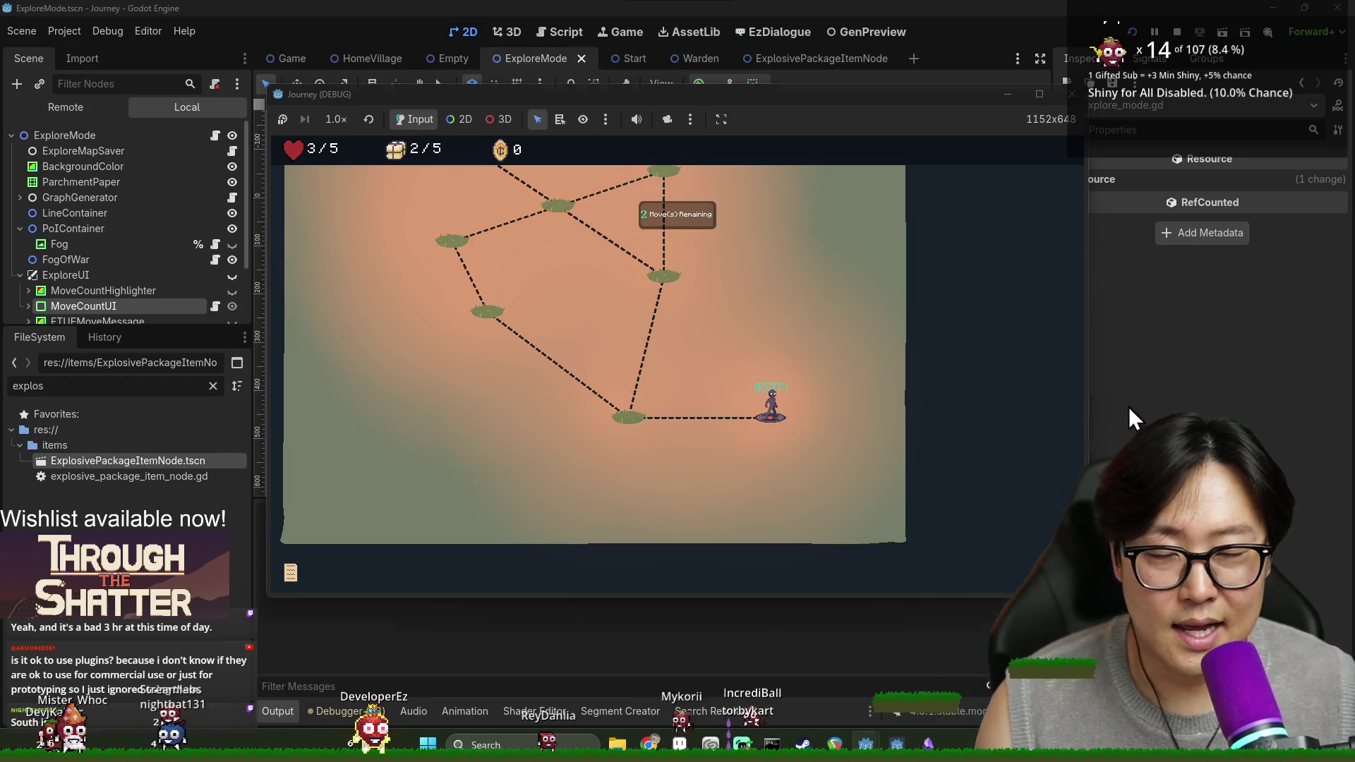
pyautogui.press('F8')
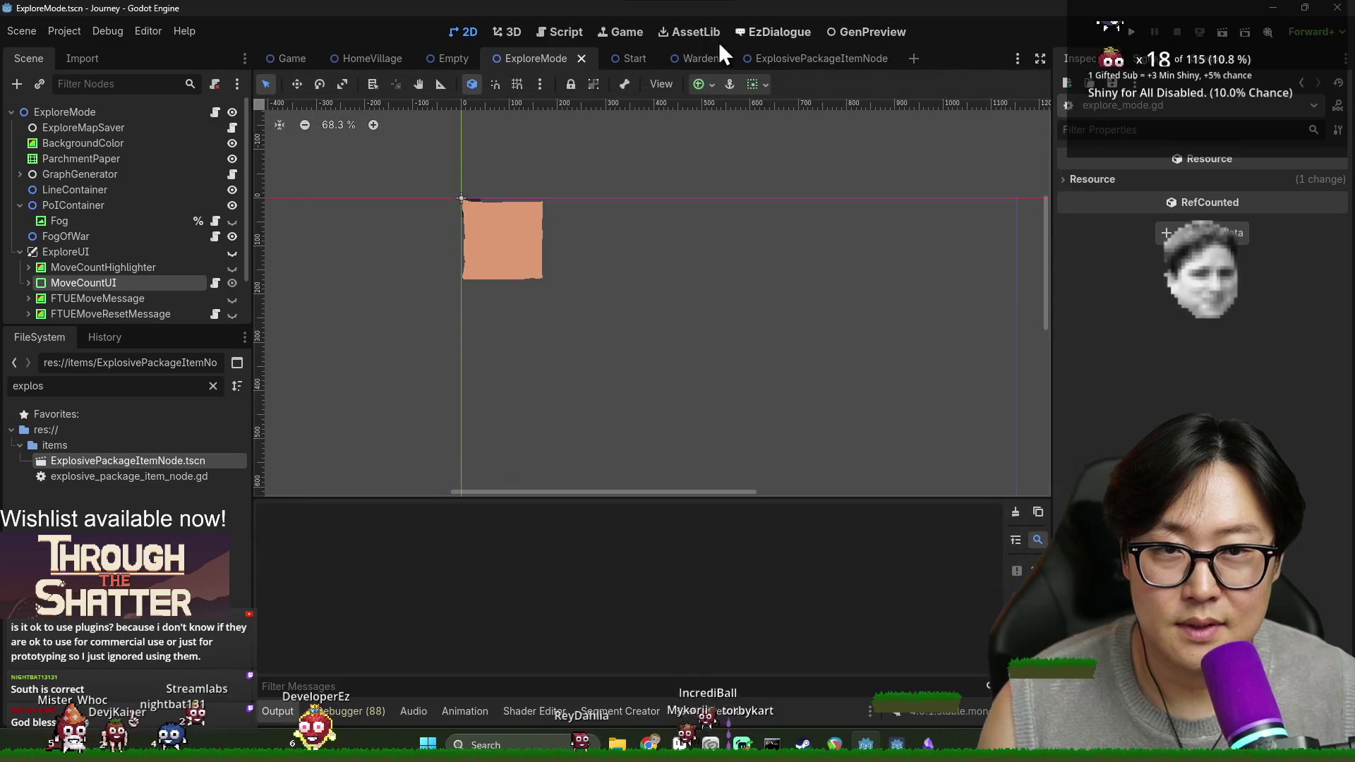
pyautogui.click(780, 33)
pyautogui.click(563, 34)
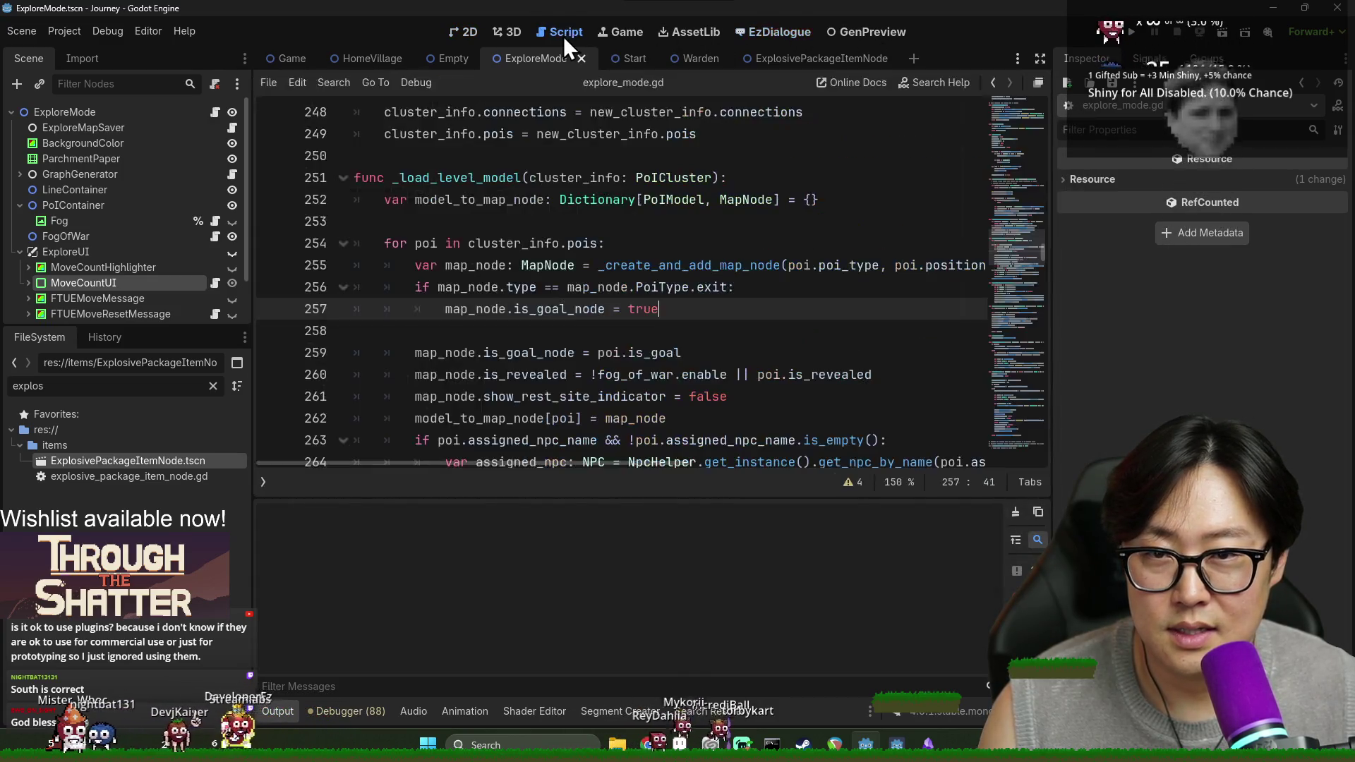
pyautogui.doubleClick(473, 288)
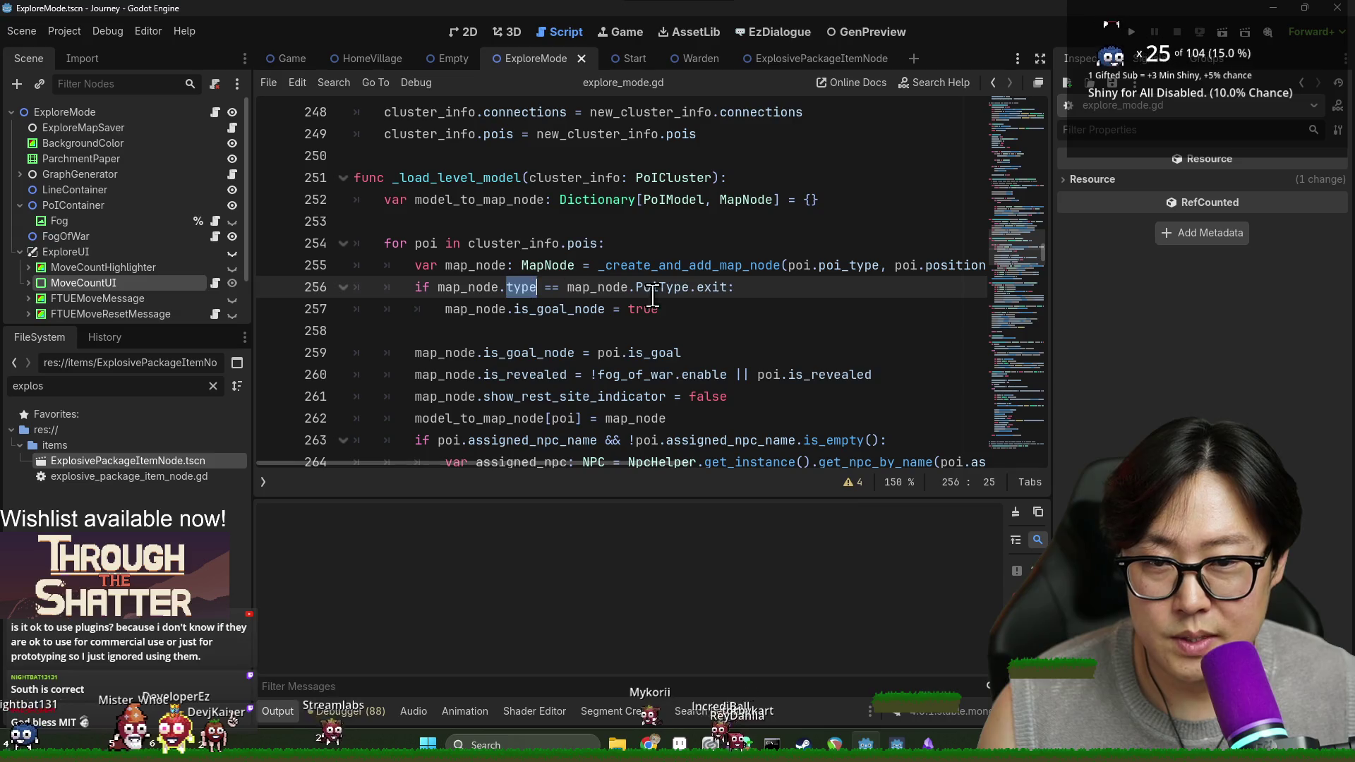
pyautogui.keyDown('ctrl'); pyautogui.click(710, 288); pyautogui.keyUp('ctrl')
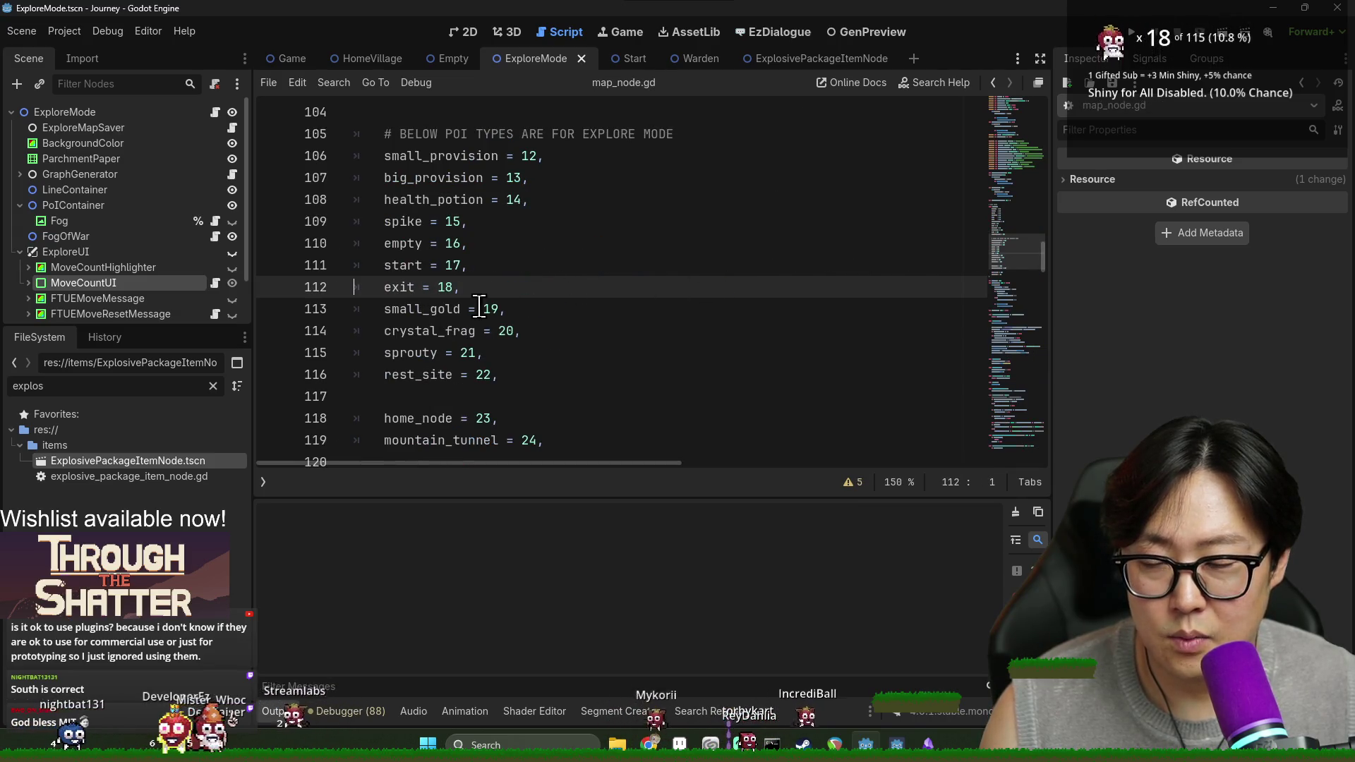
pyautogui.hotkey('alt', 'Left')
# Review the is_goal_node lines and set a breakpoint on explore_mode.gd line 257
pyautogui.click(557, 309)
pyautogui.doubleClick(559, 309)
pyautogui.doubleClick(529, 353)
pyautogui.doubleClick(559, 309)
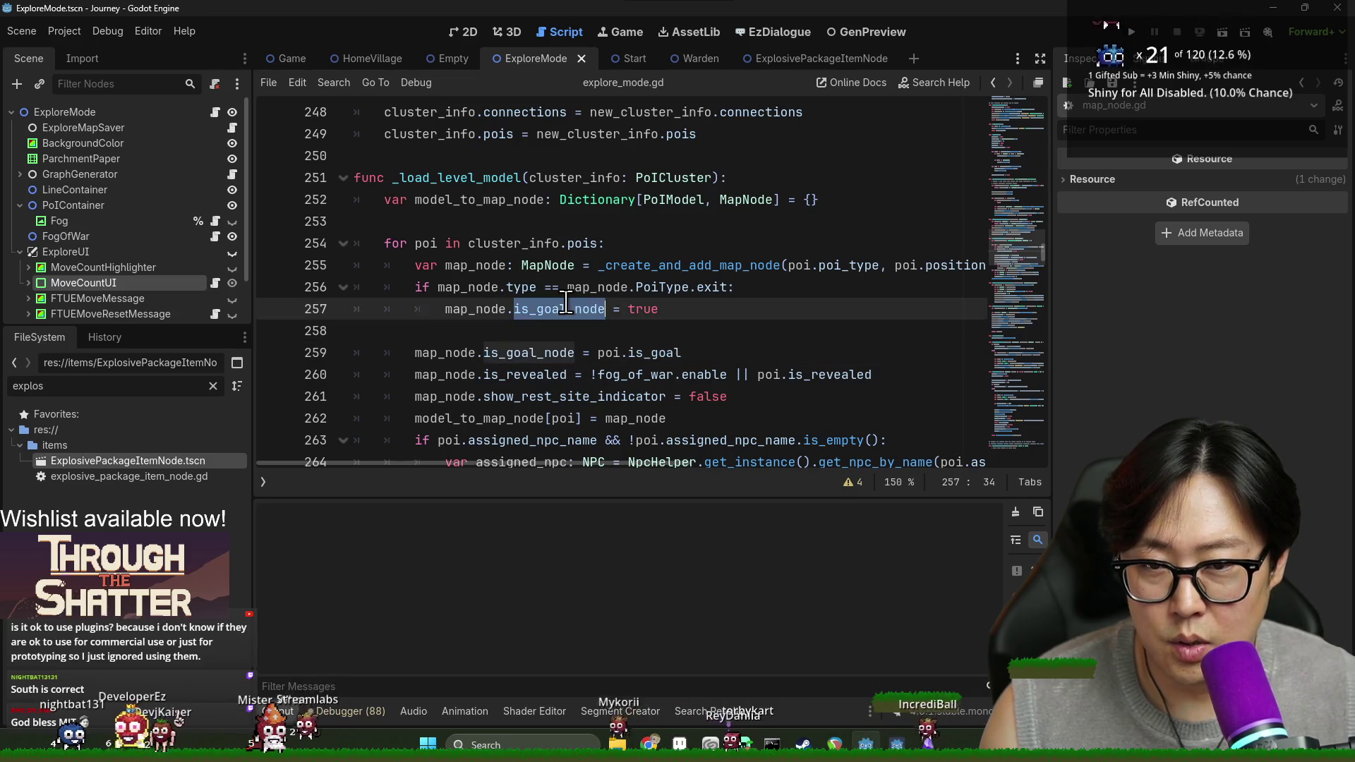
pyautogui.doubleClick(475, 310)
pyautogui.click(271, 309)
pyautogui.press('F5')
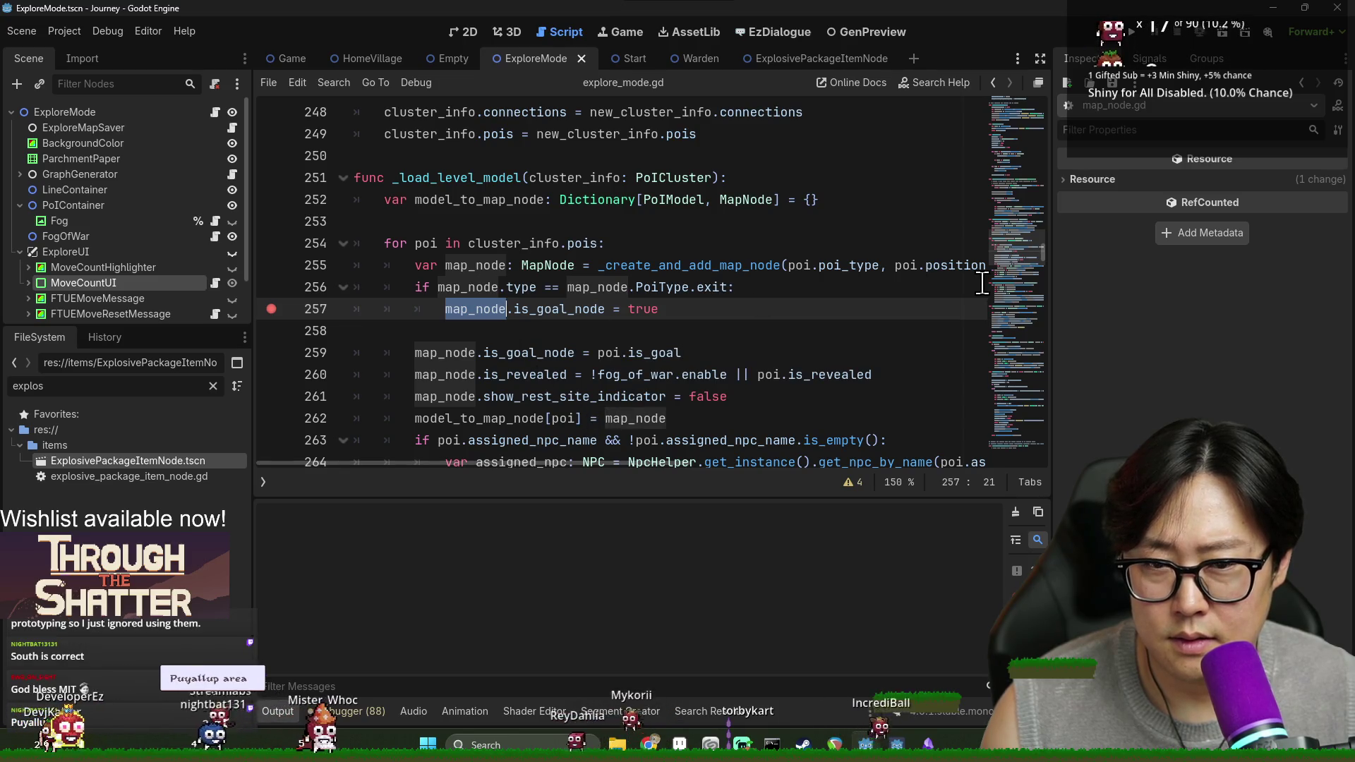
# Search the script for is_goal_node usages, then open the Segment Creator panel
pyautogui.doubleClick(559, 309)
pyautogui.hotkey('ctrl', 'f')
pyautogui.press('Return')
pyautogui.press('Return')
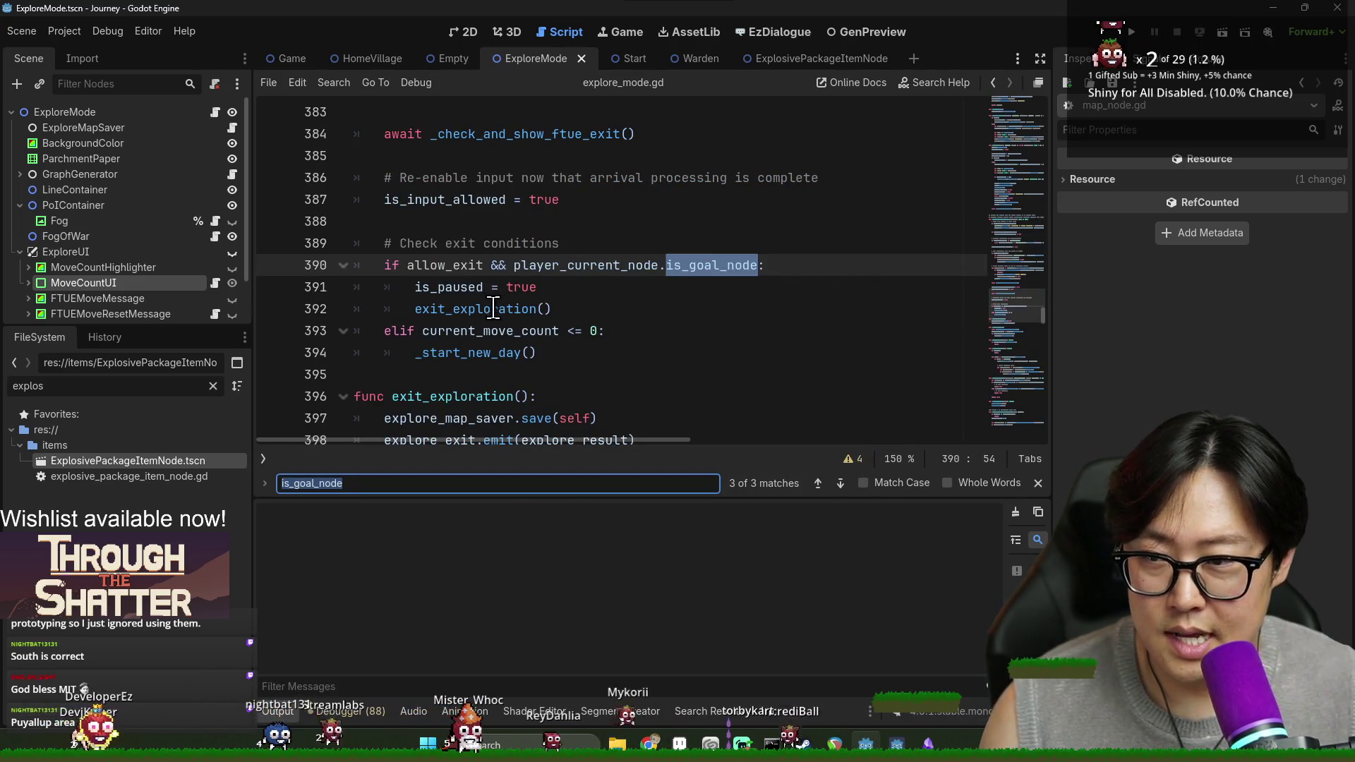
pyautogui.click(159, 385)
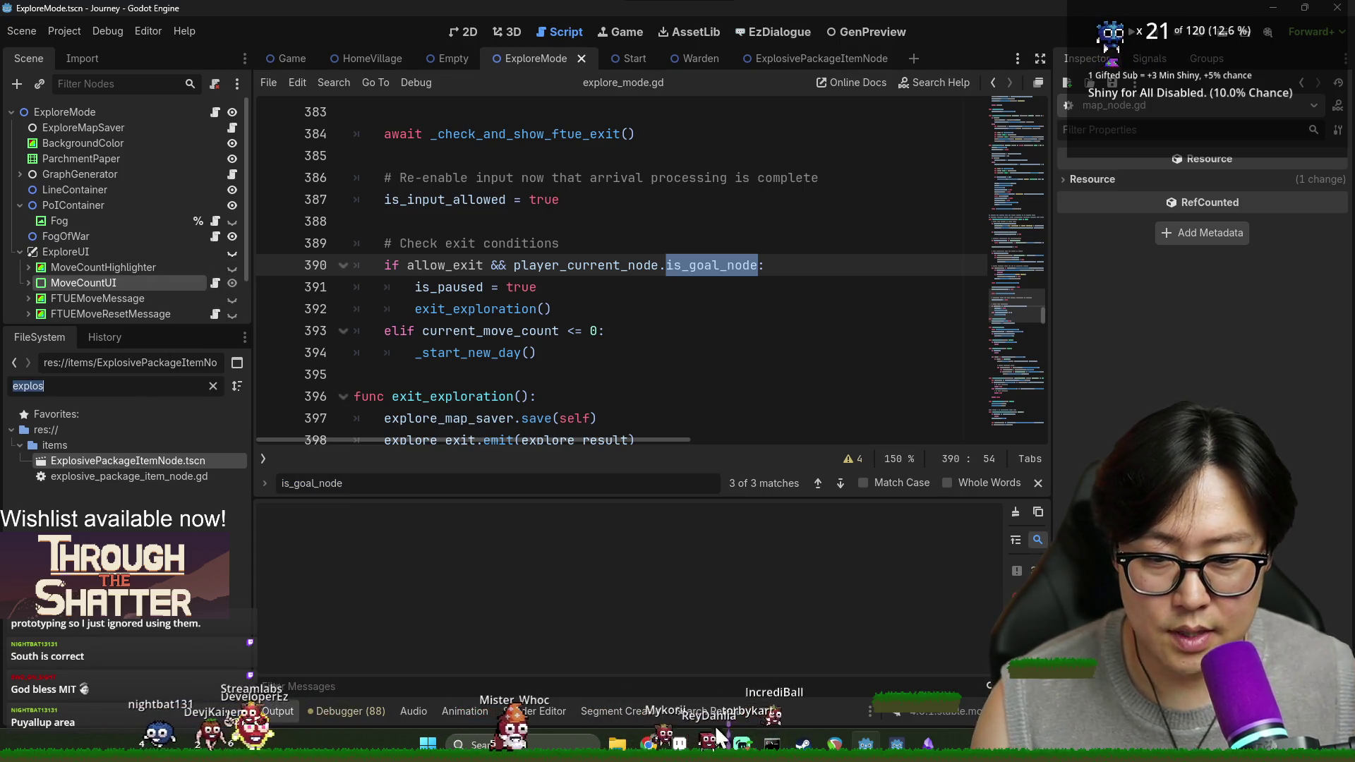
pyautogui.click(621, 711)
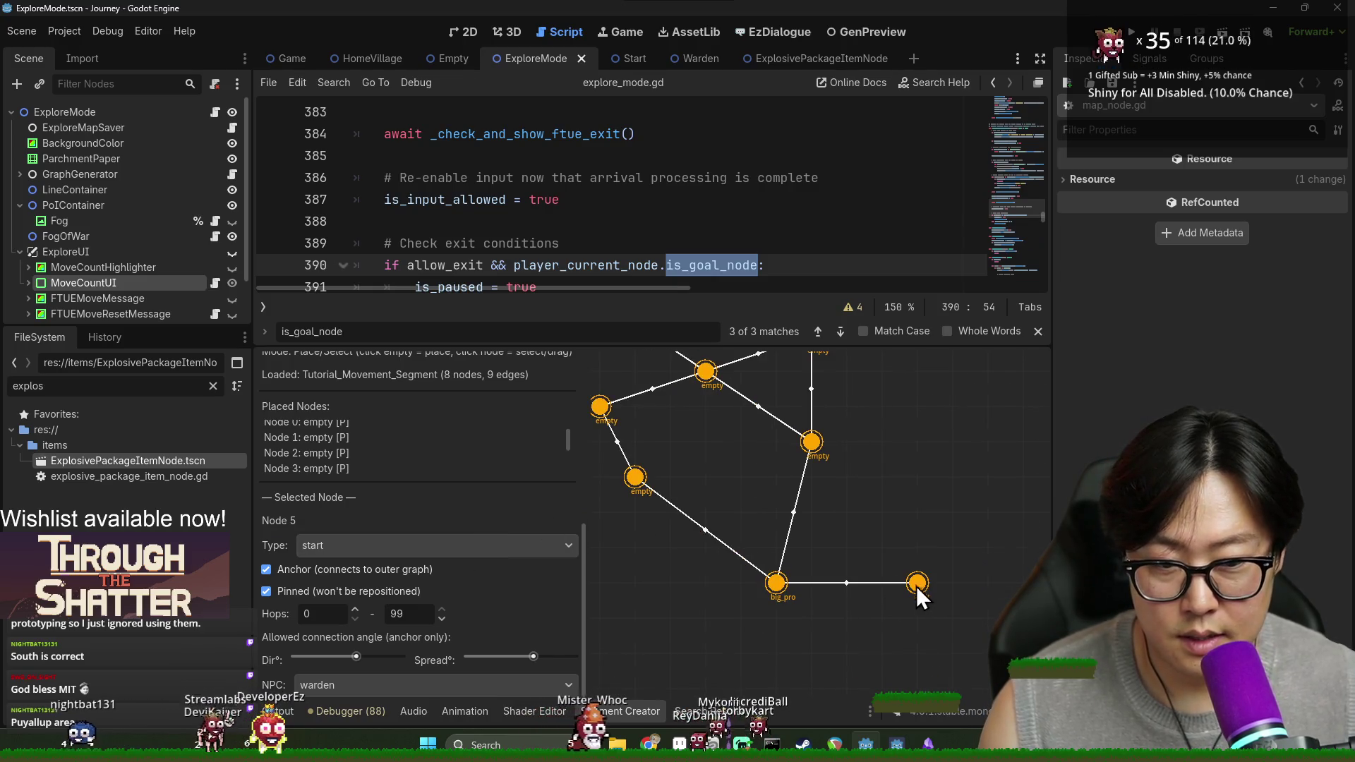
# Set the new-node type to the village type and place a village node in the graph
pyautogui.click(442, 550)
pyautogui.click(348, 582)
pyautogui.click(808, 578)
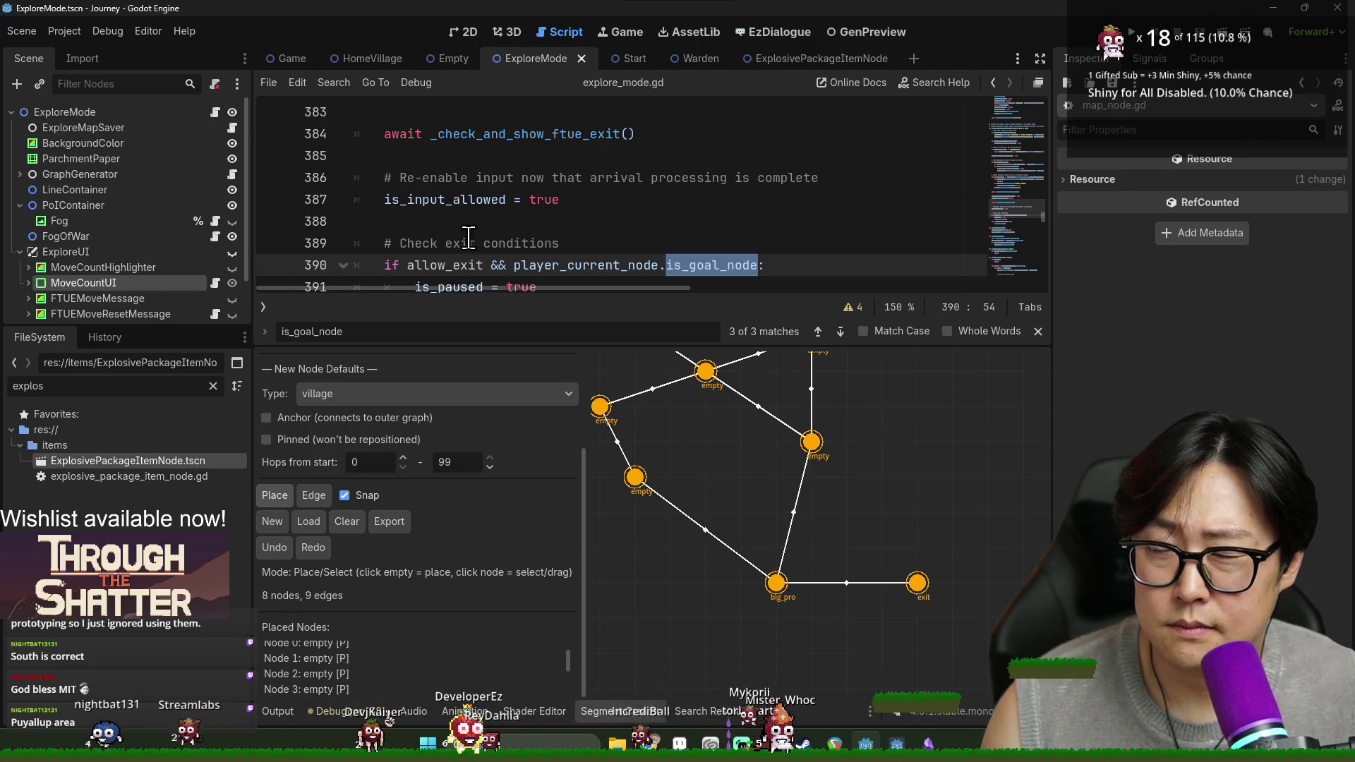
# Close the search bar, collapse the Segment Creator panel, and run the game with F5
pyautogui.scroll(-2, 437, 281)
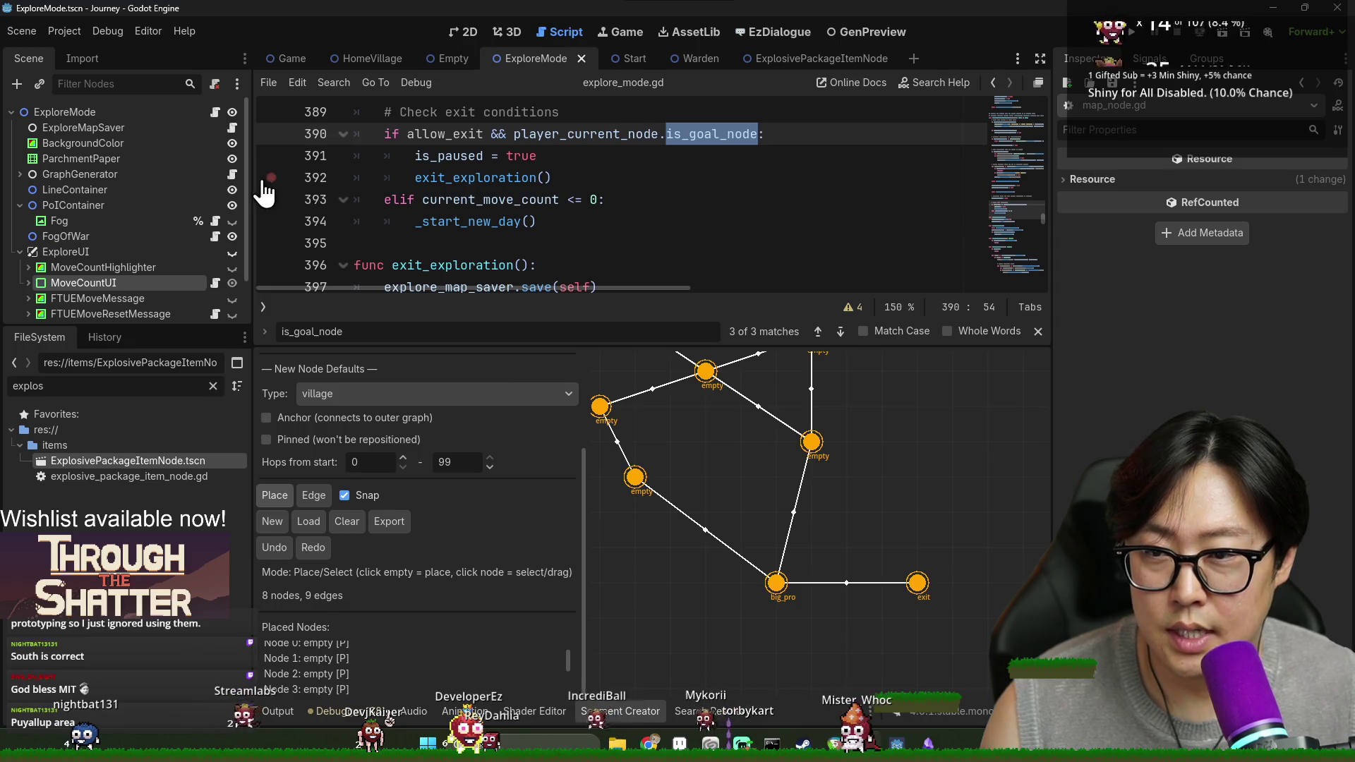
pyautogui.press('Return')
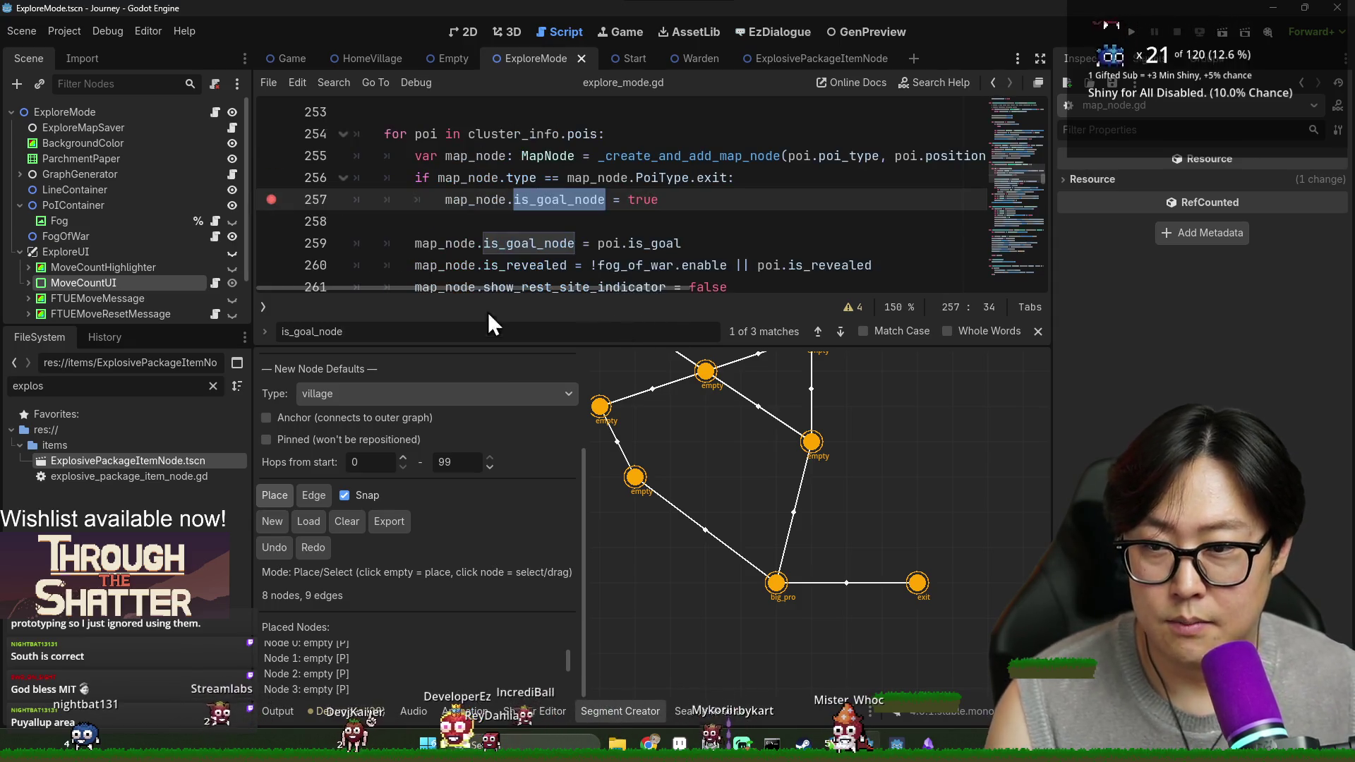
pyautogui.click(1038, 331)
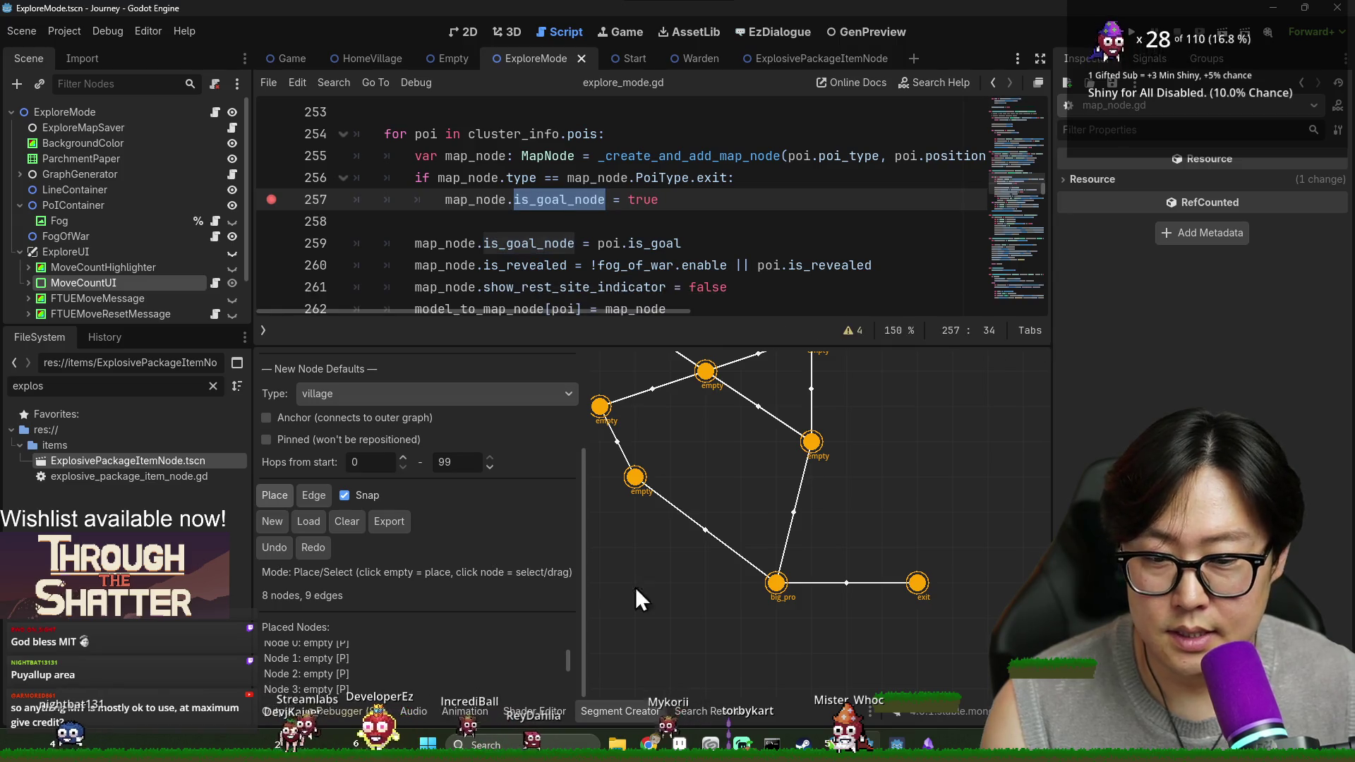
pyautogui.click(618, 709)
pyautogui.press('F5')
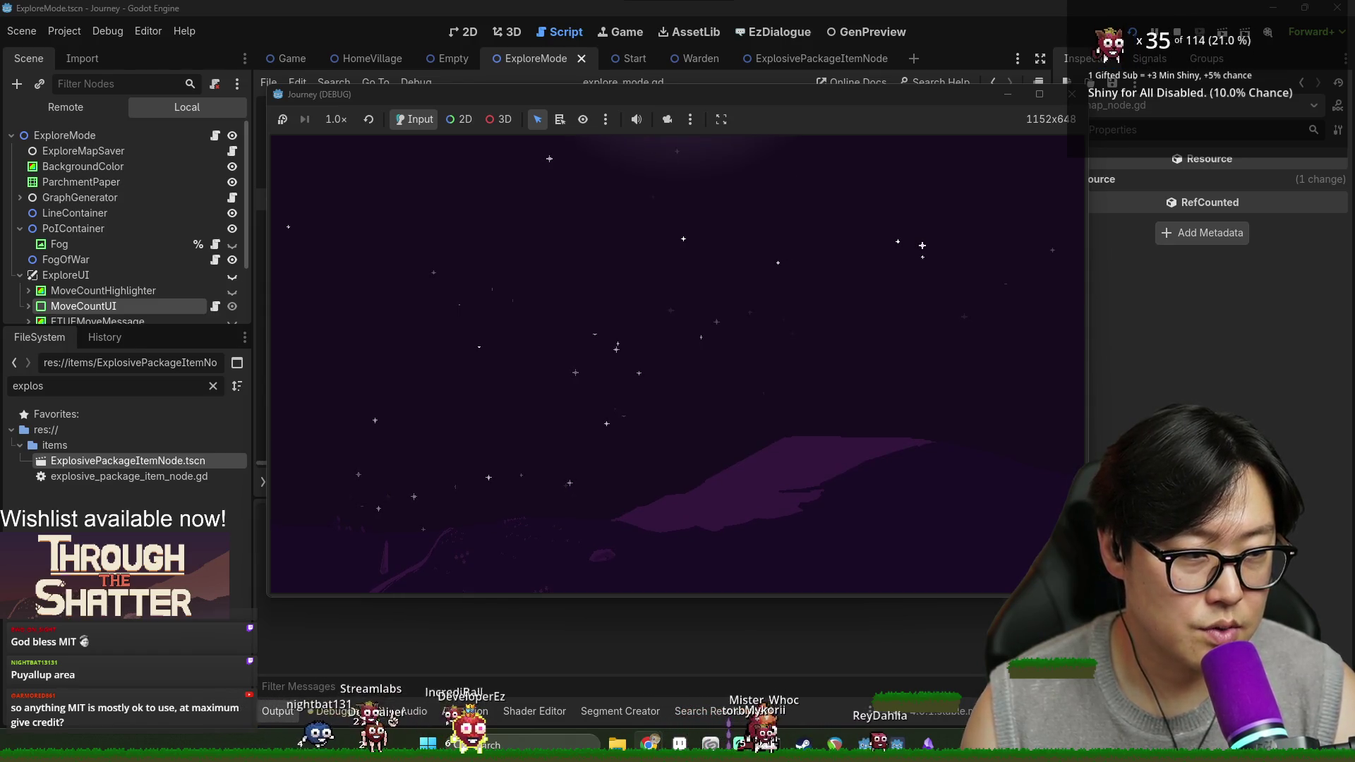
pyautogui.hotkey('alt', 'Tab')
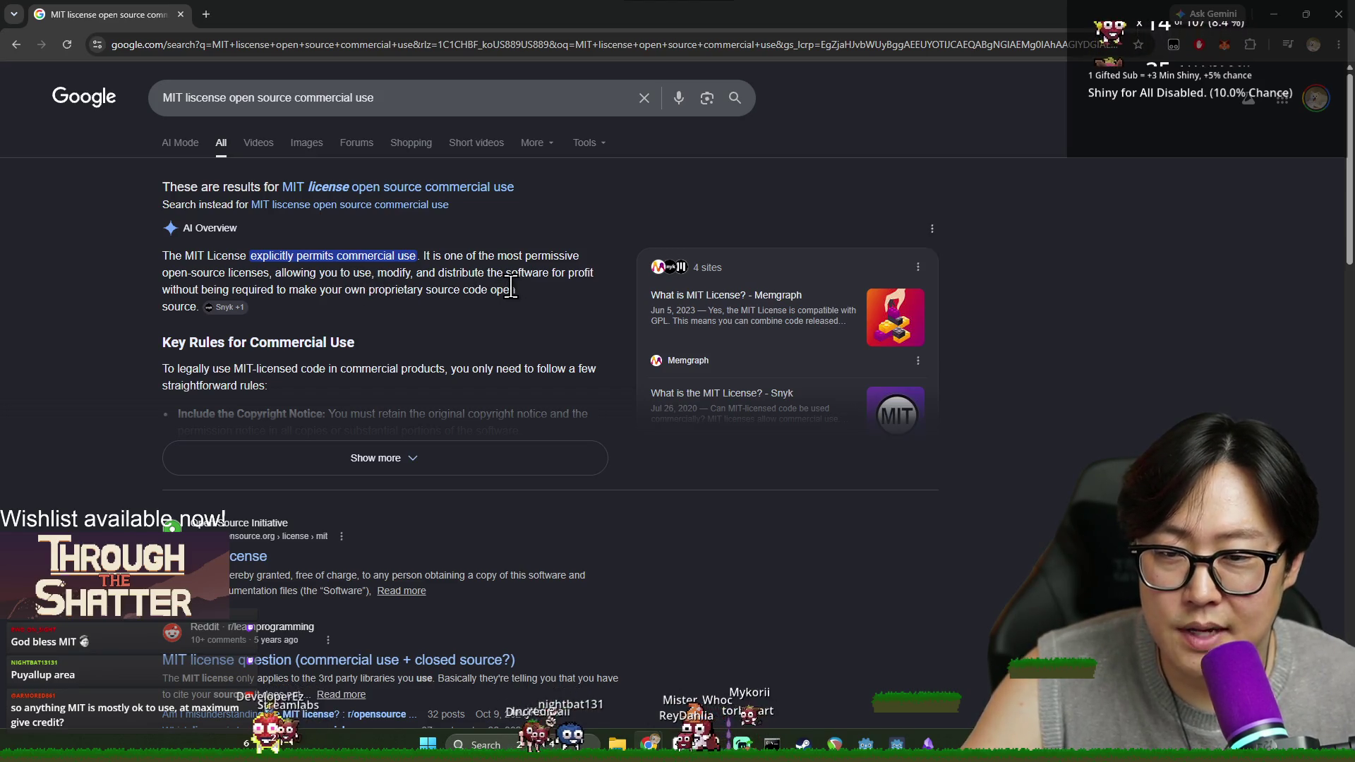
# Expand the AI Overview on MIT licence commercial use and read it
pyautogui.doubleClick(473, 292)
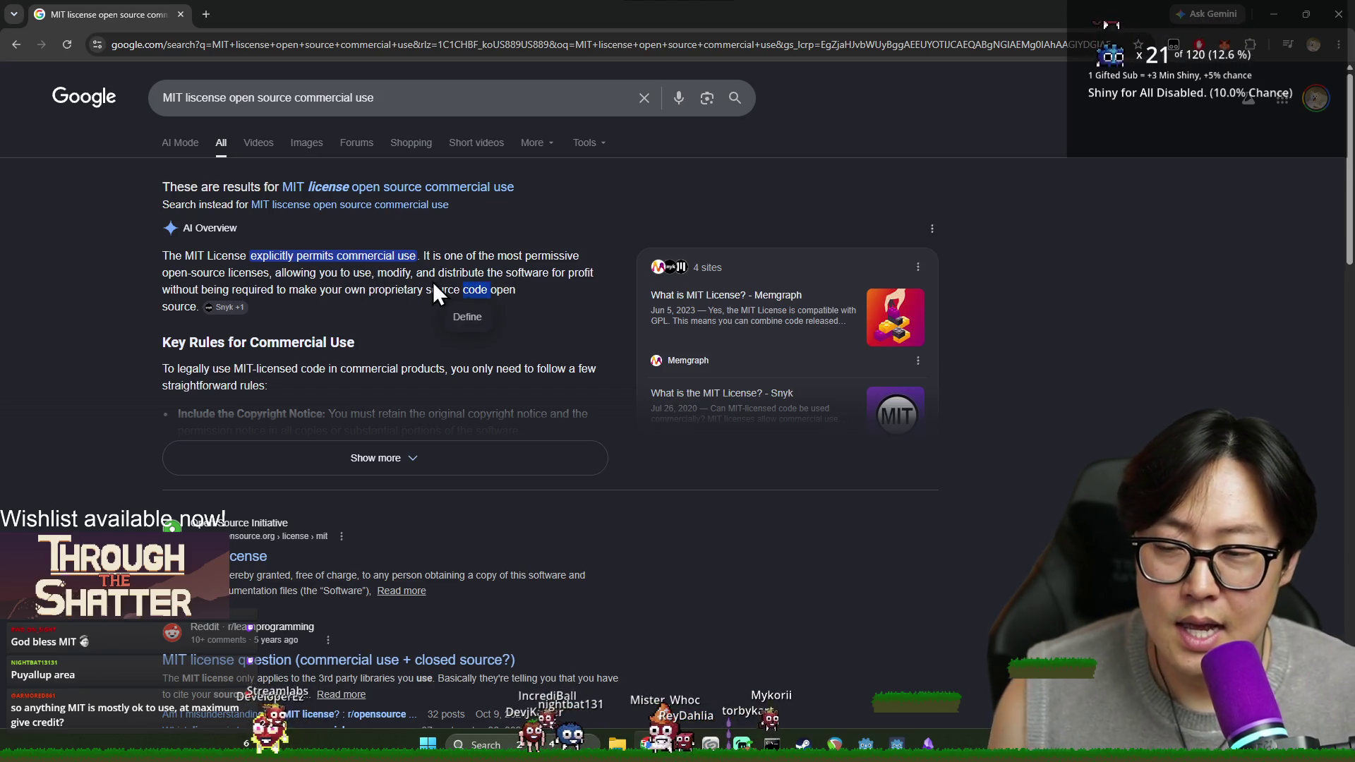
pyautogui.click(386, 457)
pyautogui.moveTo(178, 368); pyautogui.dragTo(310, 457)
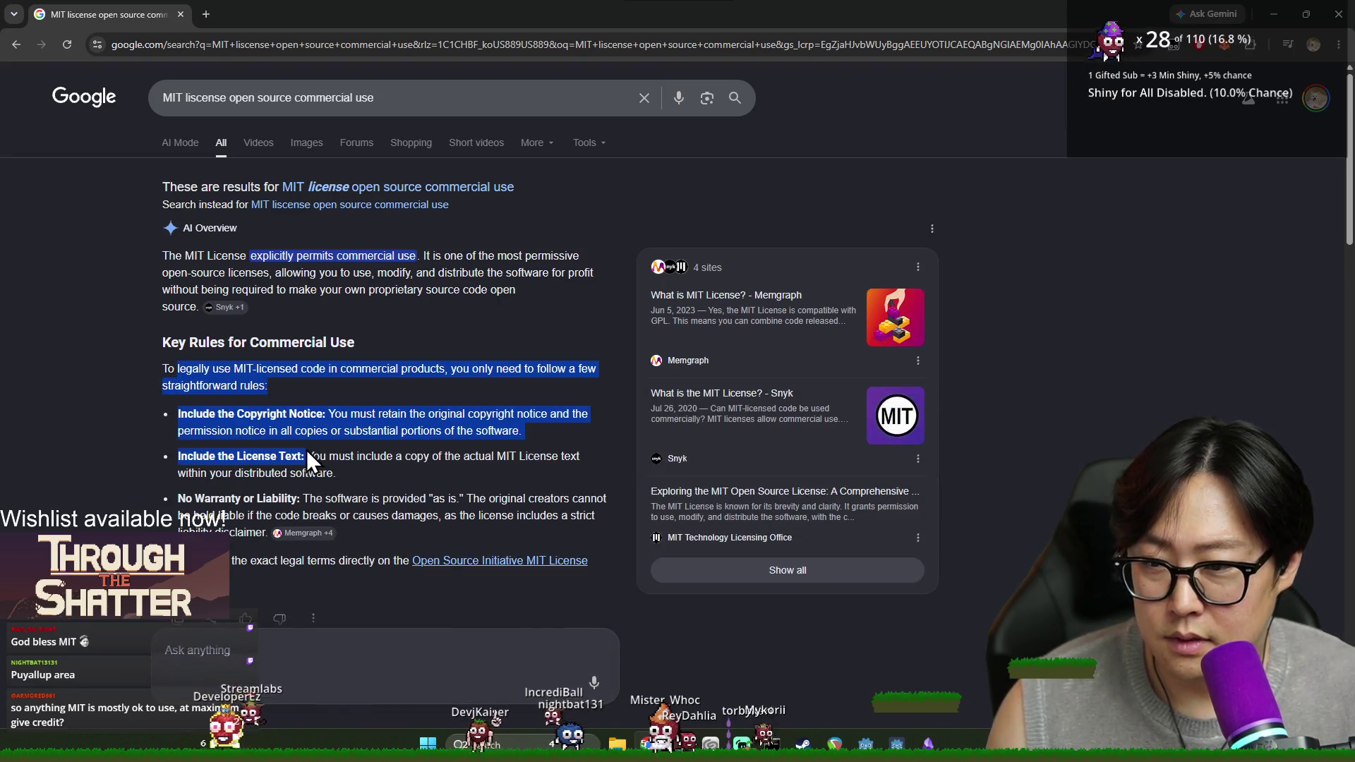
pyautogui.scroll(-3, 296, 448)
pyautogui.scroll(1, 286, 443)
pyautogui.doubleClick(200, 245)
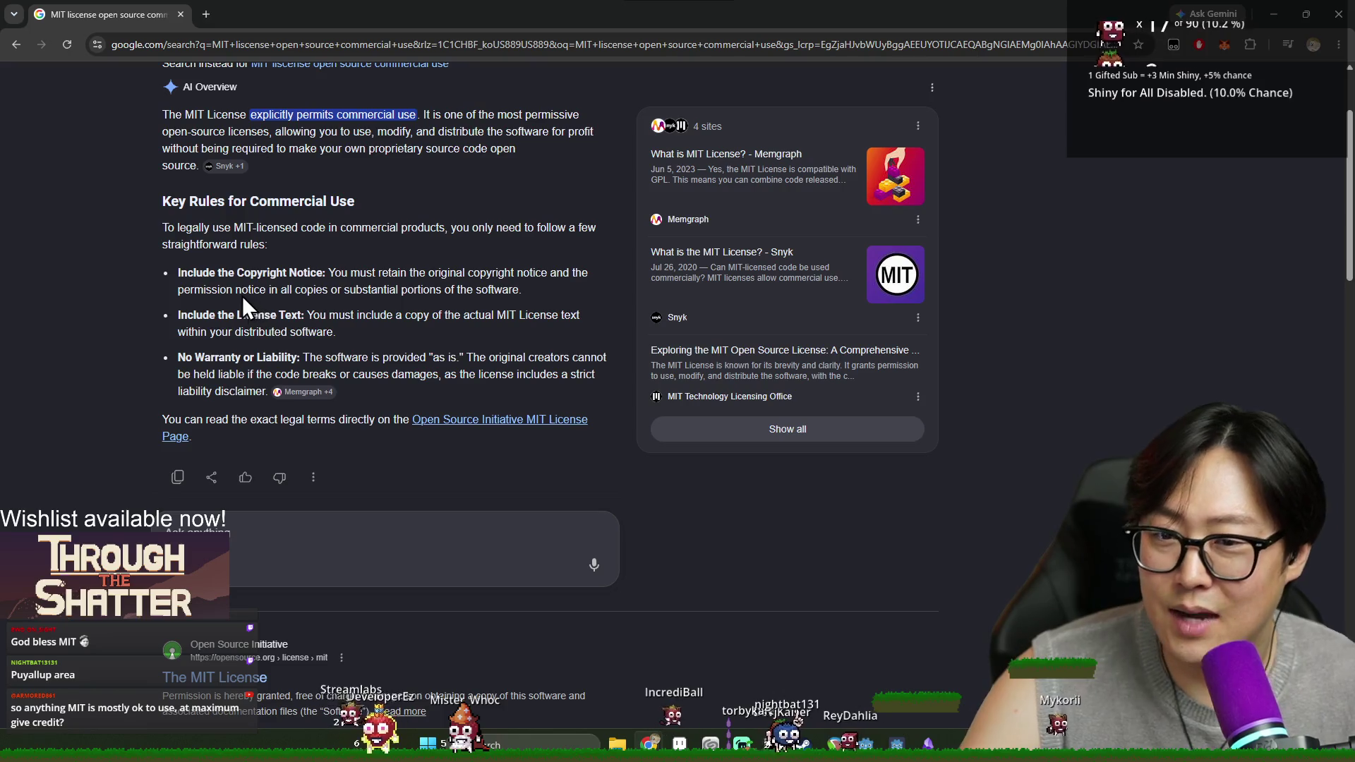
# Scroll through the MIT licence commercial-use rules, then close Chrome
pyautogui.scroll(-4, 335, 335)
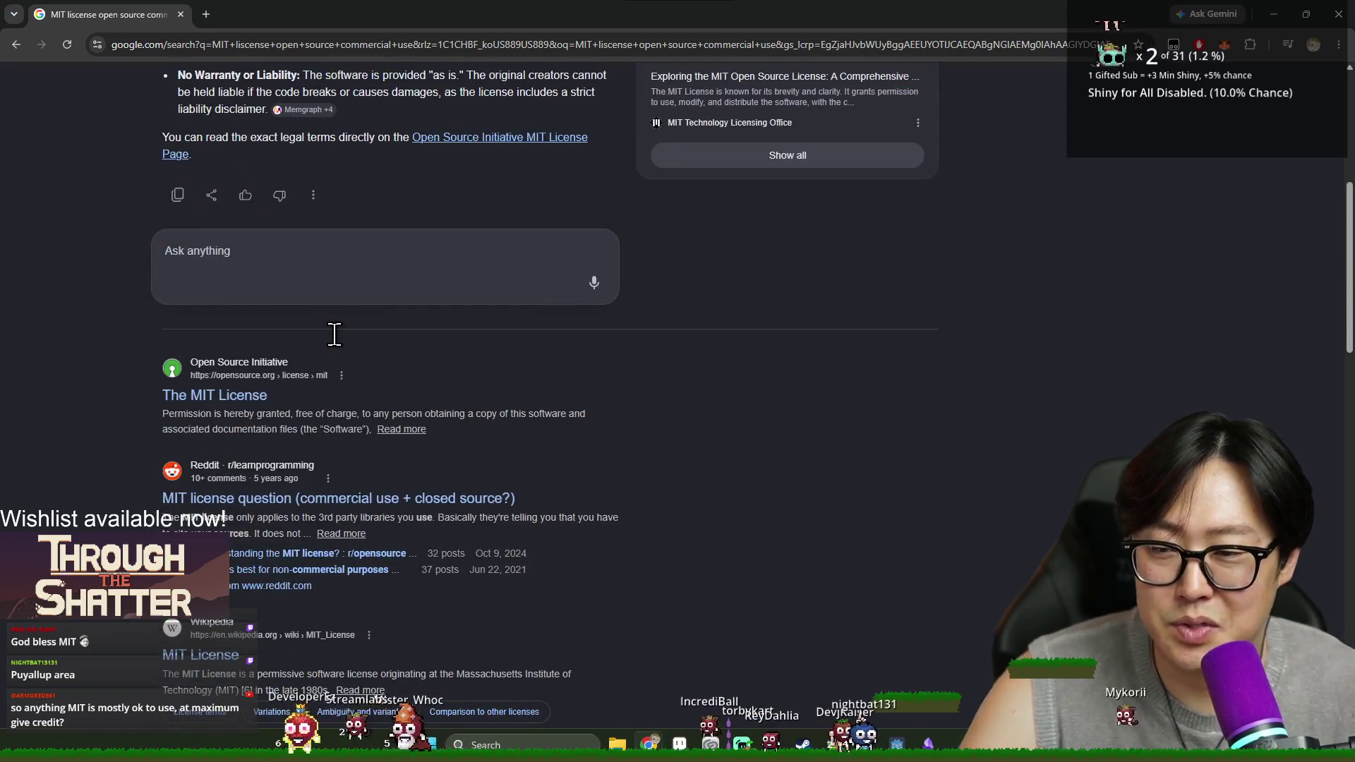
pyautogui.scroll(-6, 329, 332)
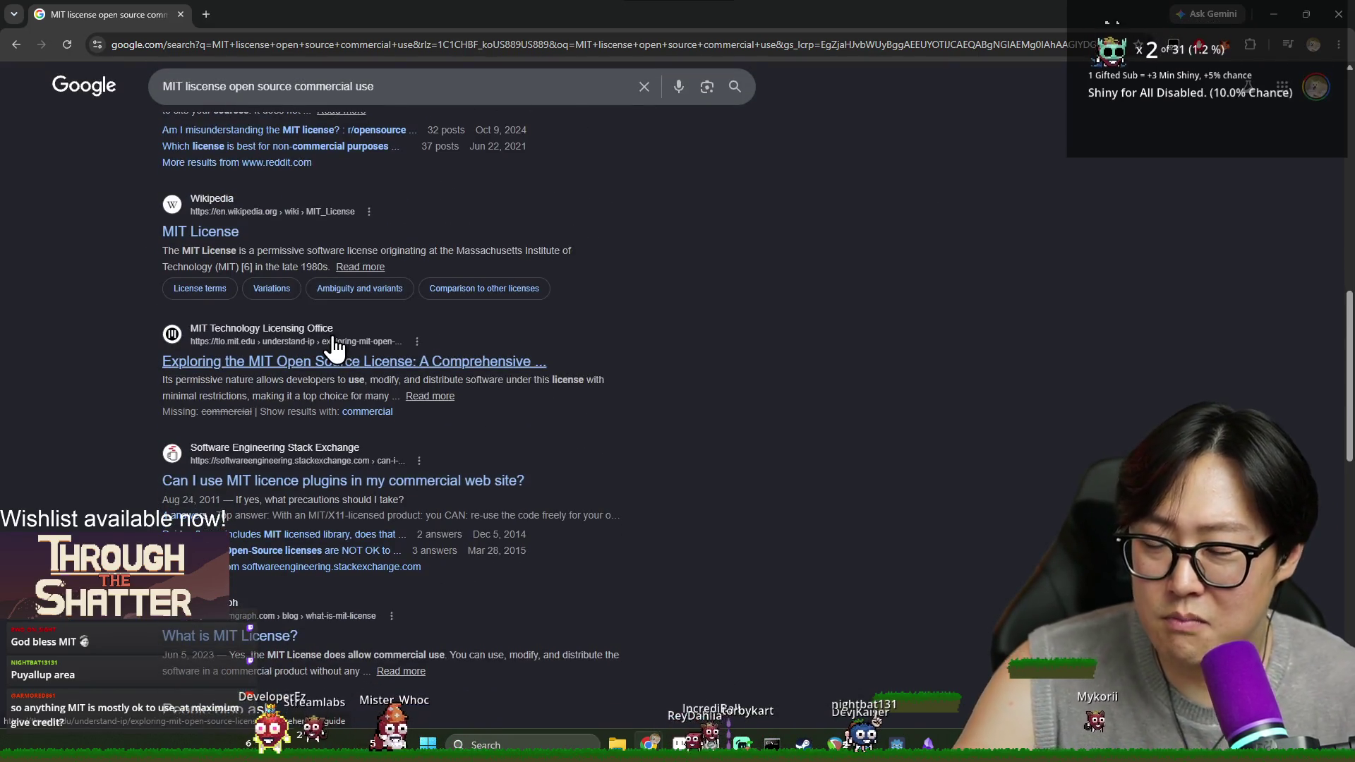
pyautogui.scroll(5, 318, 375)
pyautogui.scroll(6, 319, 374)
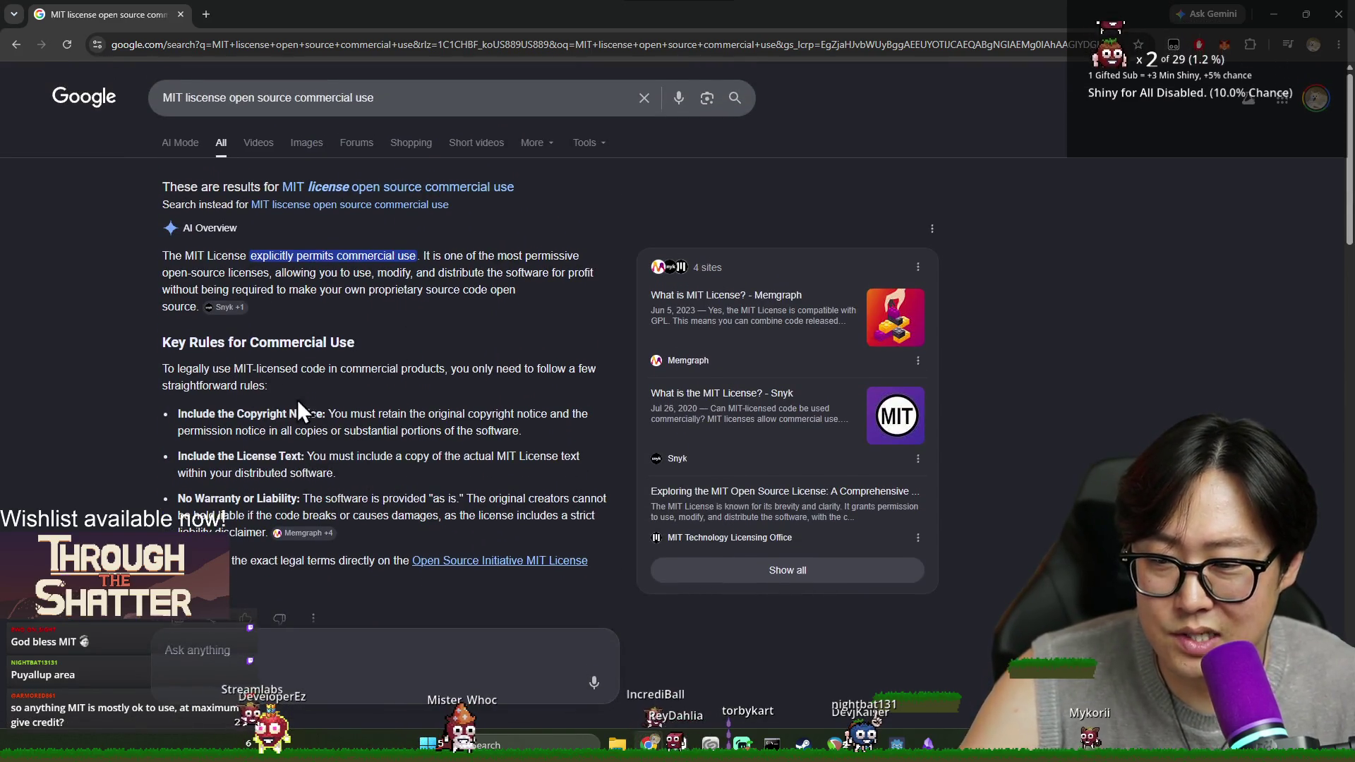
pyautogui.scroll(-5, 298, 400)
pyautogui.scroll(2, 299, 314)
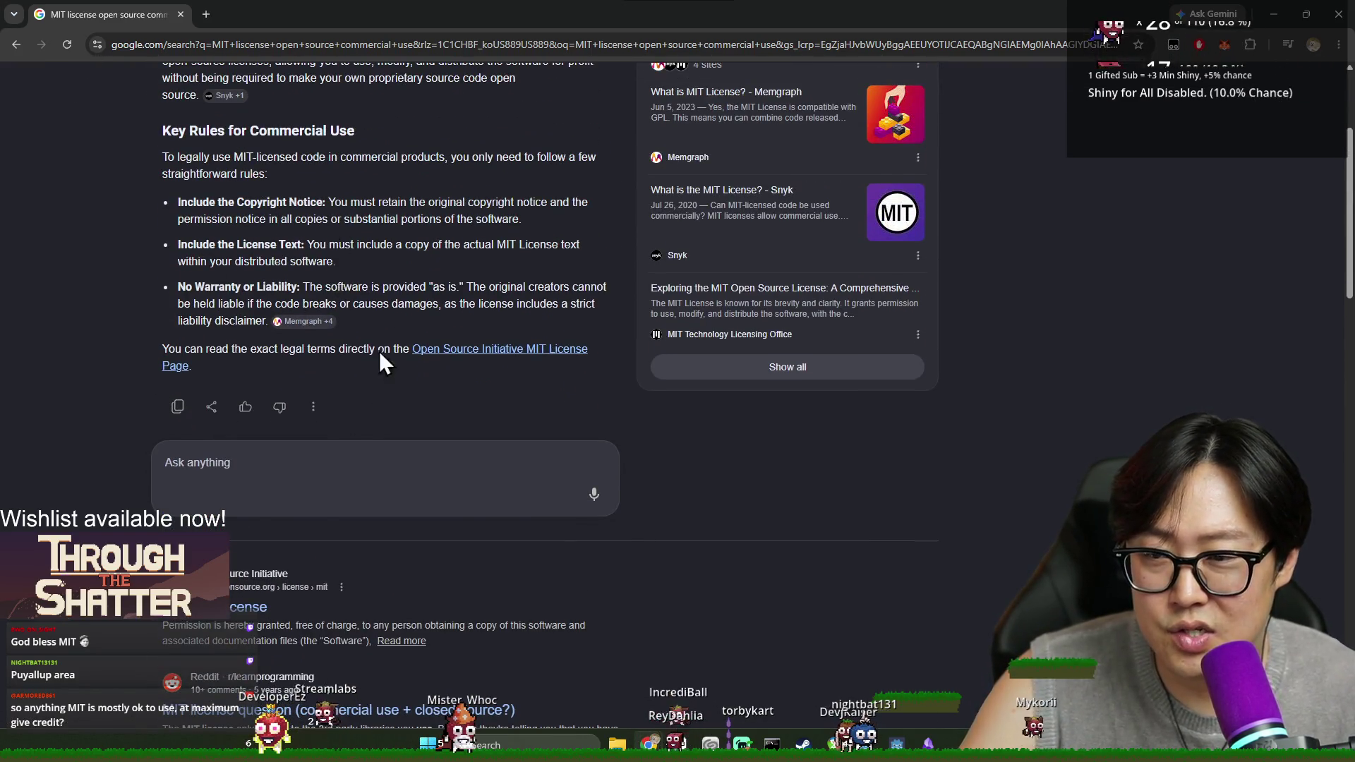
pyautogui.click(1337, 24)
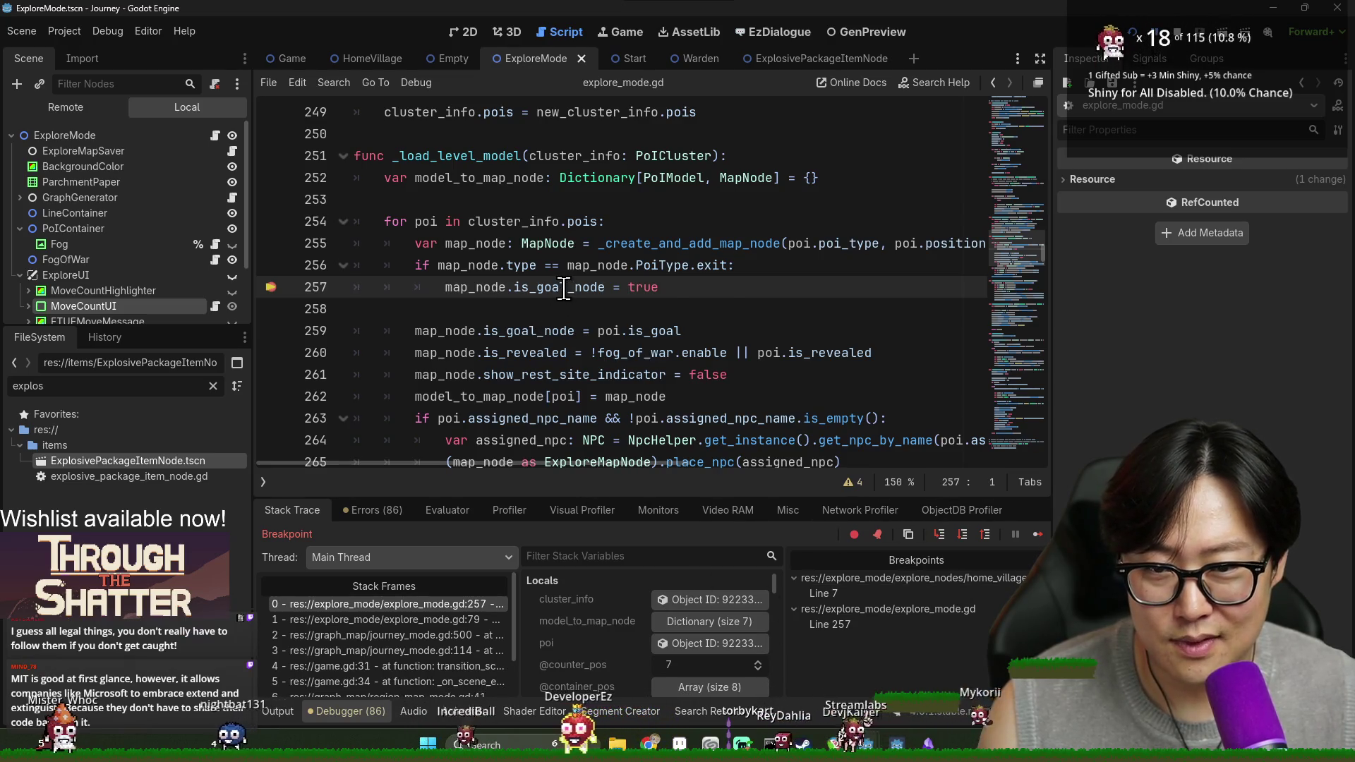
# Resume the game past the line 257 breakpoint and return to the script editor
pyautogui.click(1037, 535)
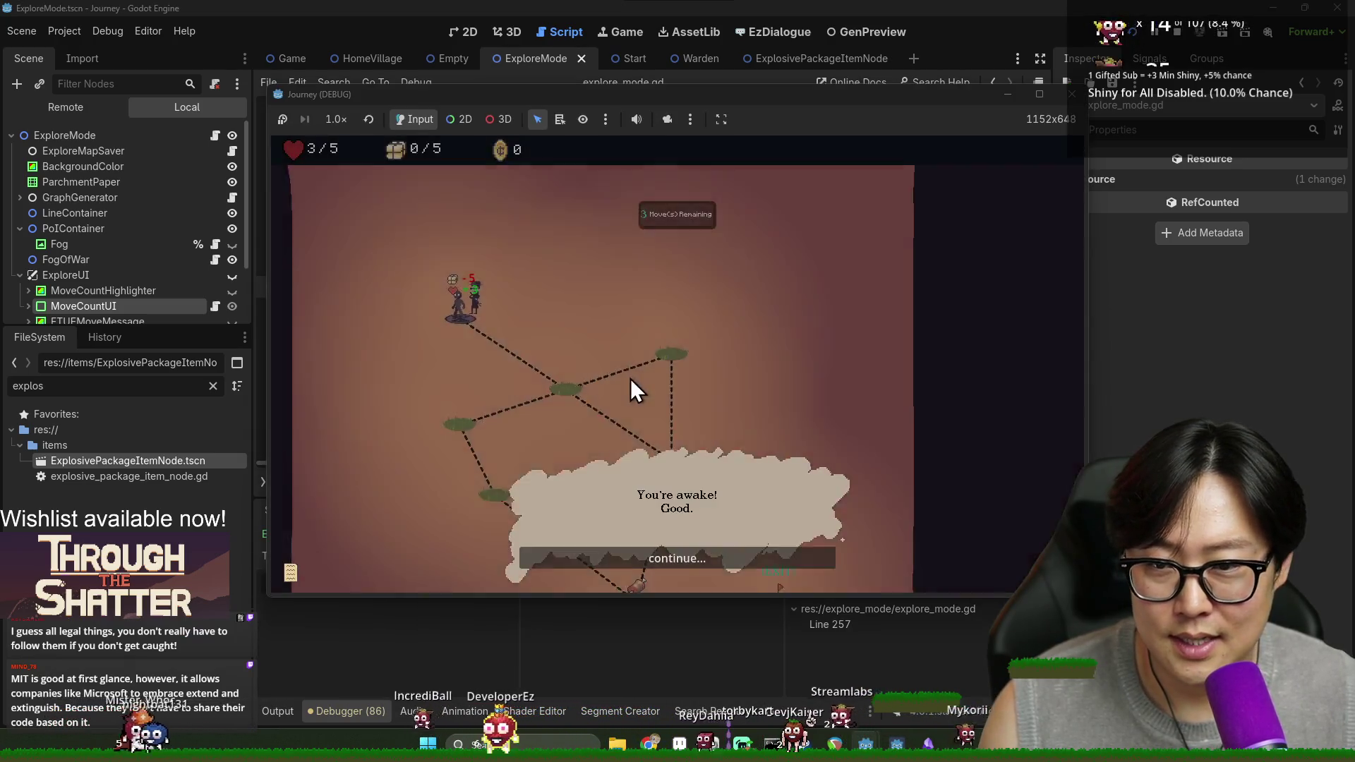
pyautogui.hotkey('alt', 'Tab')
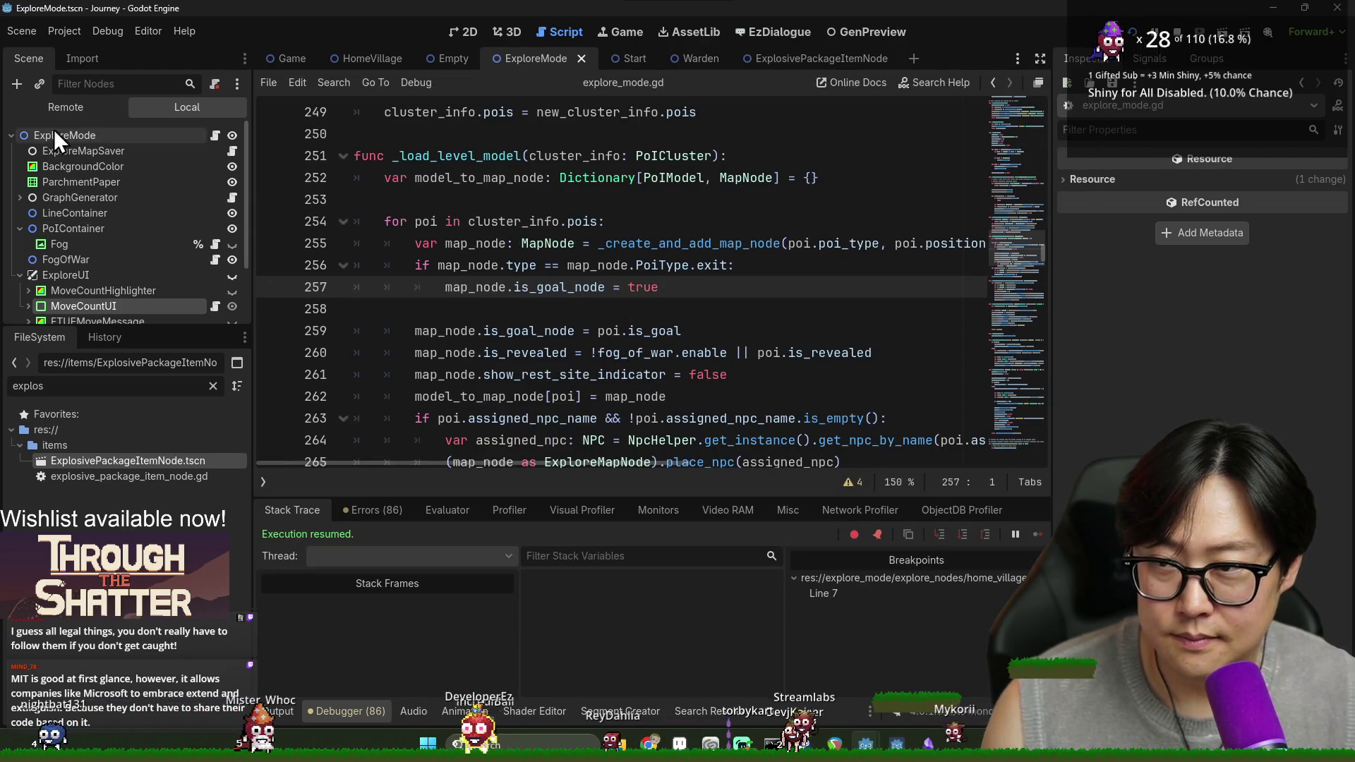
pyautogui.click(65, 107)
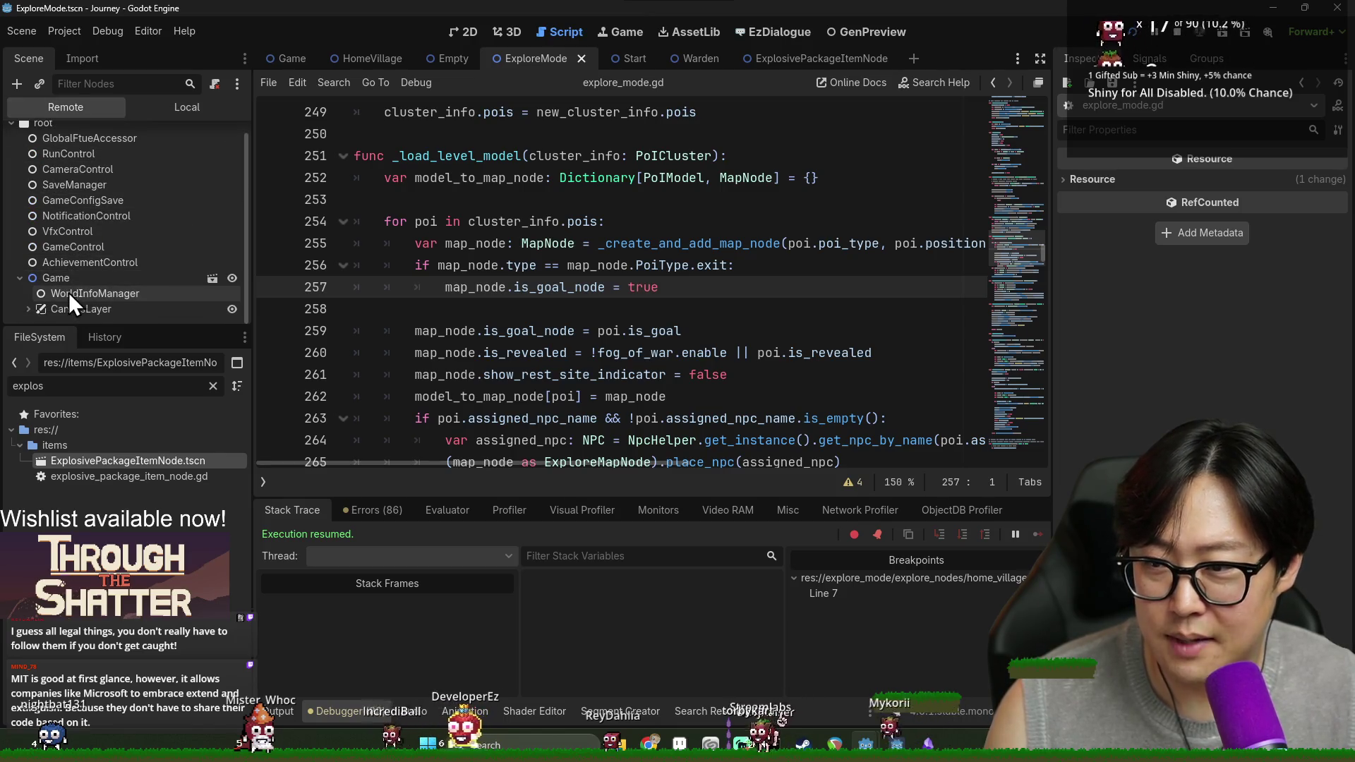
pyautogui.click(28, 308)
pyautogui.scroll(-1, 79, 297)
pyautogui.click(36, 278)
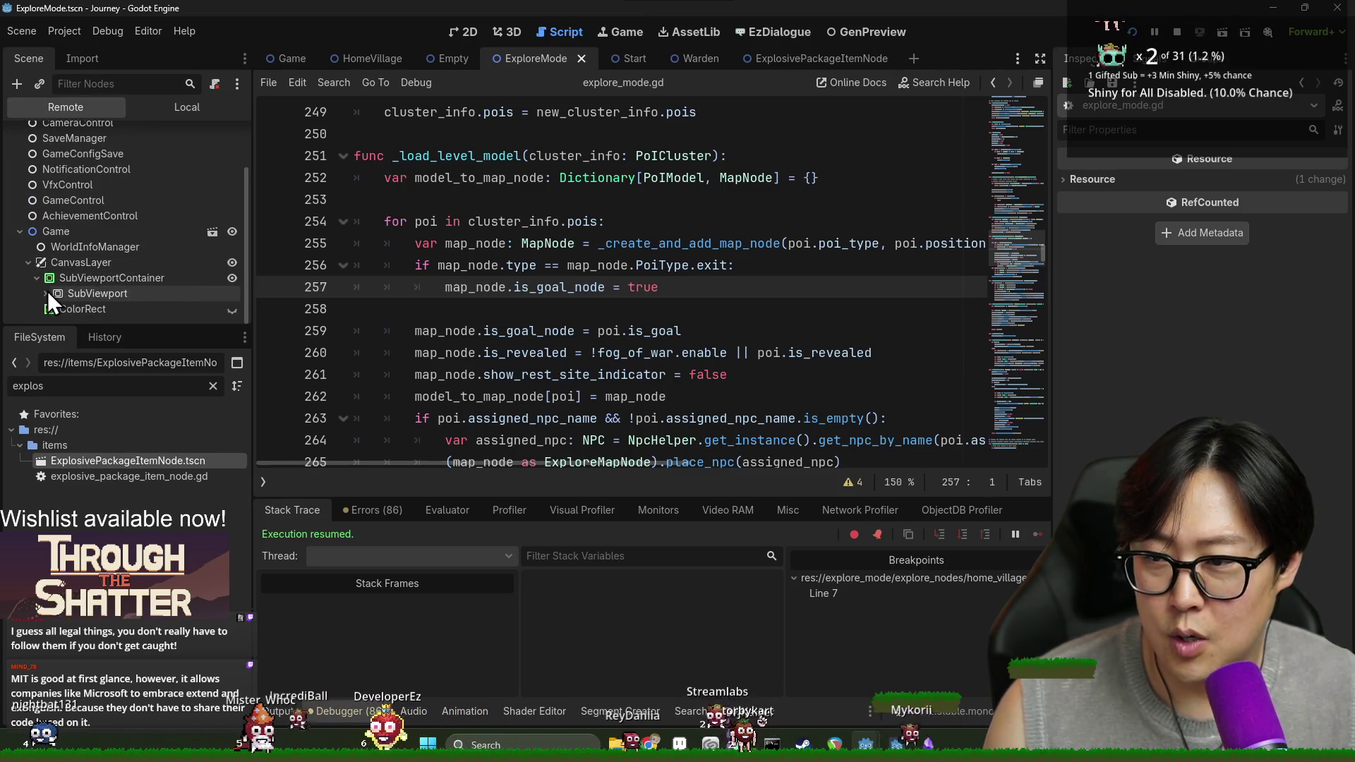
pyautogui.click(47, 293)
pyautogui.scroll(-5, 78, 275)
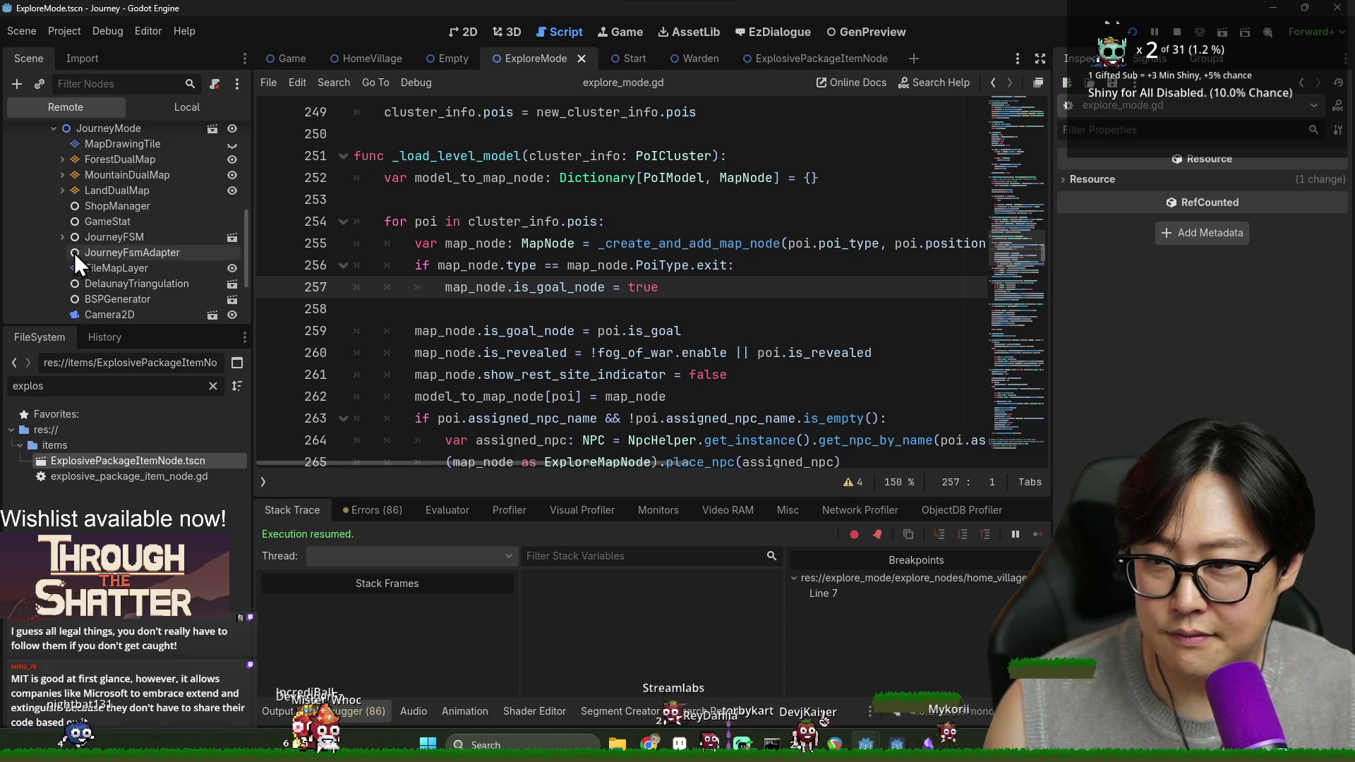
pyautogui.scroll(-3, 78, 233)
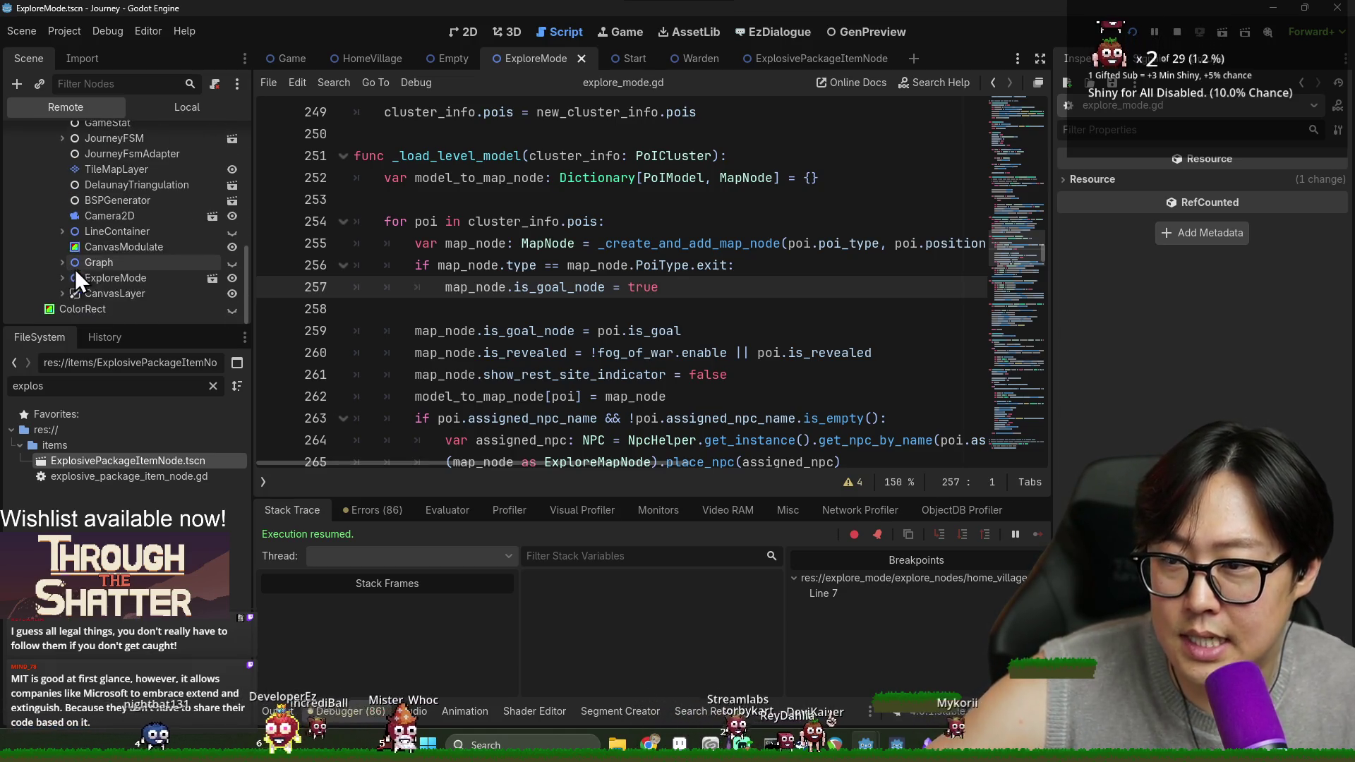
pyautogui.click(62, 263)
pyautogui.scroll(-3, 120, 271)
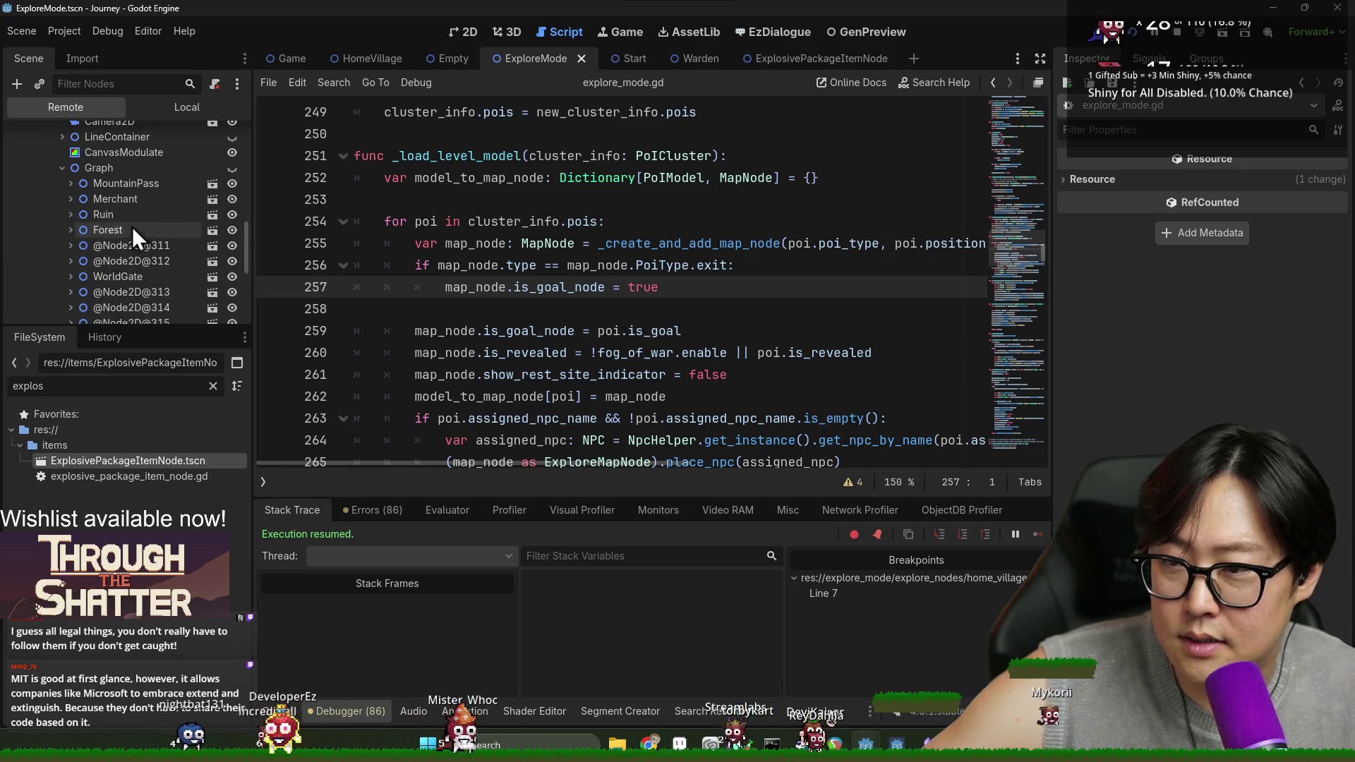
pyautogui.scroll(-5, 130, 232)
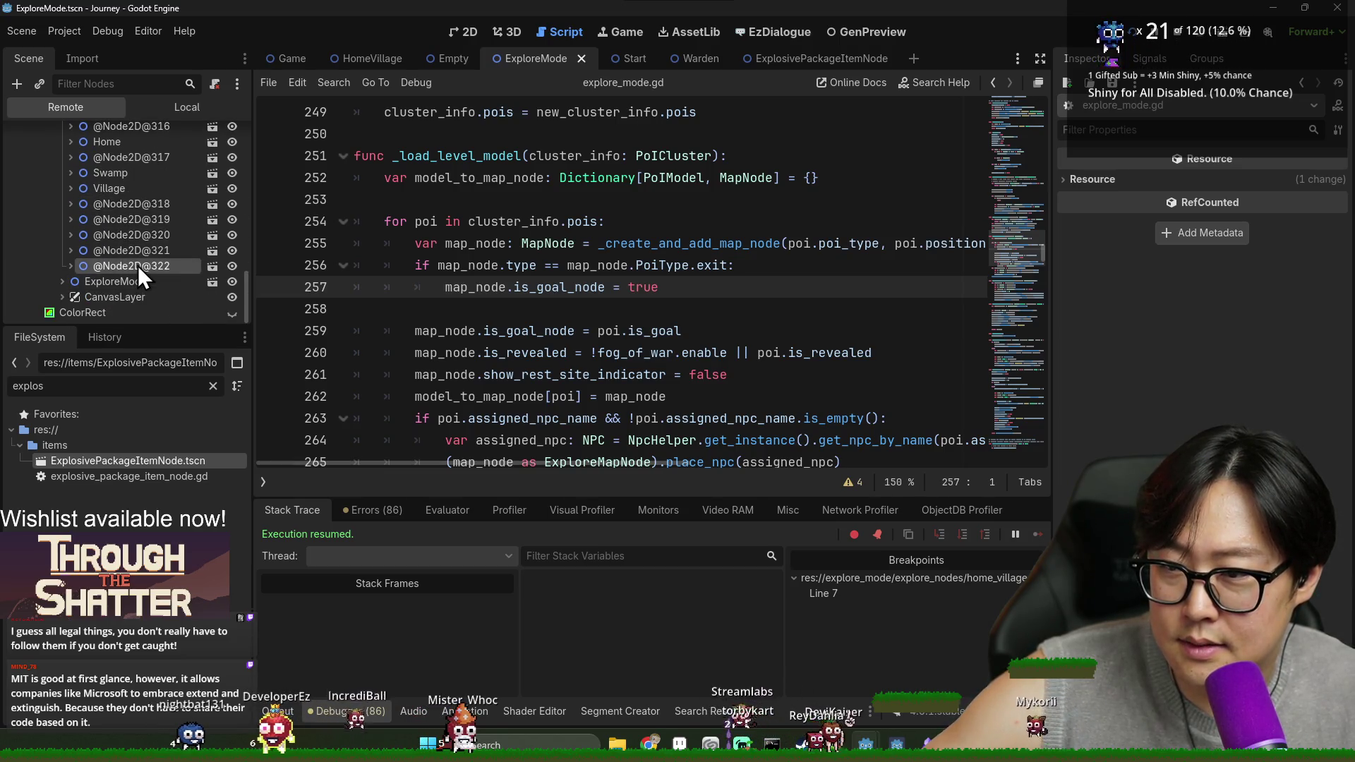
pyautogui.click(138, 265)
pyautogui.scroll(-5, 1200, 317)
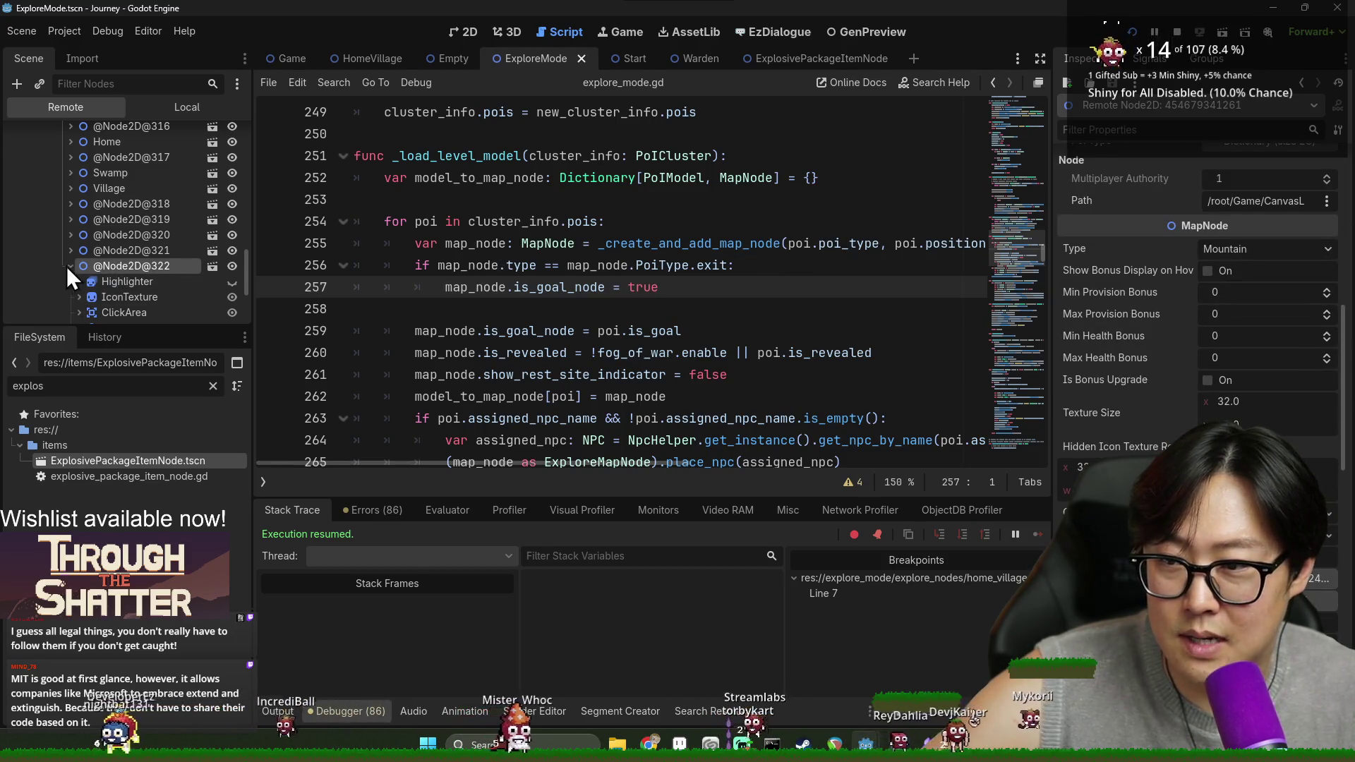
pyautogui.scroll(3, 124, 284)
pyautogui.click(59, 196)
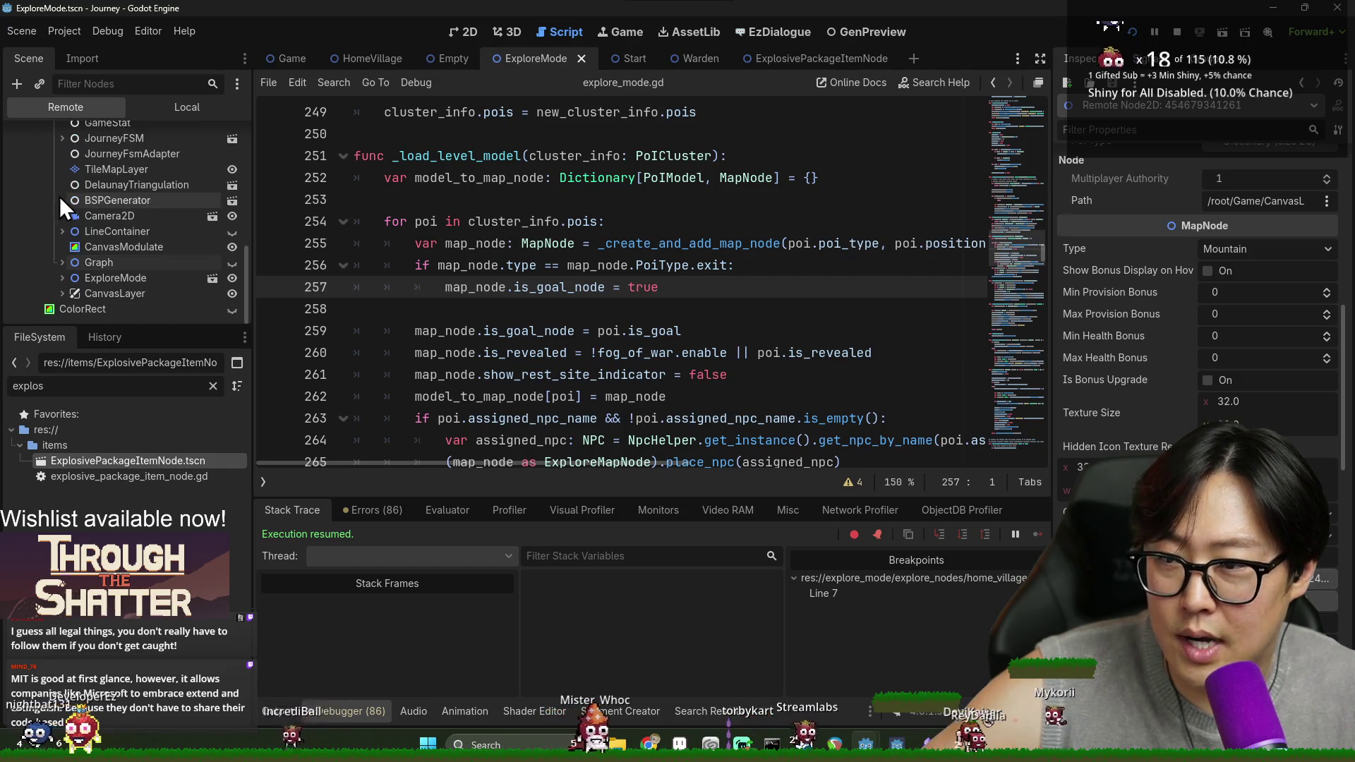
# Expand ExploreMode's PoIContainer and inspect the Exit and PlayerCharacter nodes
pyautogui.click(62, 278)
pyautogui.scroll(-3, 115, 269)
pyautogui.click(71, 247)
pyautogui.scroll(-3, 132, 249)
pyautogui.click(124, 274)
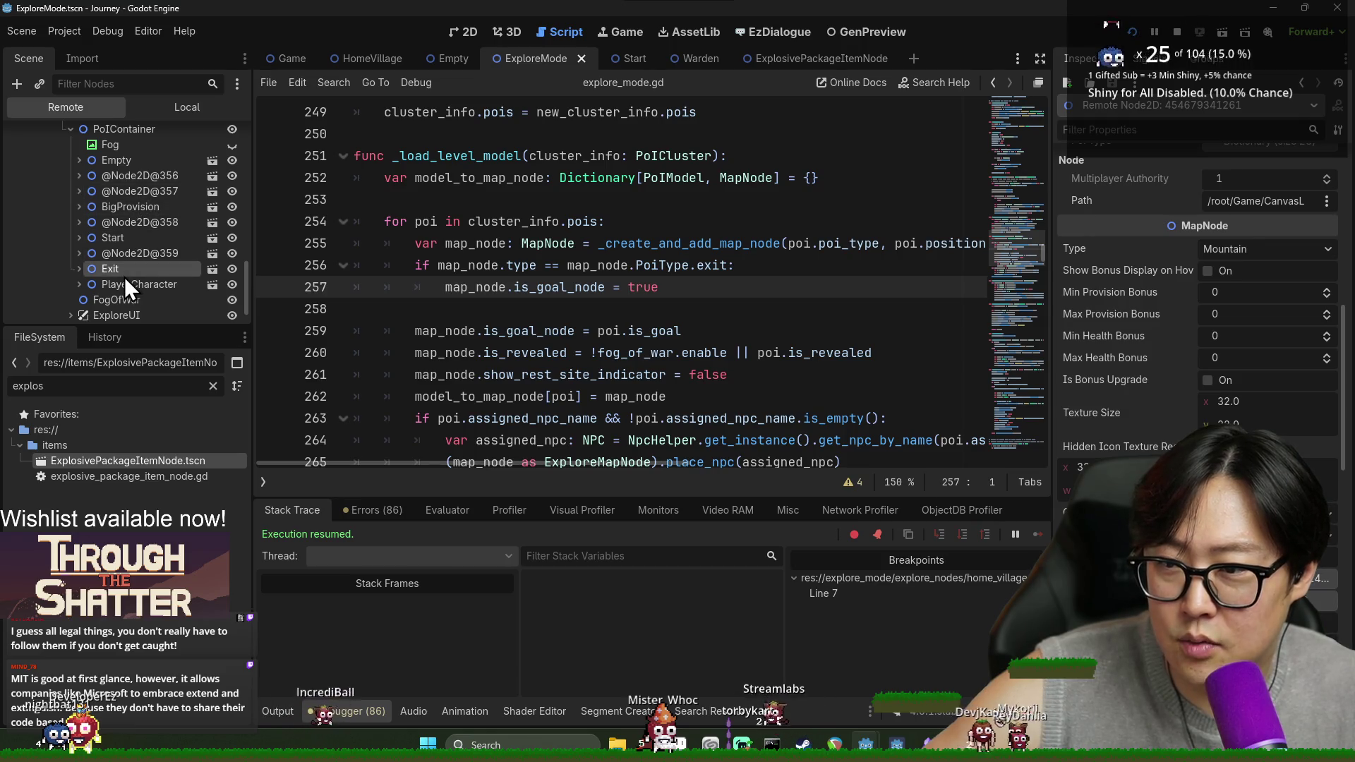
pyautogui.scroll(-5, 1217, 268)
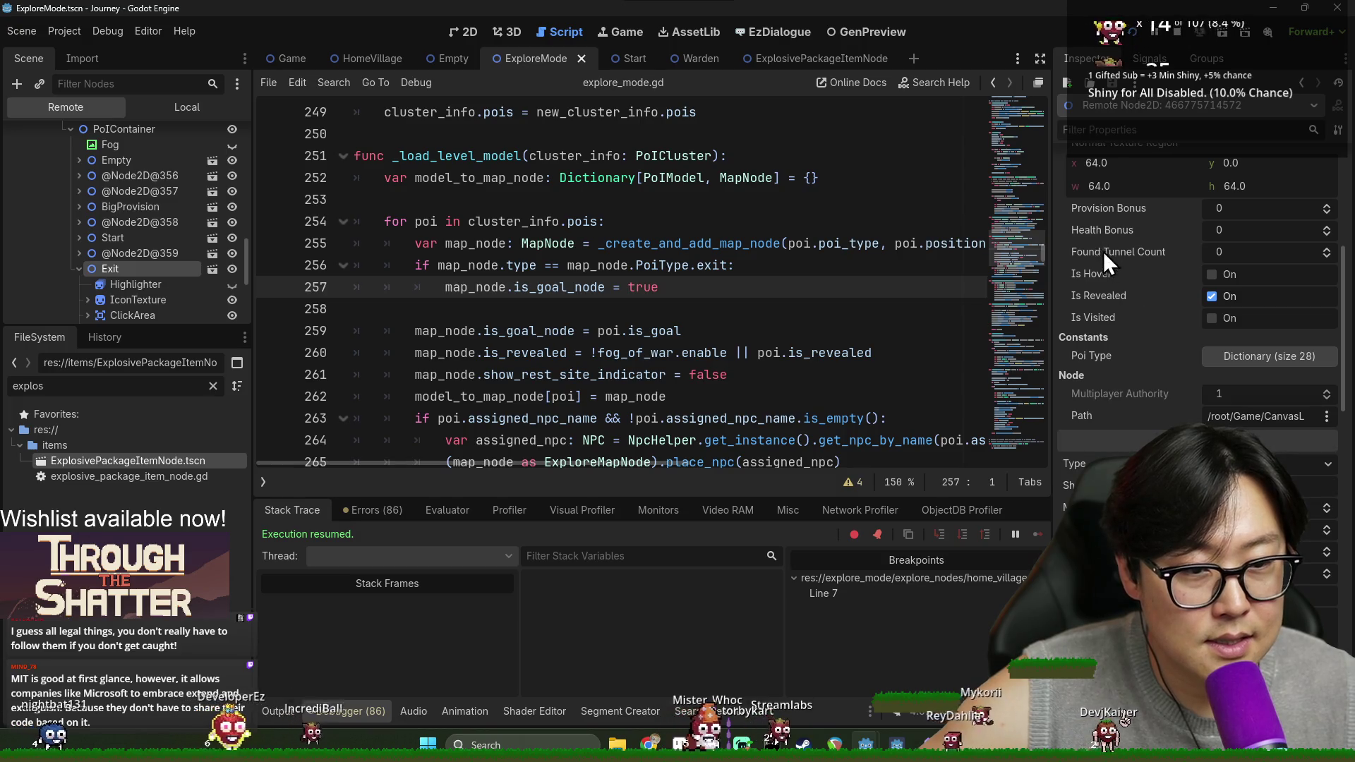
pyautogui.scroll(1, 1150, 320)
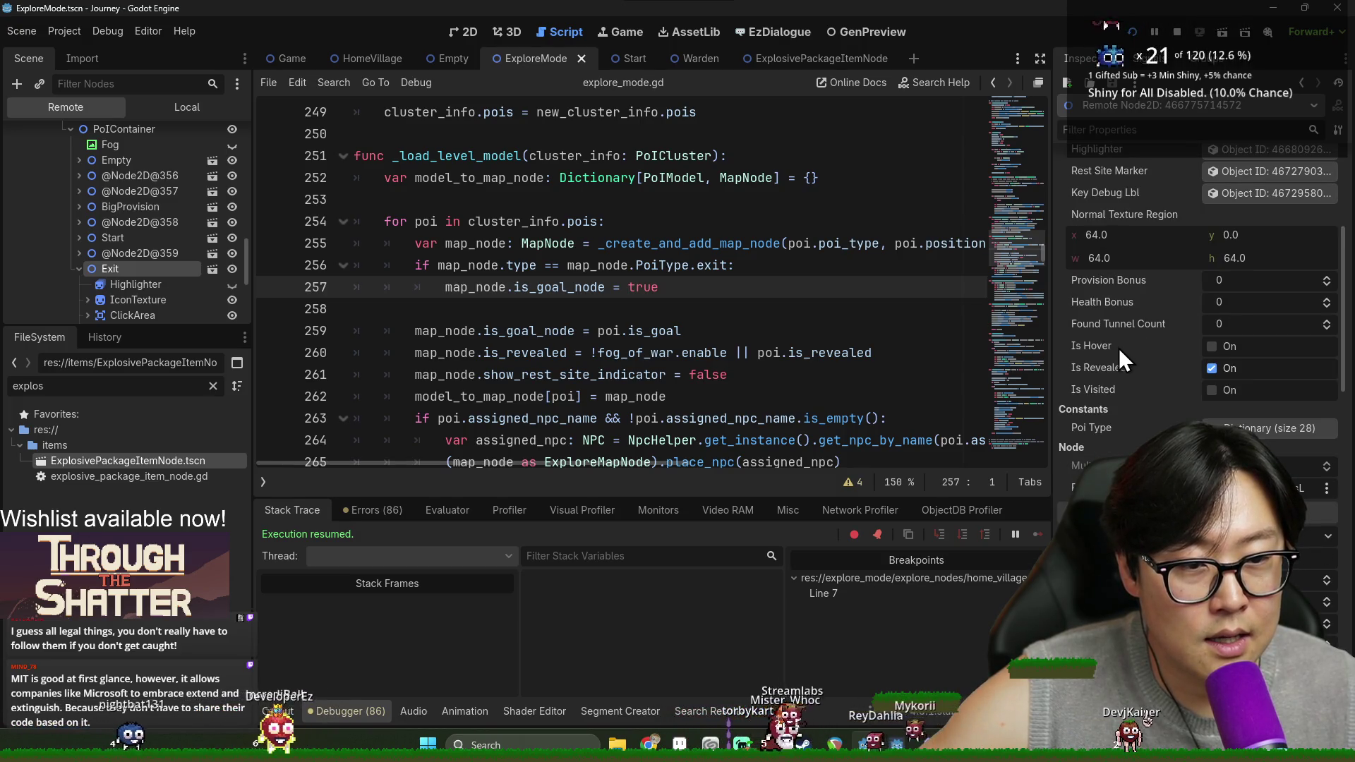
pyautogui.scroll(4, 1204, 389)
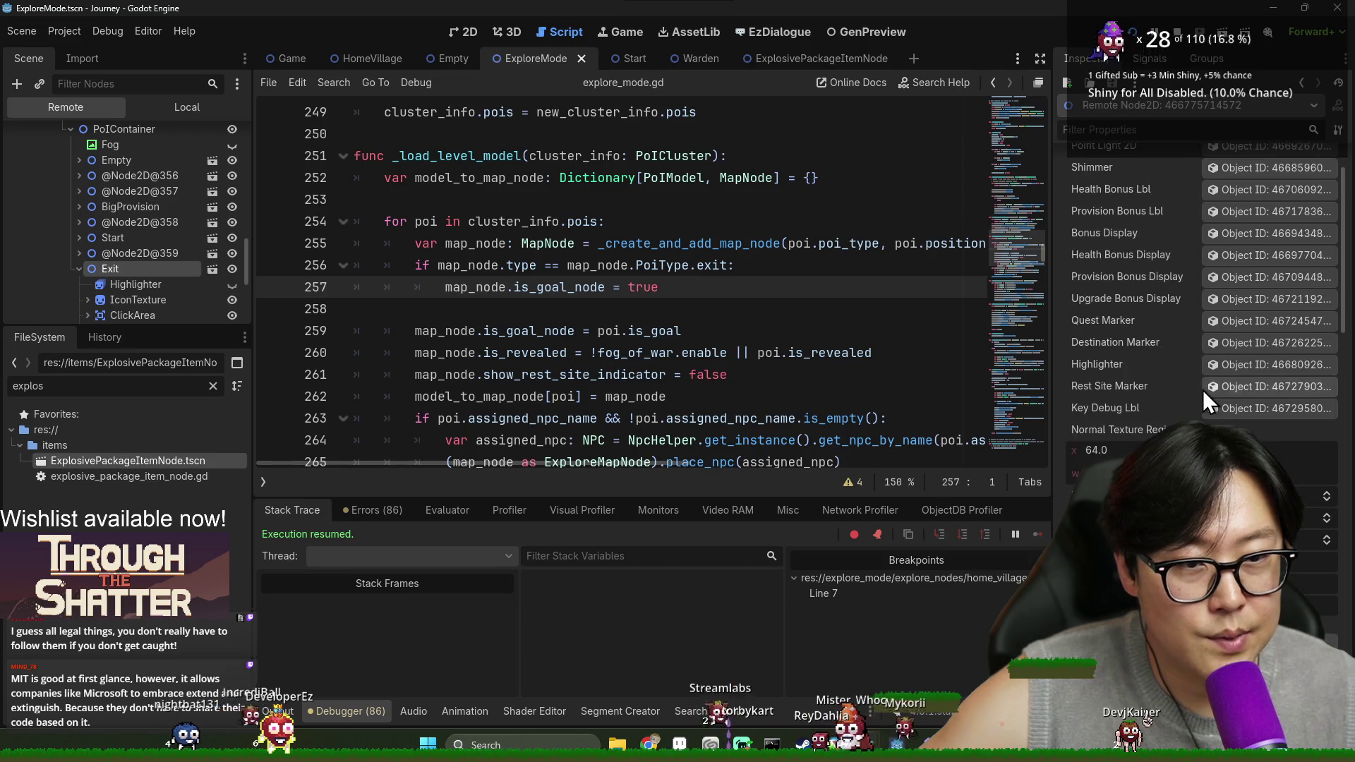
pyautogui.scroll(-5, 1174, 340)
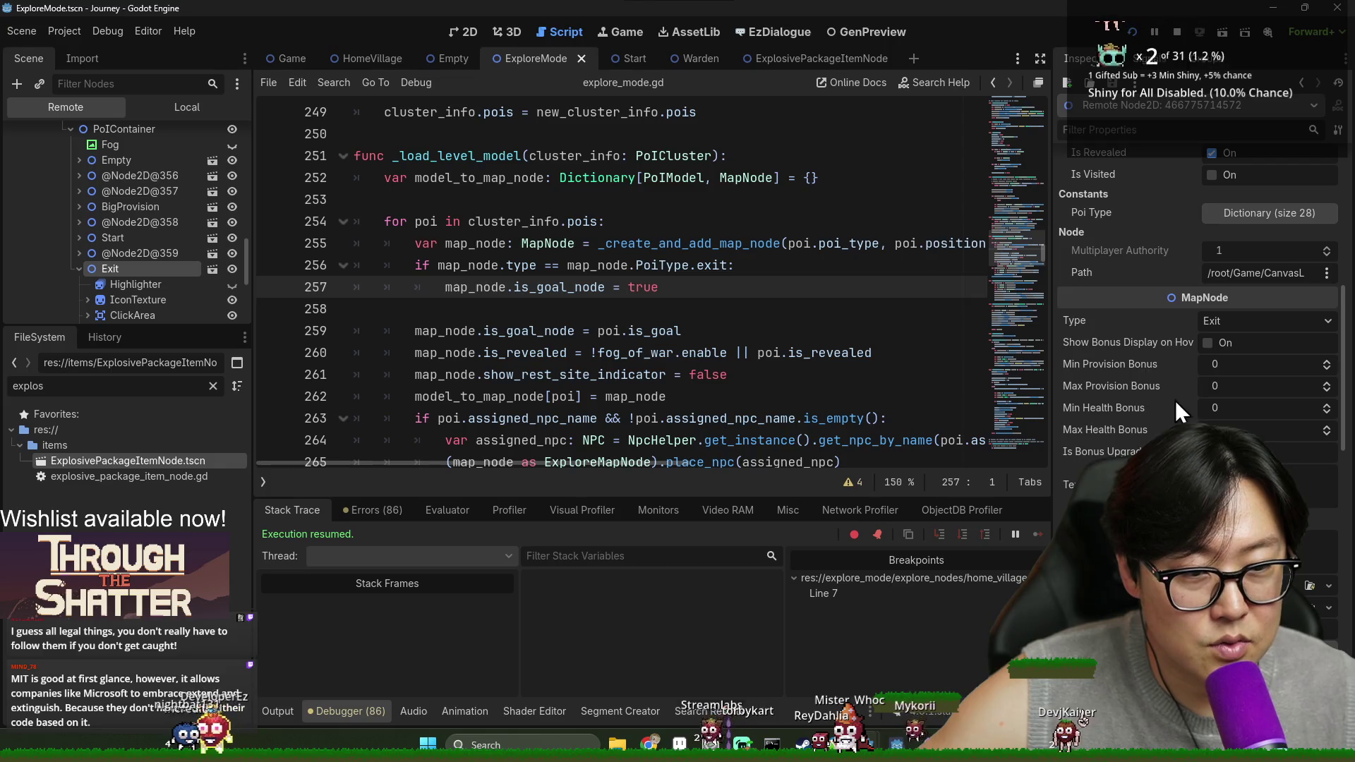
pyautogui.scroll(-3, 1175, 401)
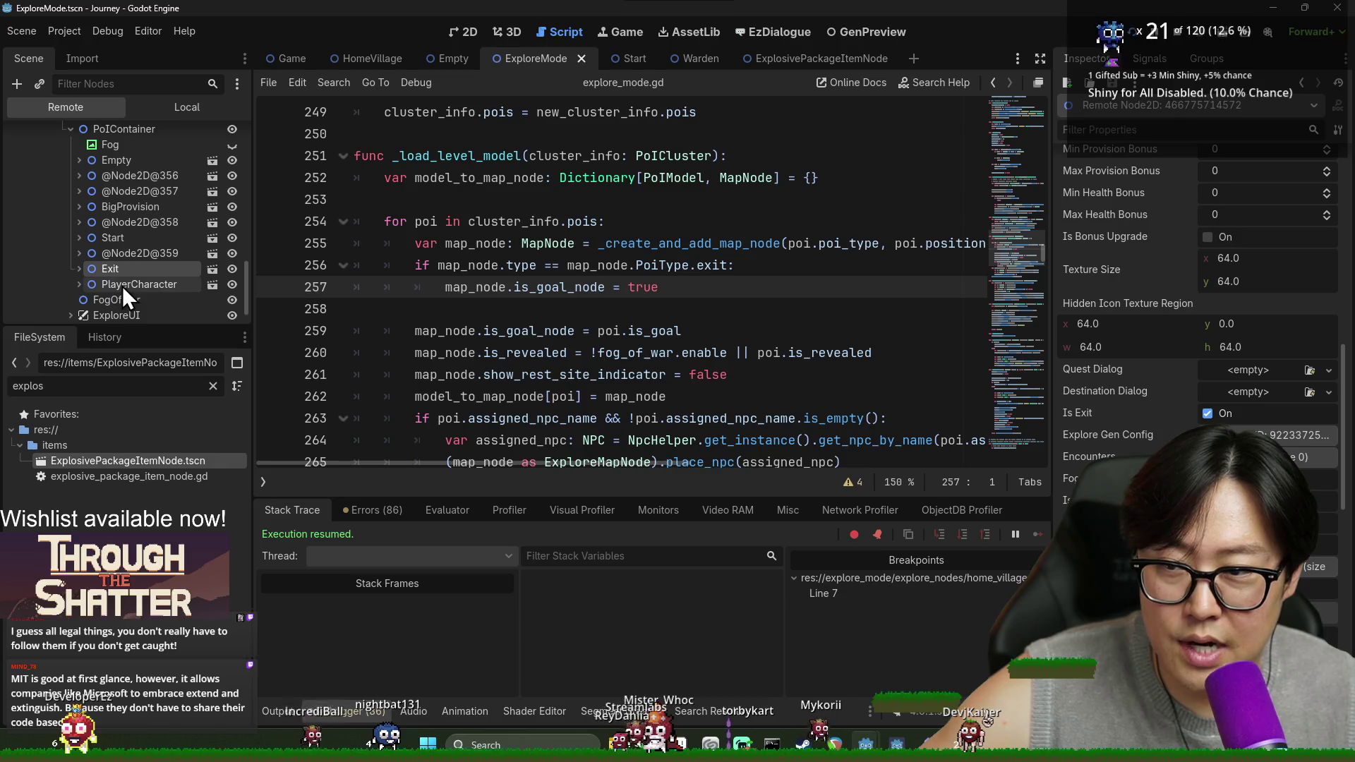
pyautogui.click(121, 286)
pyautogui.click(78, 284)
pyautogui.click(79, 284)
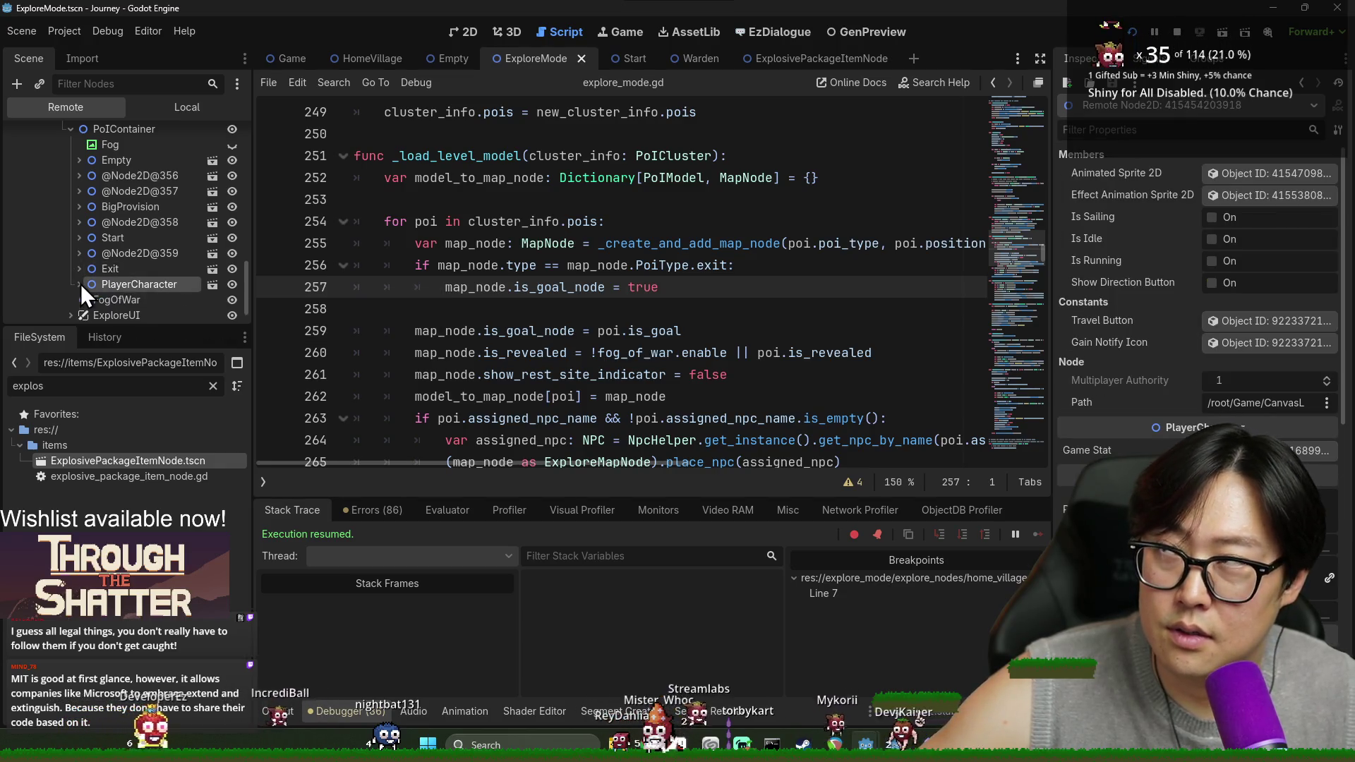
# Compare map_node and PoiType on lines 256–257, then expand the Exit node, confirming its type Exit
pyautogui.doubleClick(473, 288)
pyautogui.scroll(-1, 523, 295)
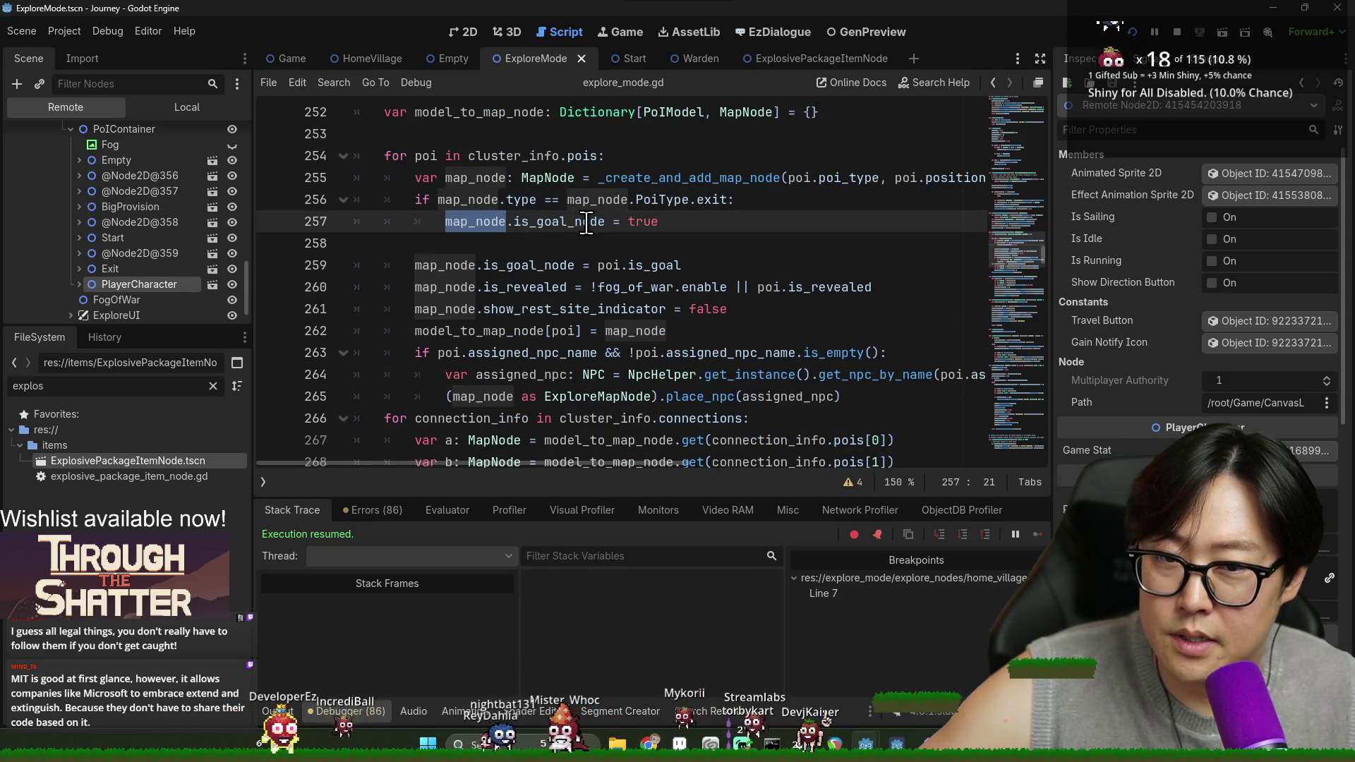
pyautogui.doubleClick(684, 200)
pyautogui.doubleClick(468, 221)
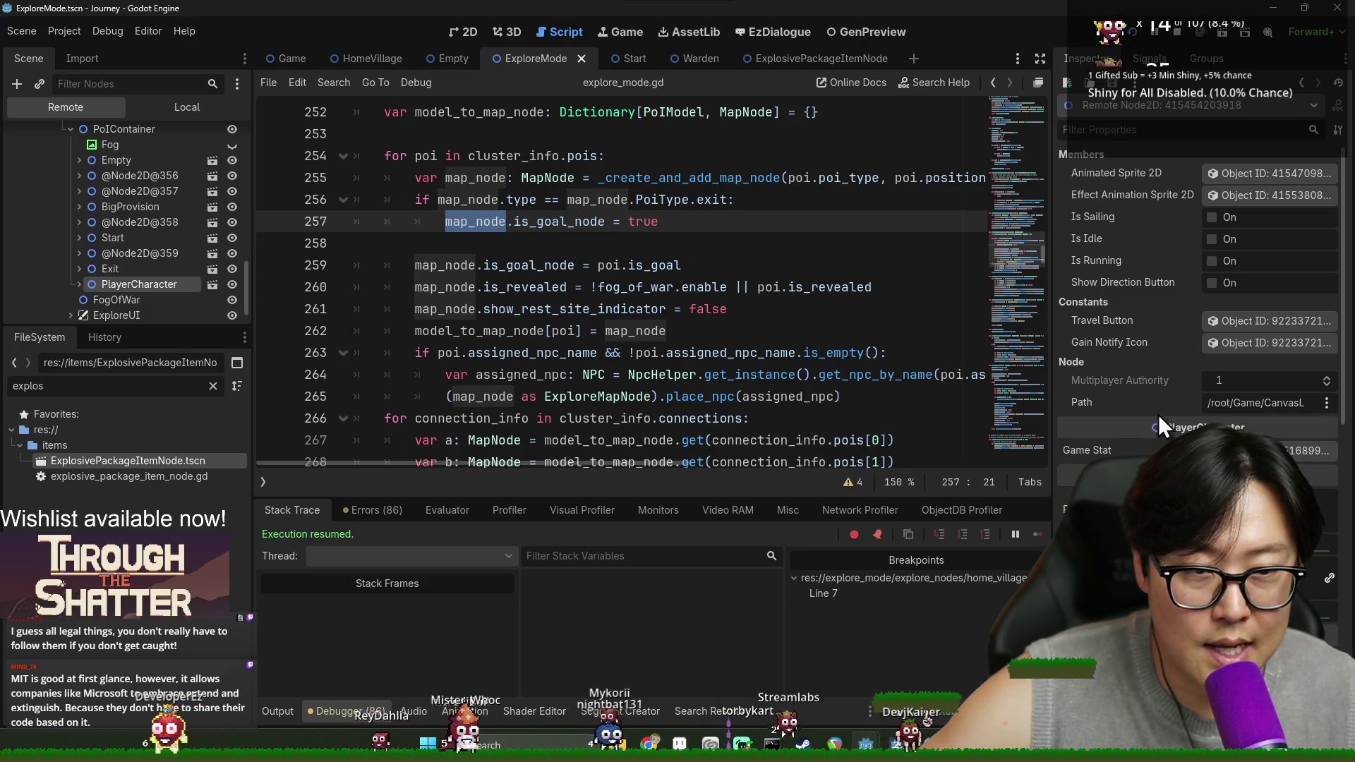
pyautogui.scroll(-5, 1130, 350)
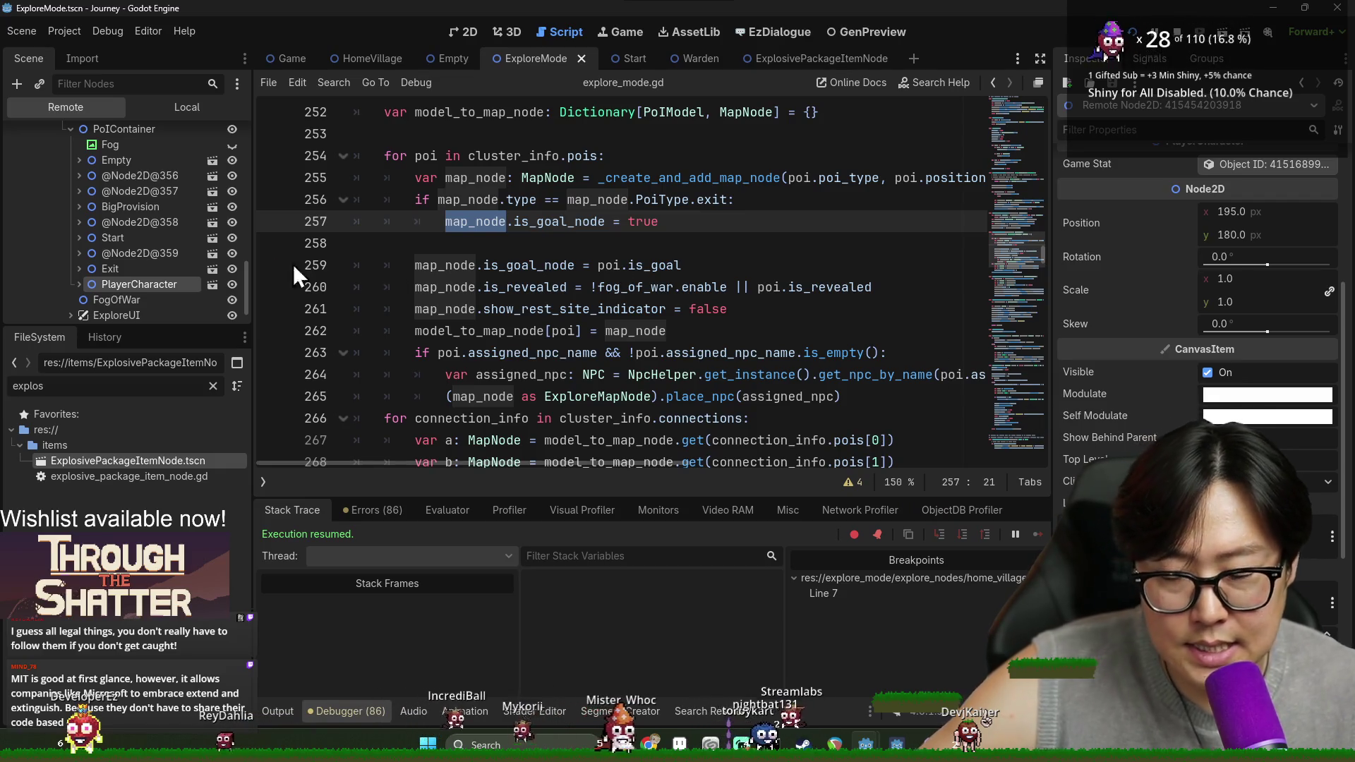
pyautogui.click(134, 269)
pyautogui.doubleClick(136, 270)
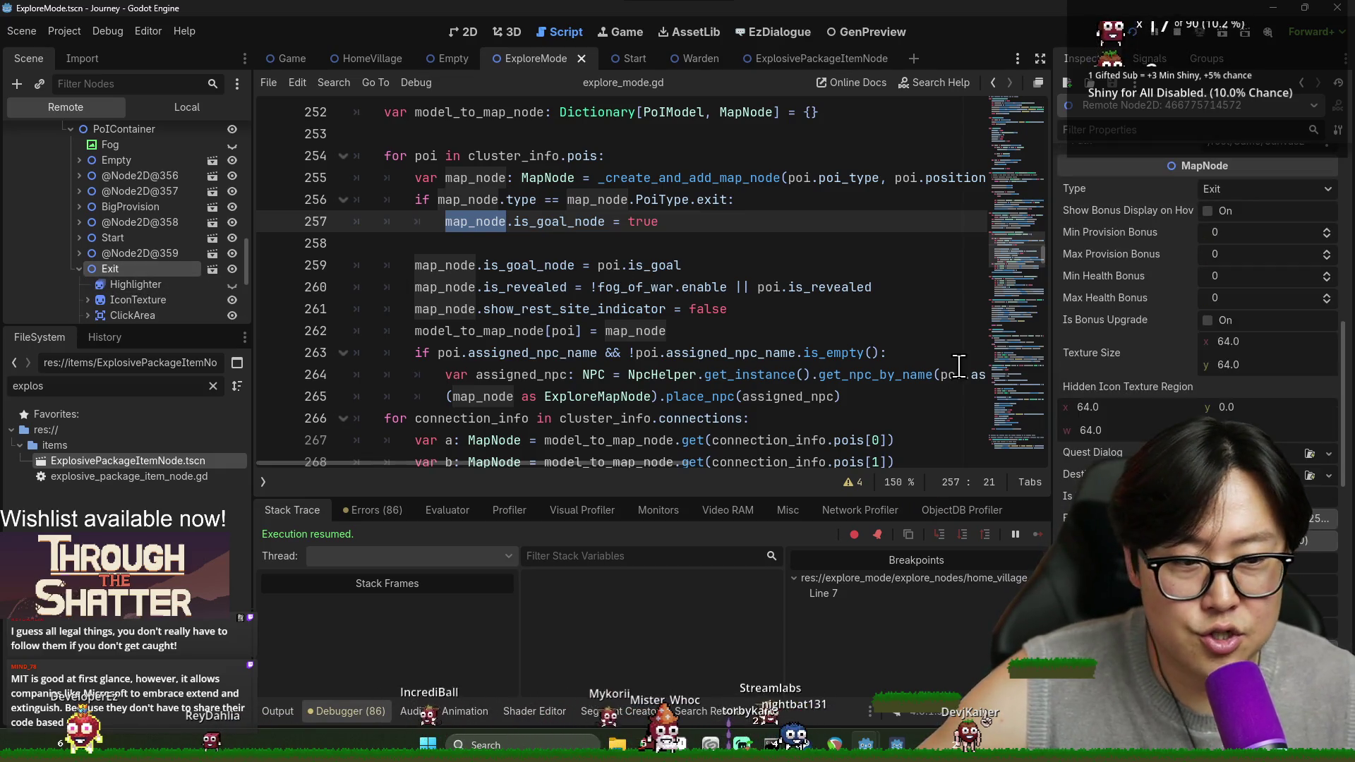
pyautogui.click(1123, 129)
pyautogui.write('is g')
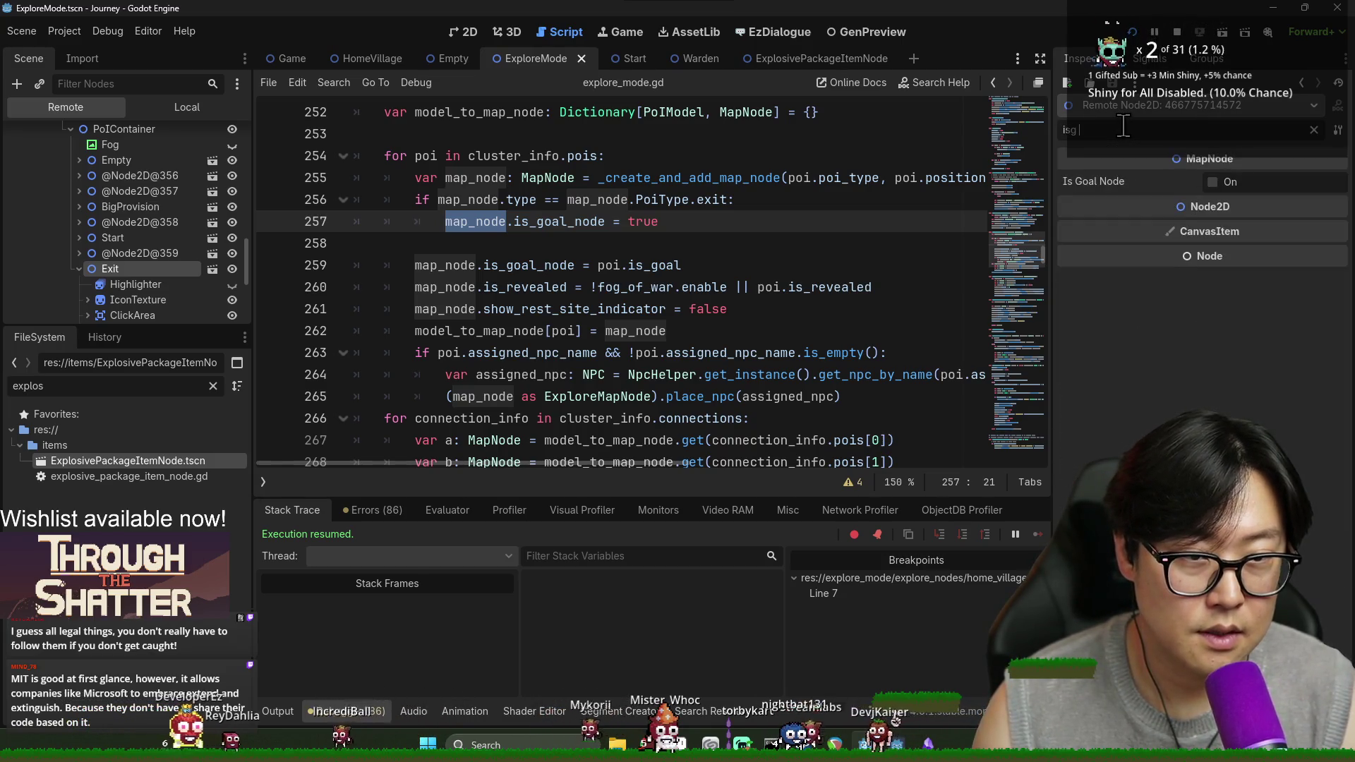
pyautogui.write('oal node')
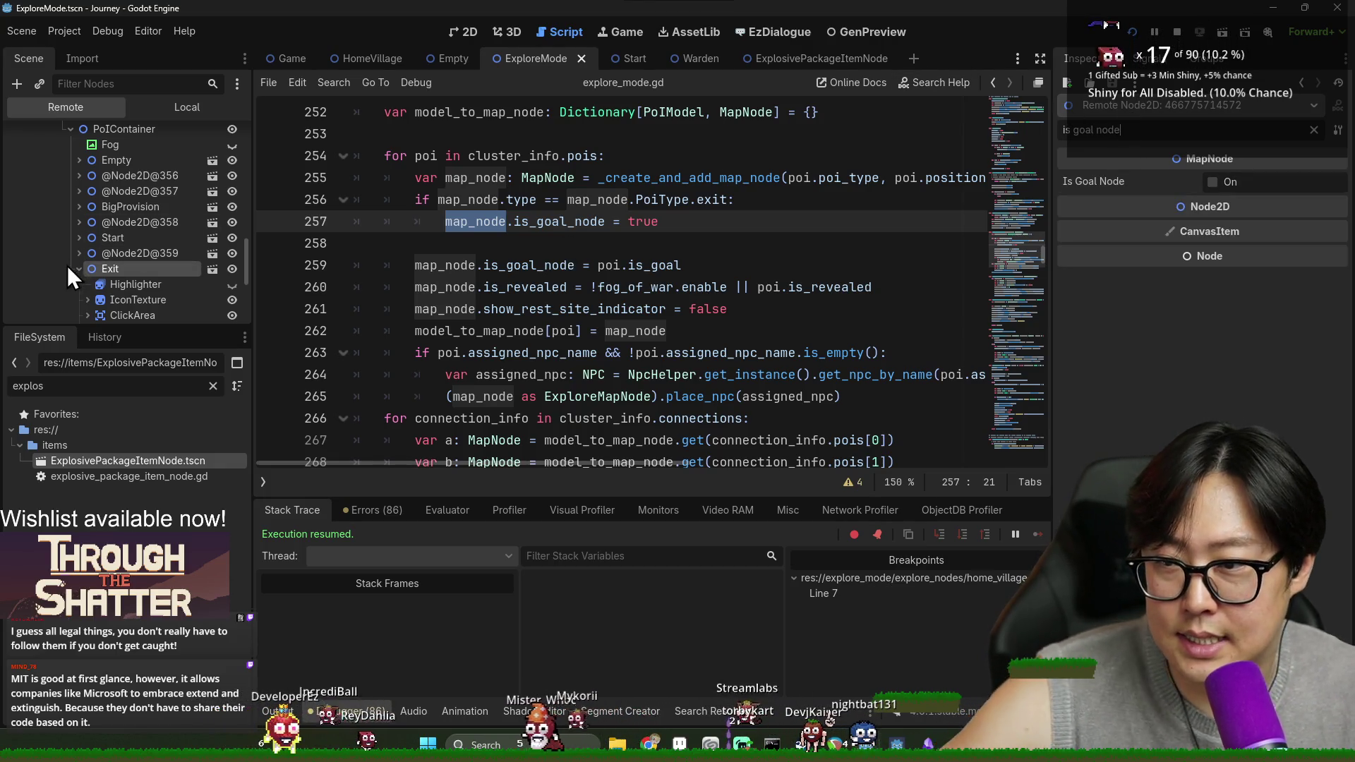
pyautogui.click(78, 268)
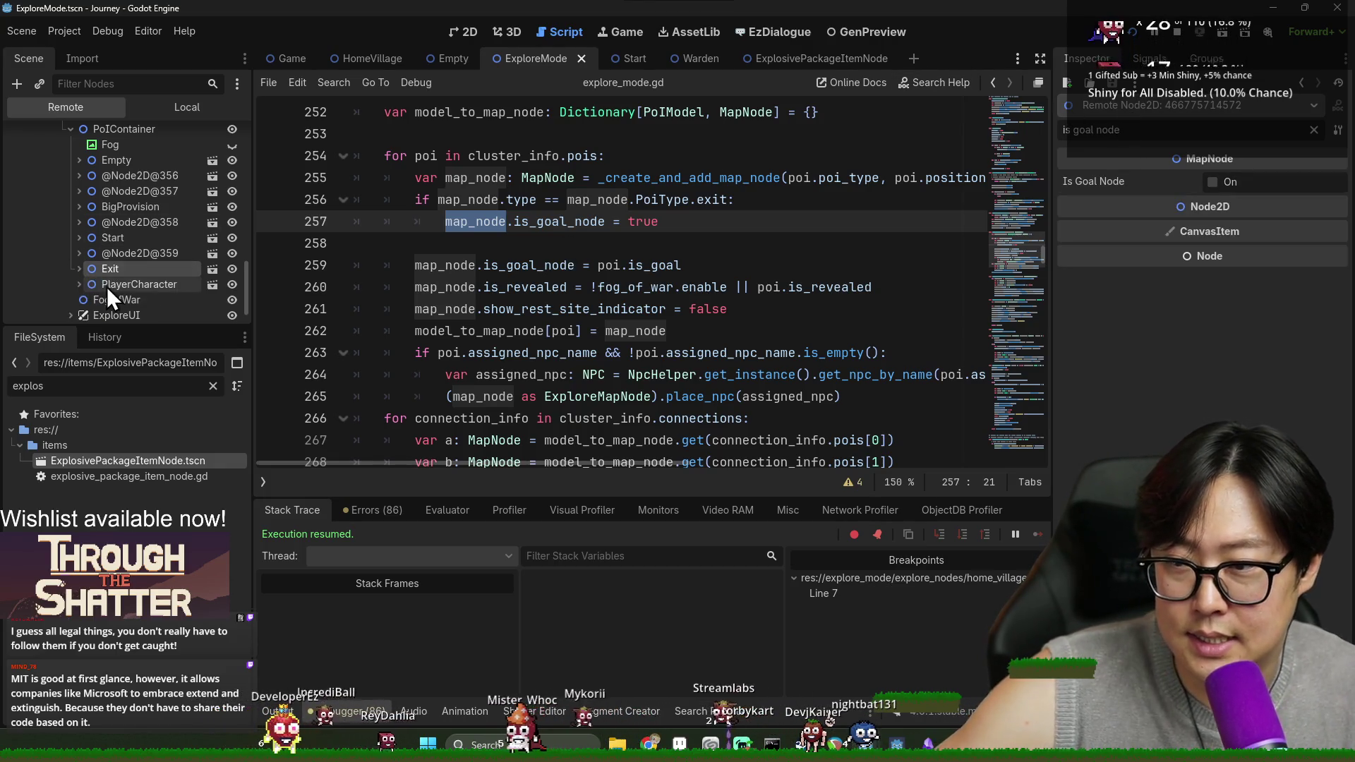
pyautogui.click(79, 268)
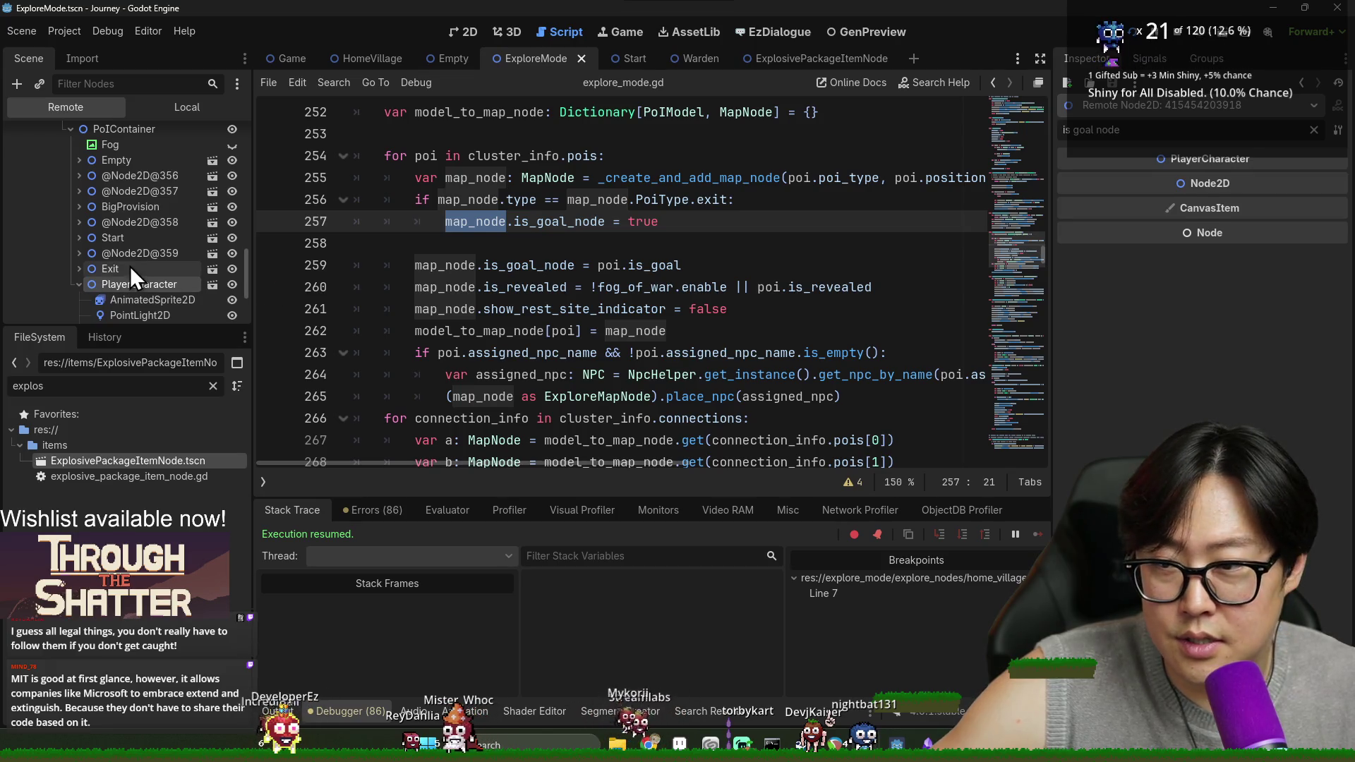
pyautogui.click(141, 227)
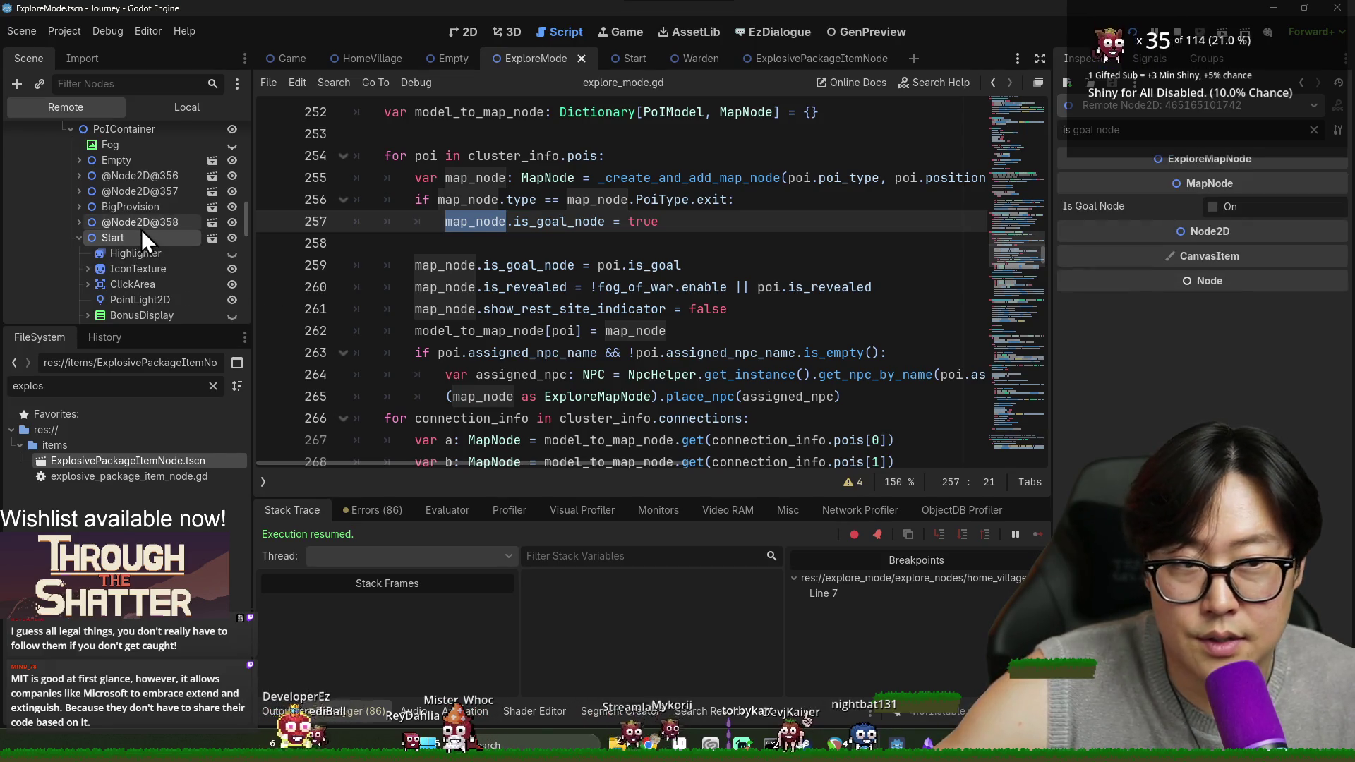
pyautogui.click(134, 175)
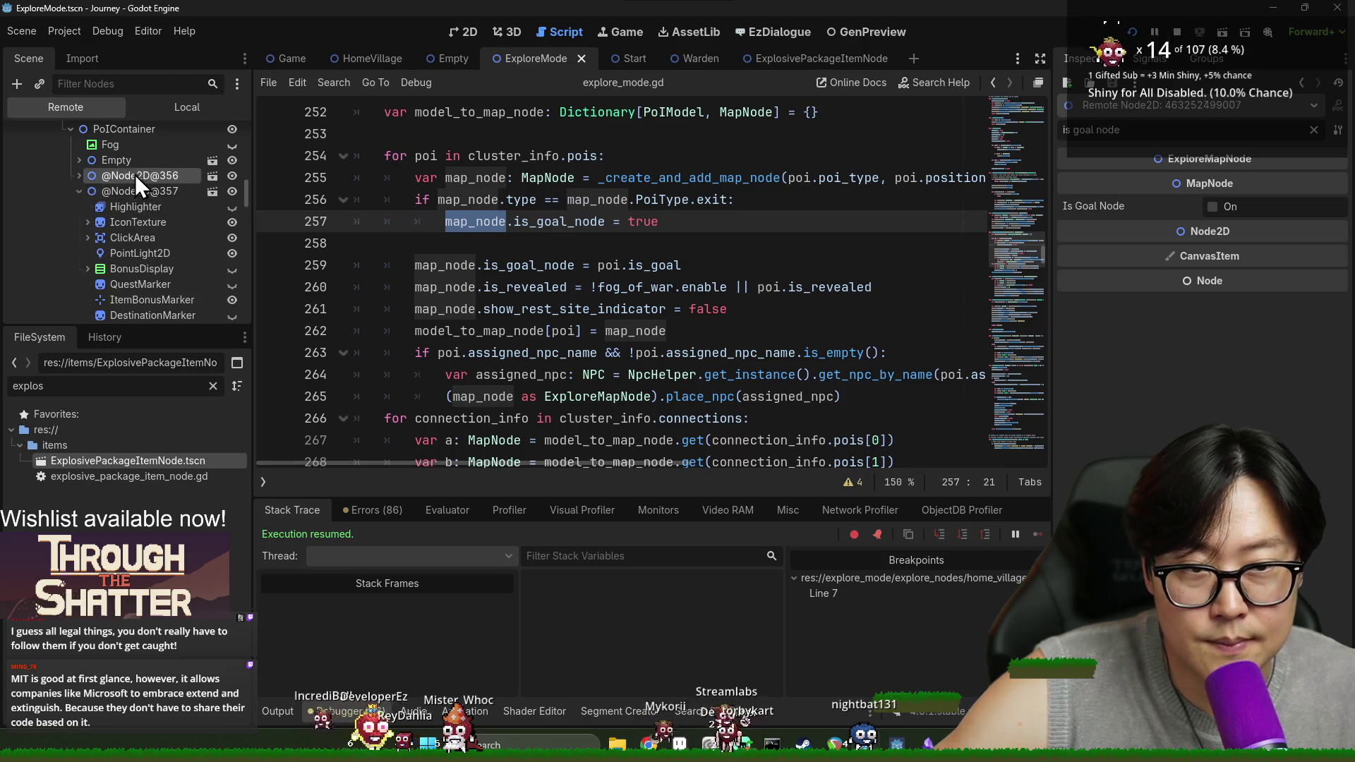
pyautogui.click(130, 162)
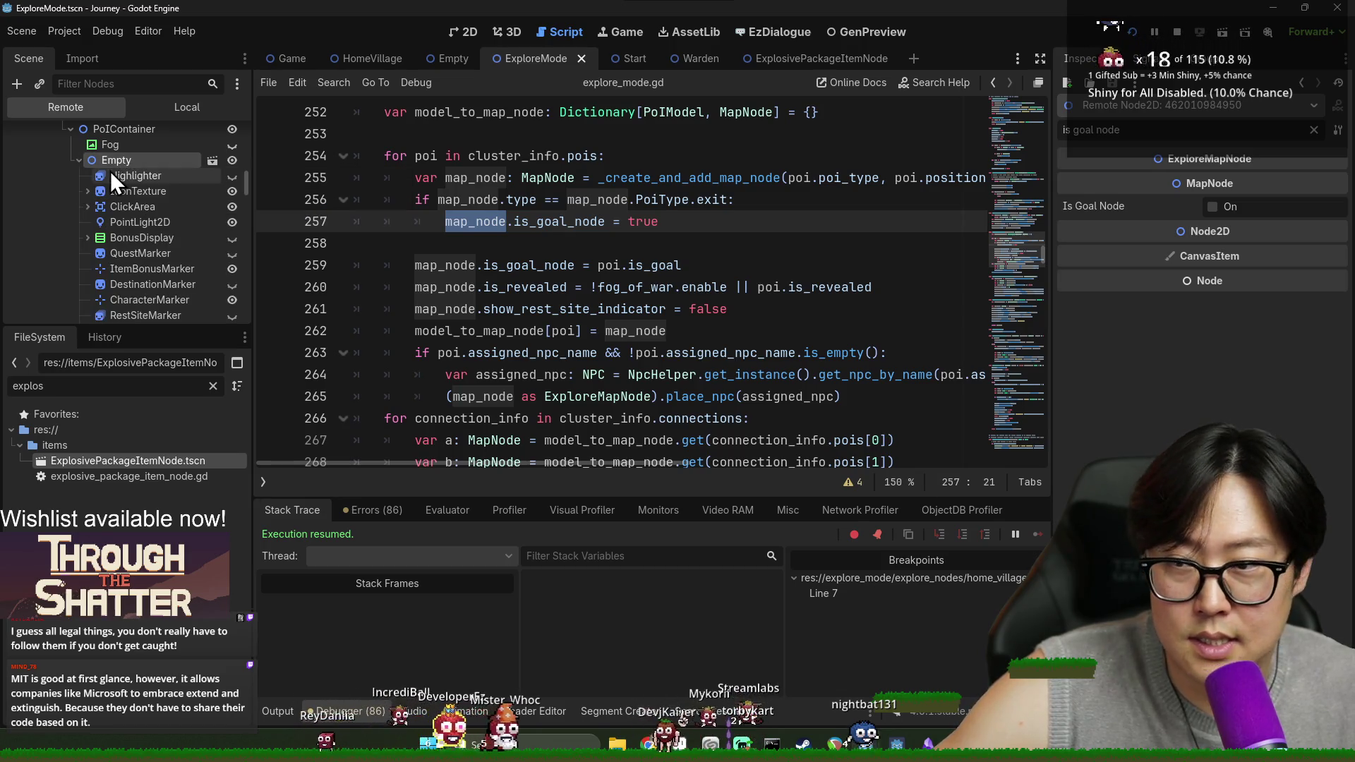
pyautogui.click(77, 161)
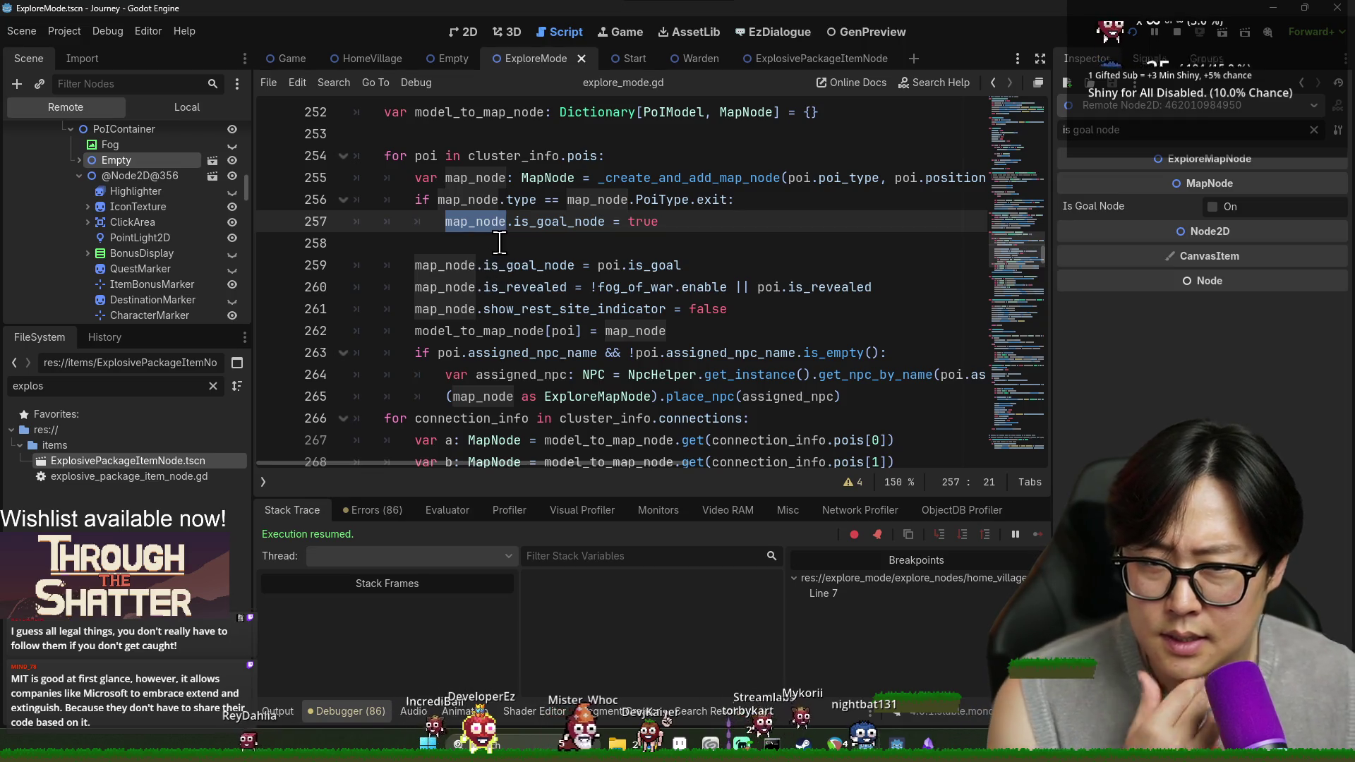
pyautogui.doubleClick(559, 225)
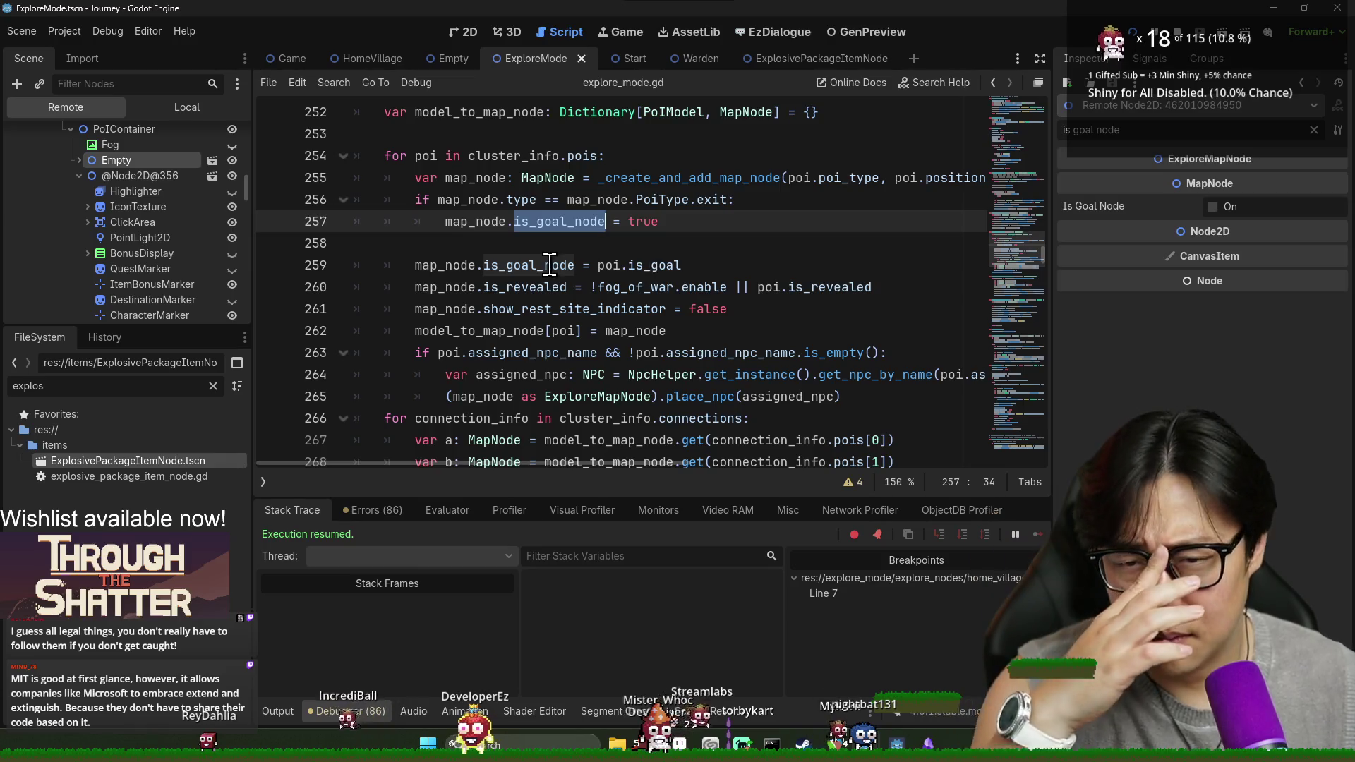
# Add 'else:' on line 258, indent line 259 under it, and relaunch the game
pyautogui.tripleClick(550, 266)
pyautogui.click(510, 246)
pyautogui.write('else:')
pyautogui.click(421, 266)
pyautogui.press('Tab')
pyautogui.click(667, 240)
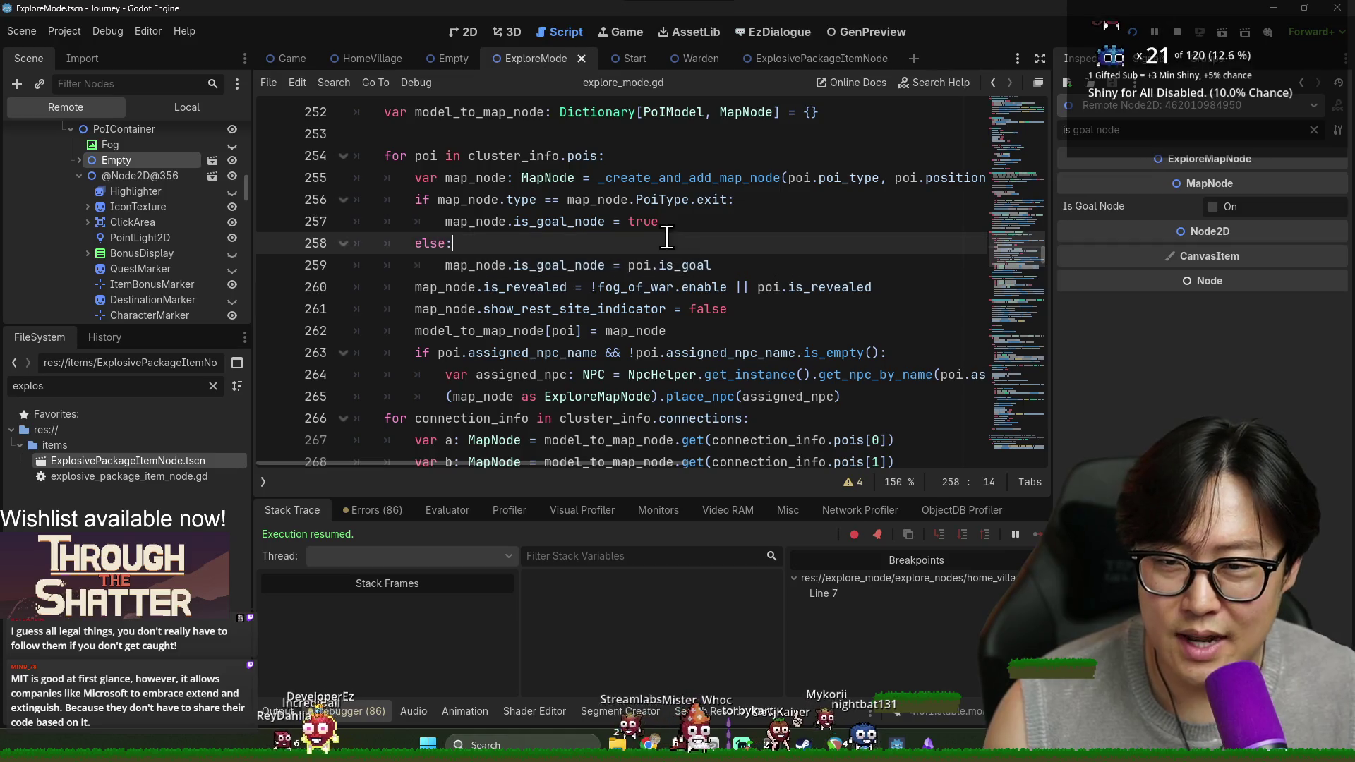
pyautogui.click(1132, 32)
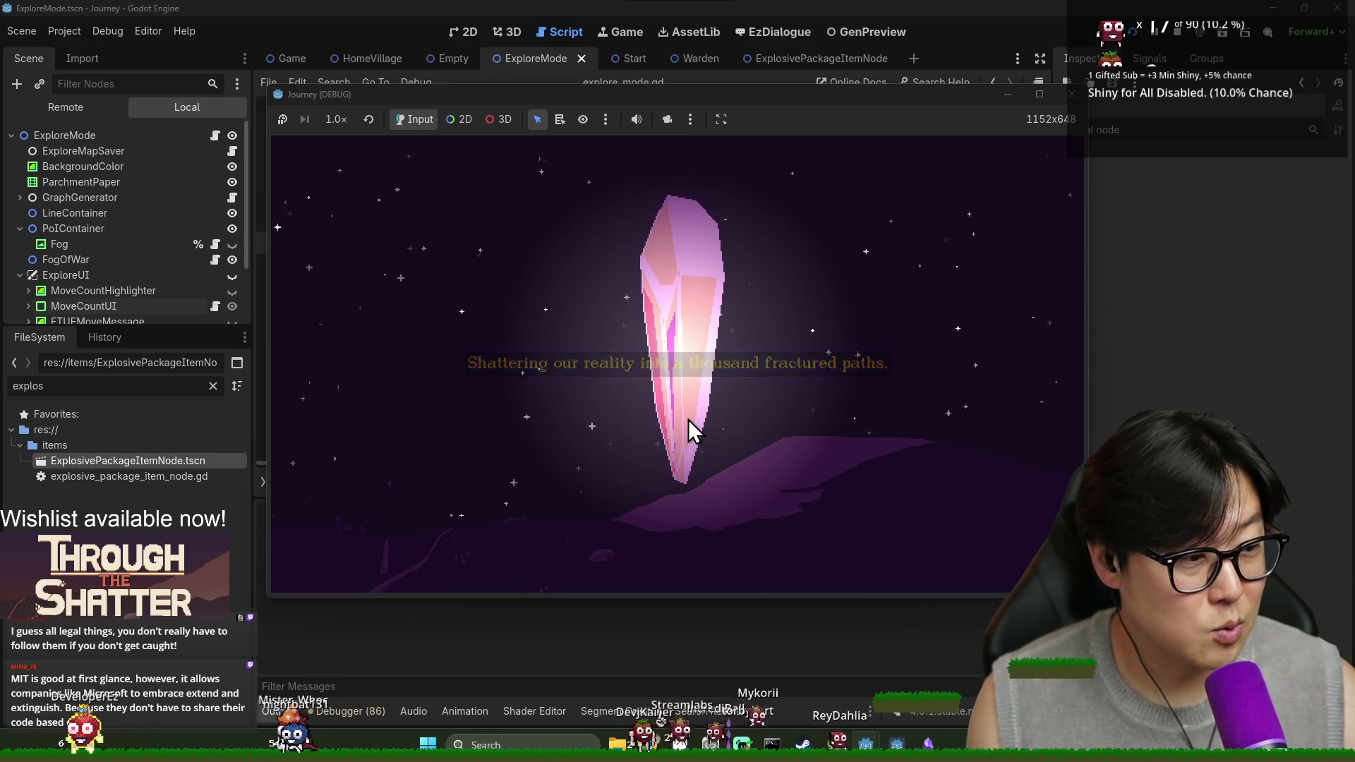
# Play through the intro, walk the player to the EXIT node, then stop the game with F8
pyautogui.click(689, 419)
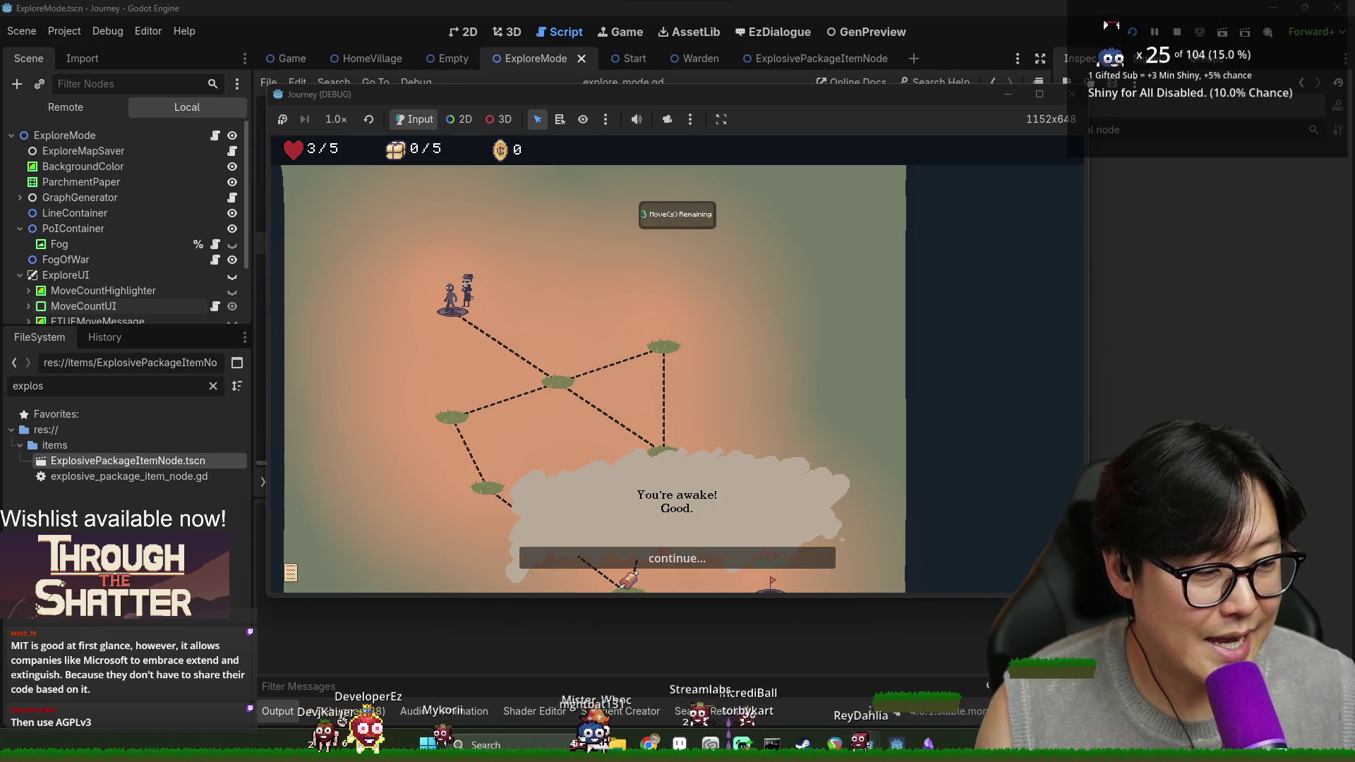
pyautogui.click(692, 558)
pyautogui.click(679, 555)
pyautogui.click(554, 385)
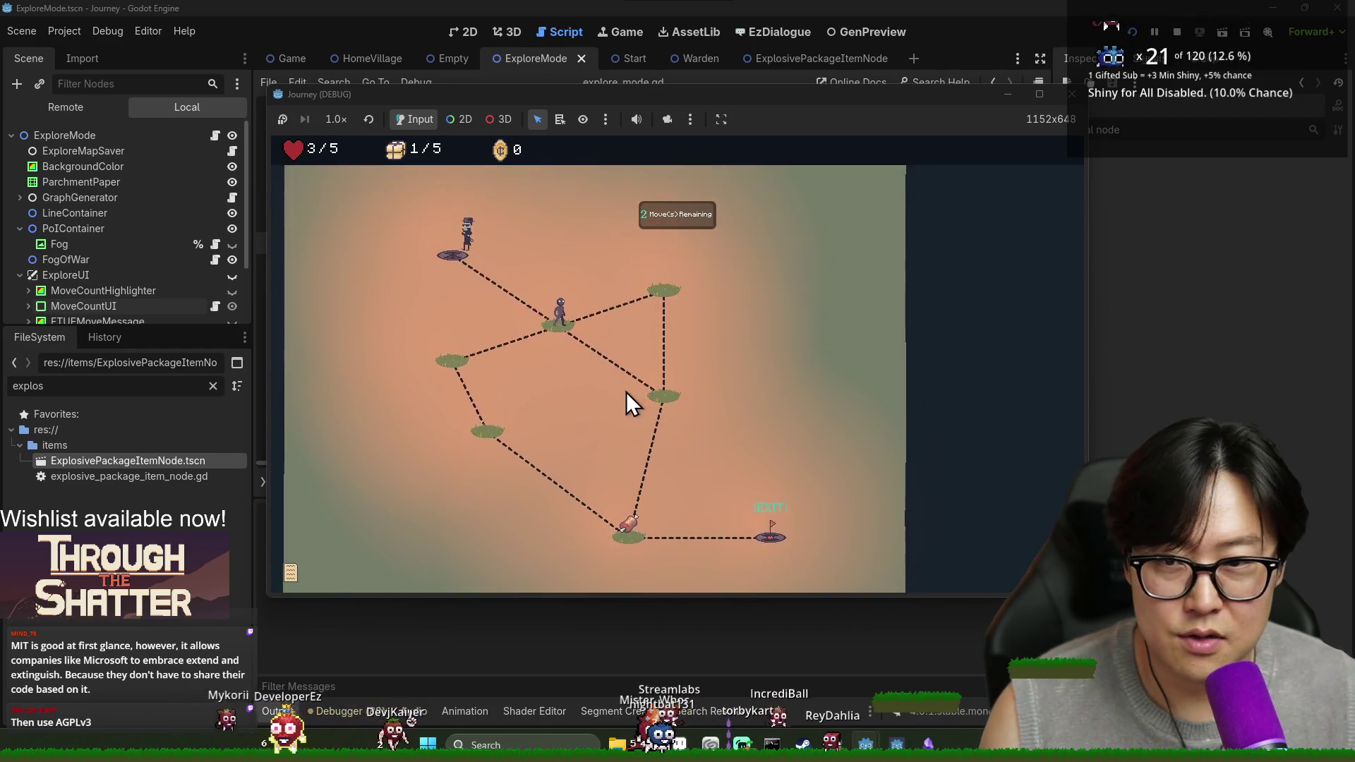
pyautogui.click(663, 452)
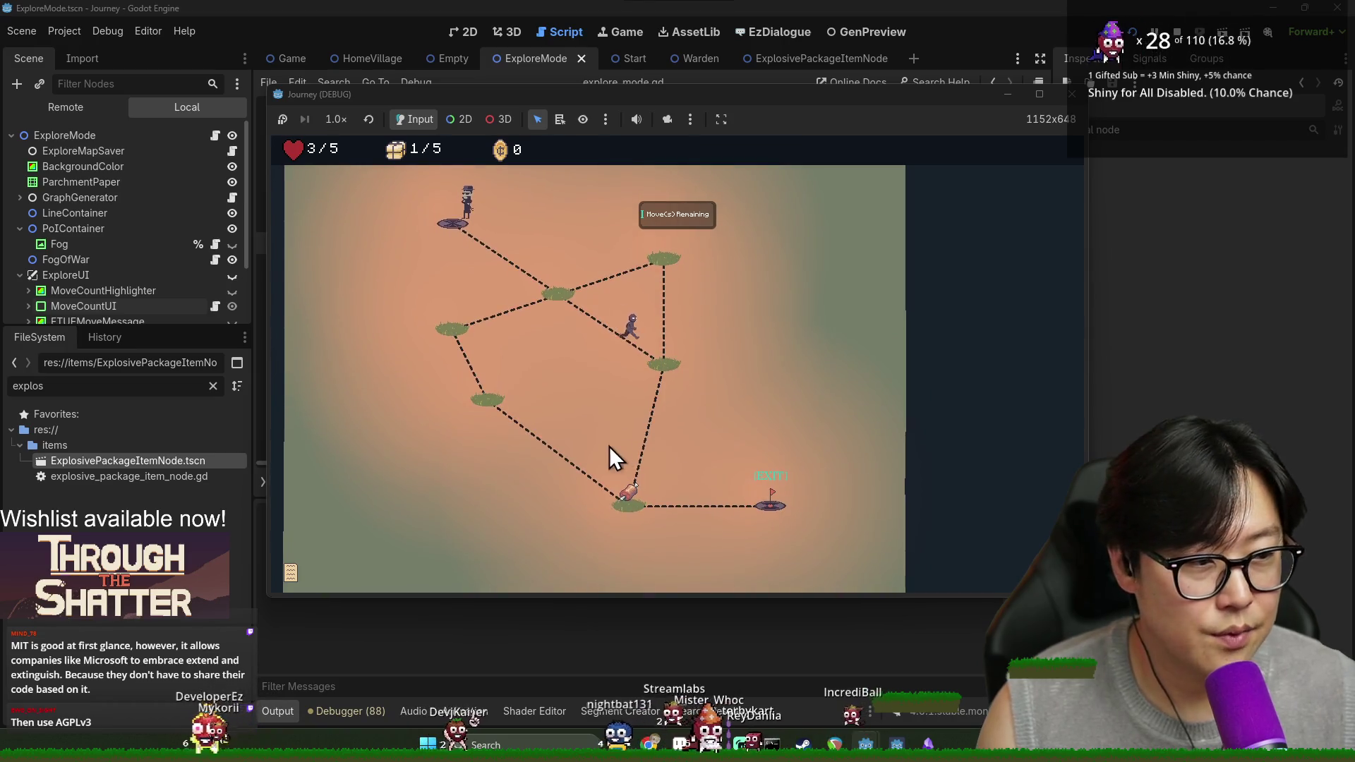
pyautogui.click(634, 505)
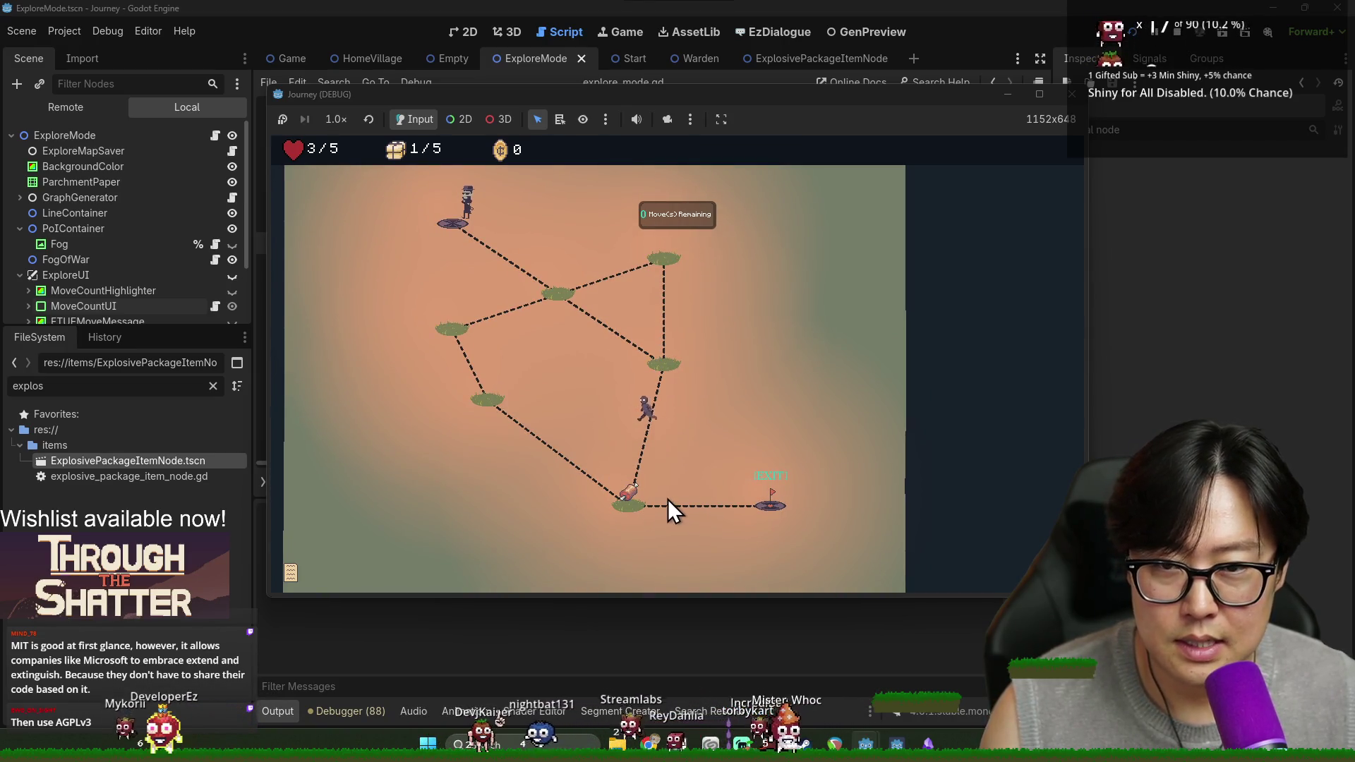
pyautogui.click(771, 504)
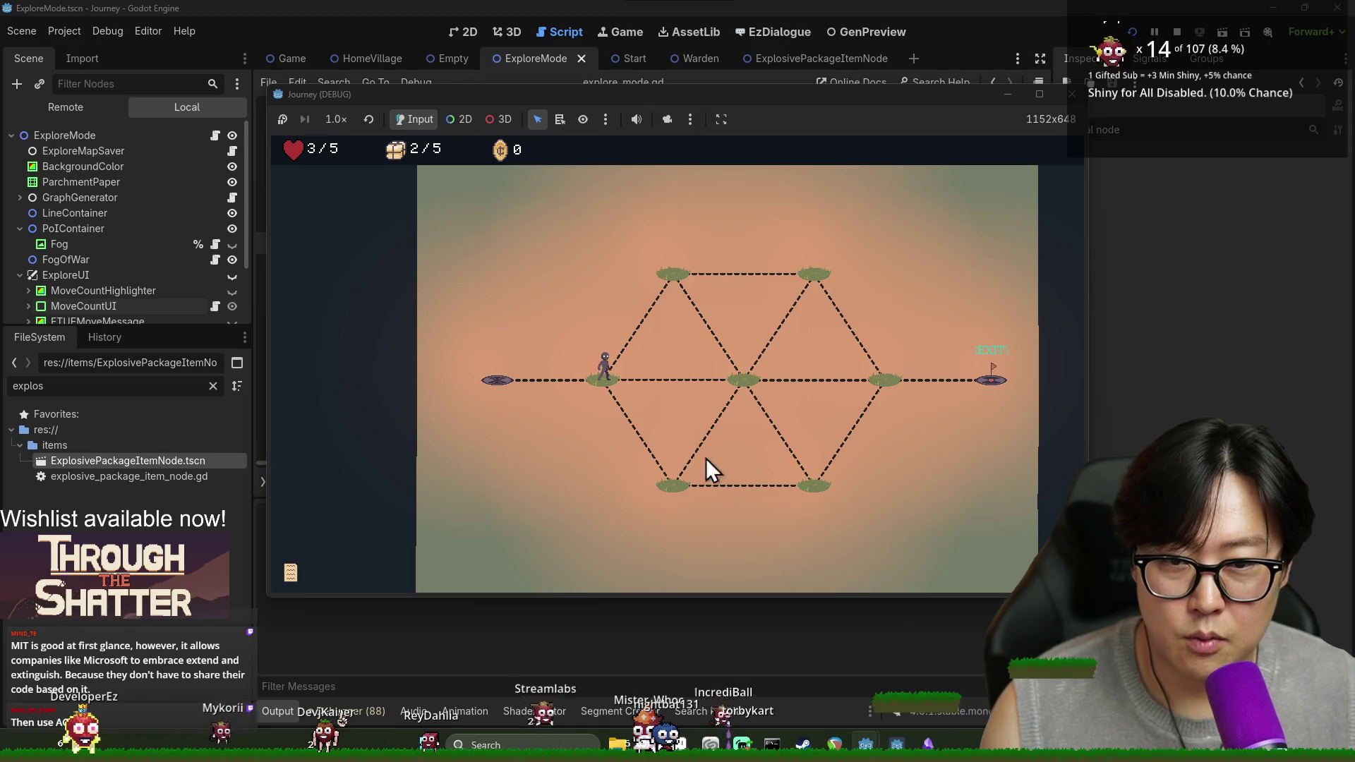
pyautogui.press('F8')
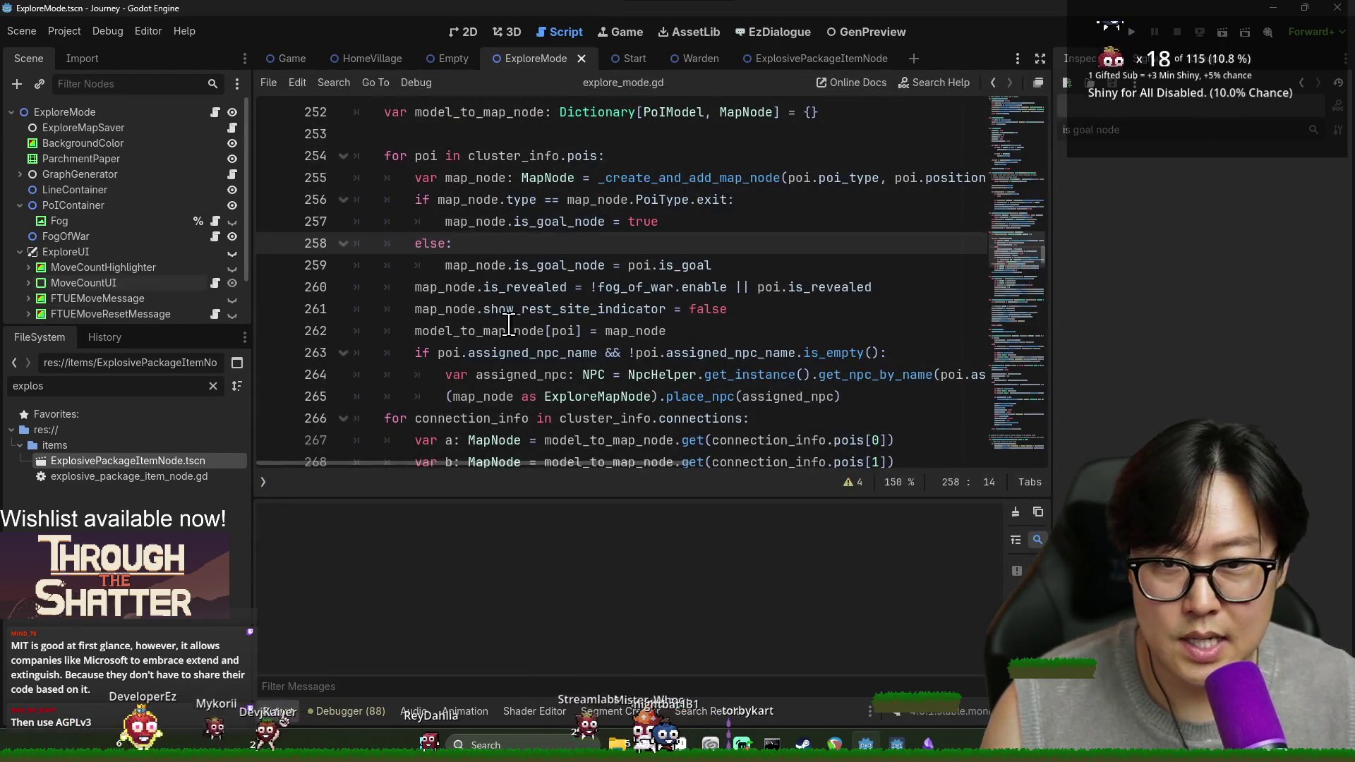
# Save the script, then filter the FileSystem for 'start' and open Start.tscn
pyautogui.click(515, 285)
pyautogui.hotkey('ctrl', 's')
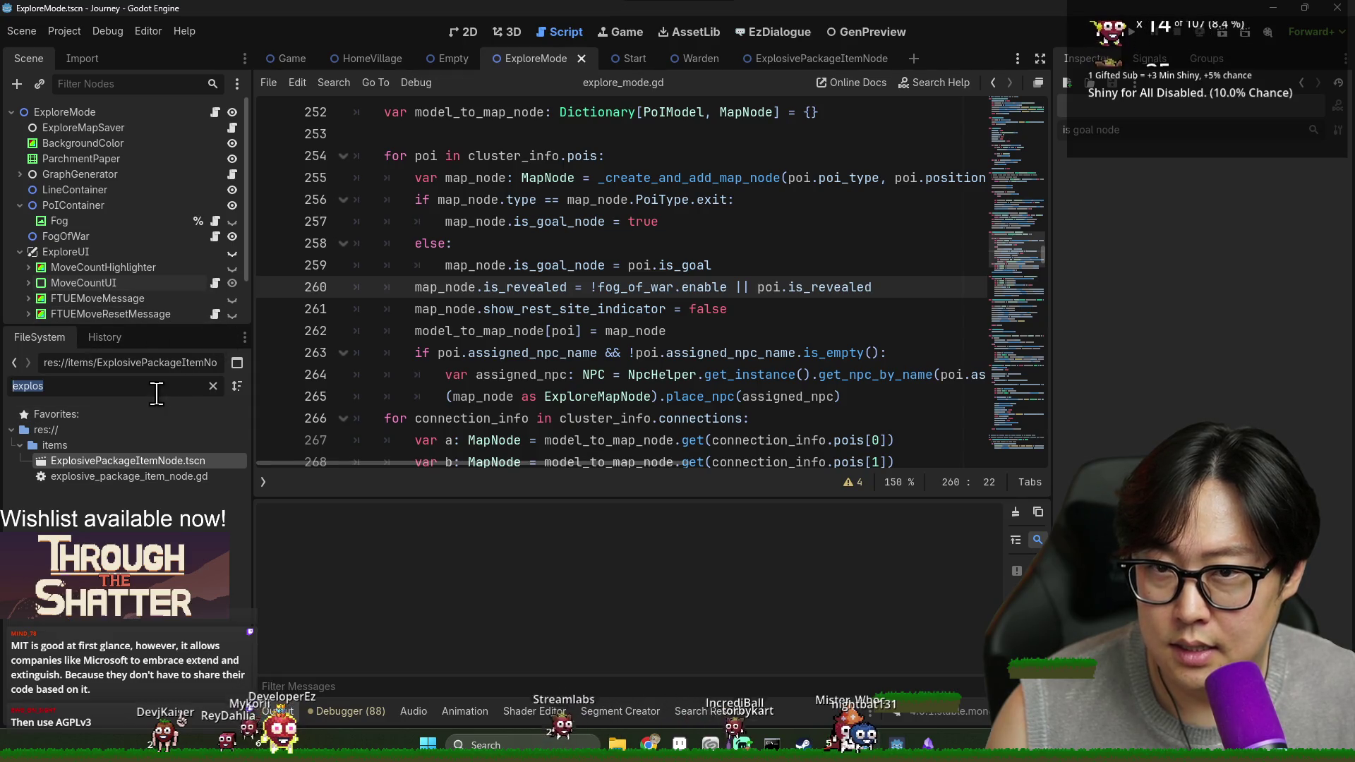
pyautogui.click(212, 385)
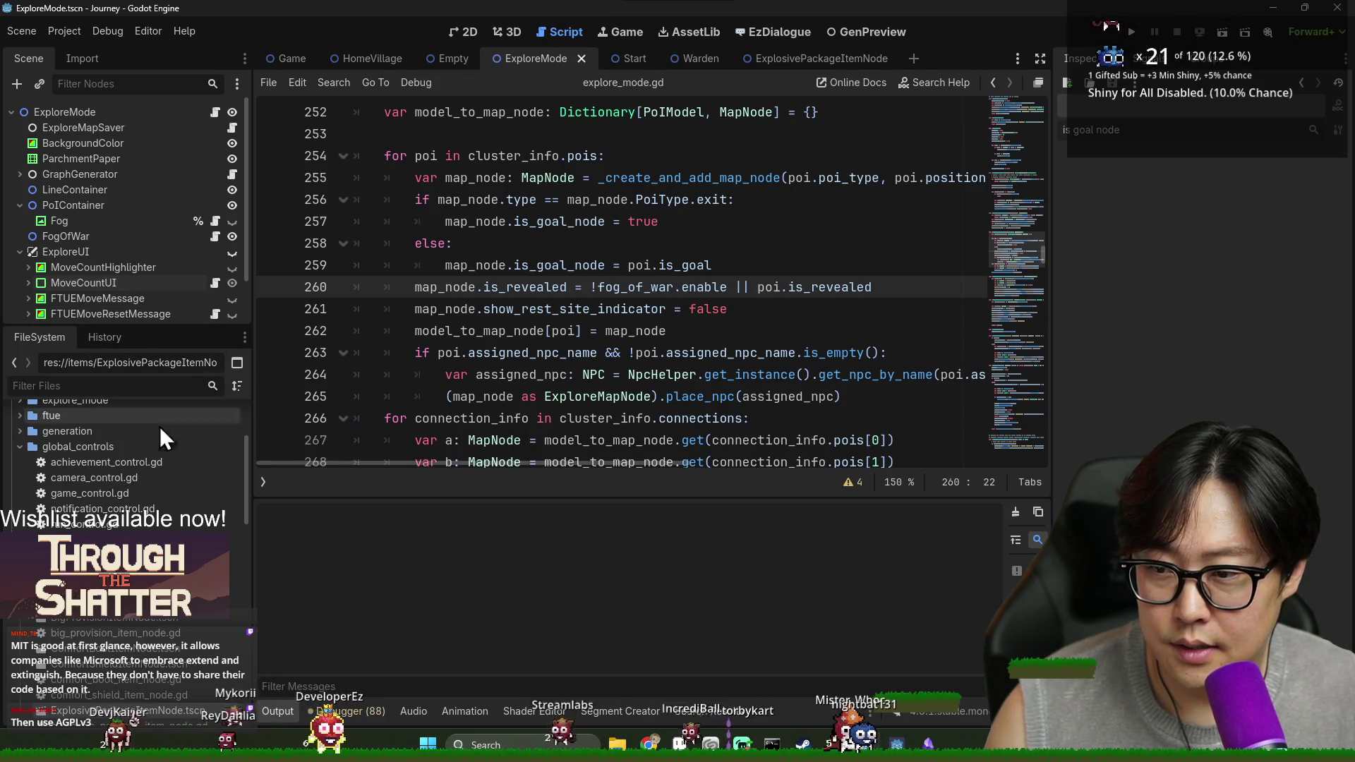
pyautogui.click(21, 448)
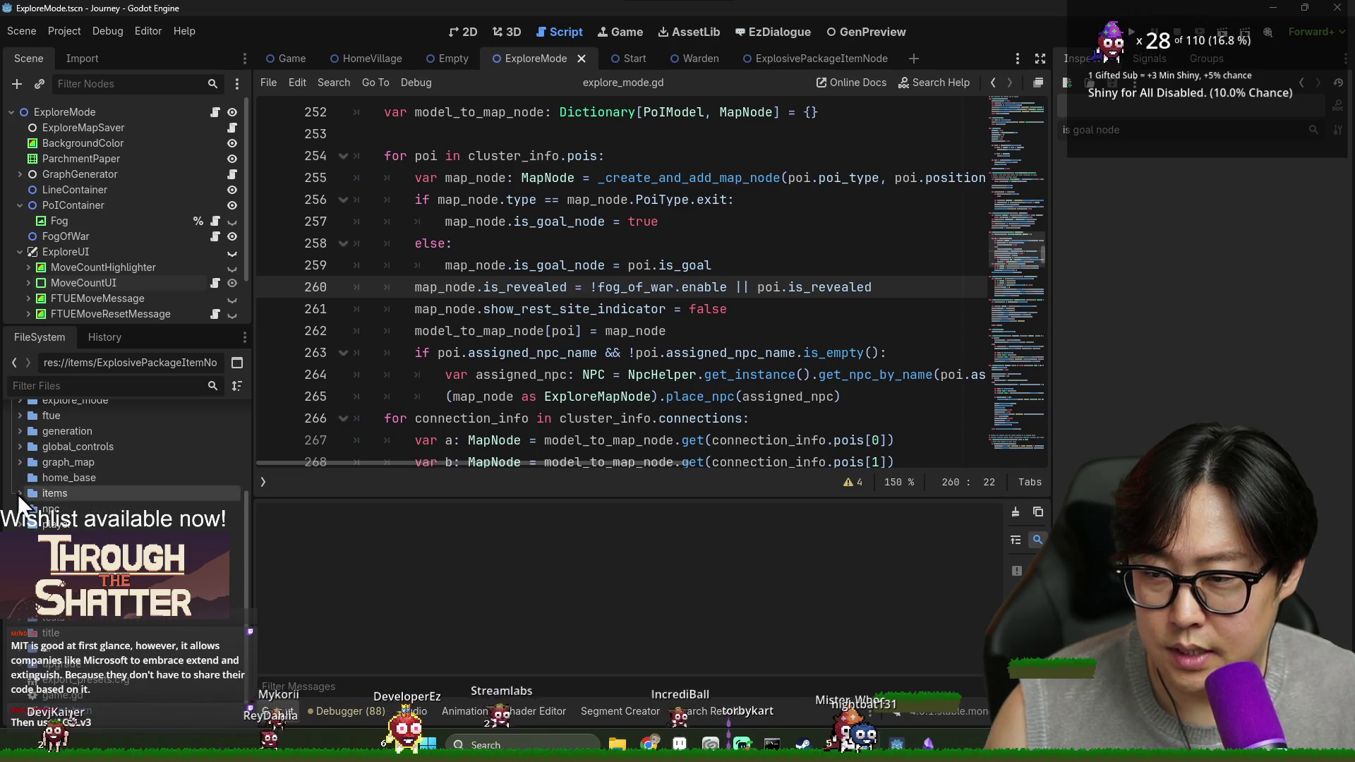
pyautogui.scroll(3, 18, 494)
pyautogui.click(41, 386)
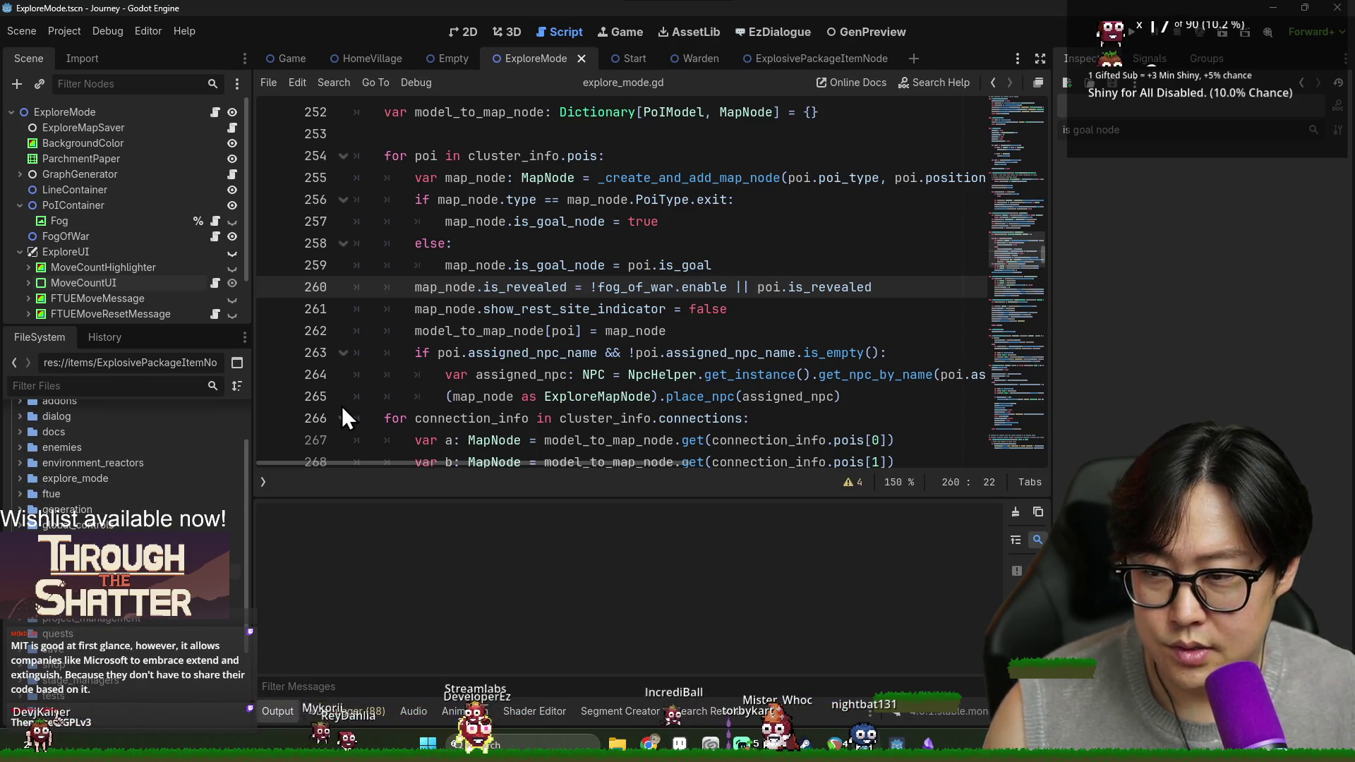
pyautogui.write('start')
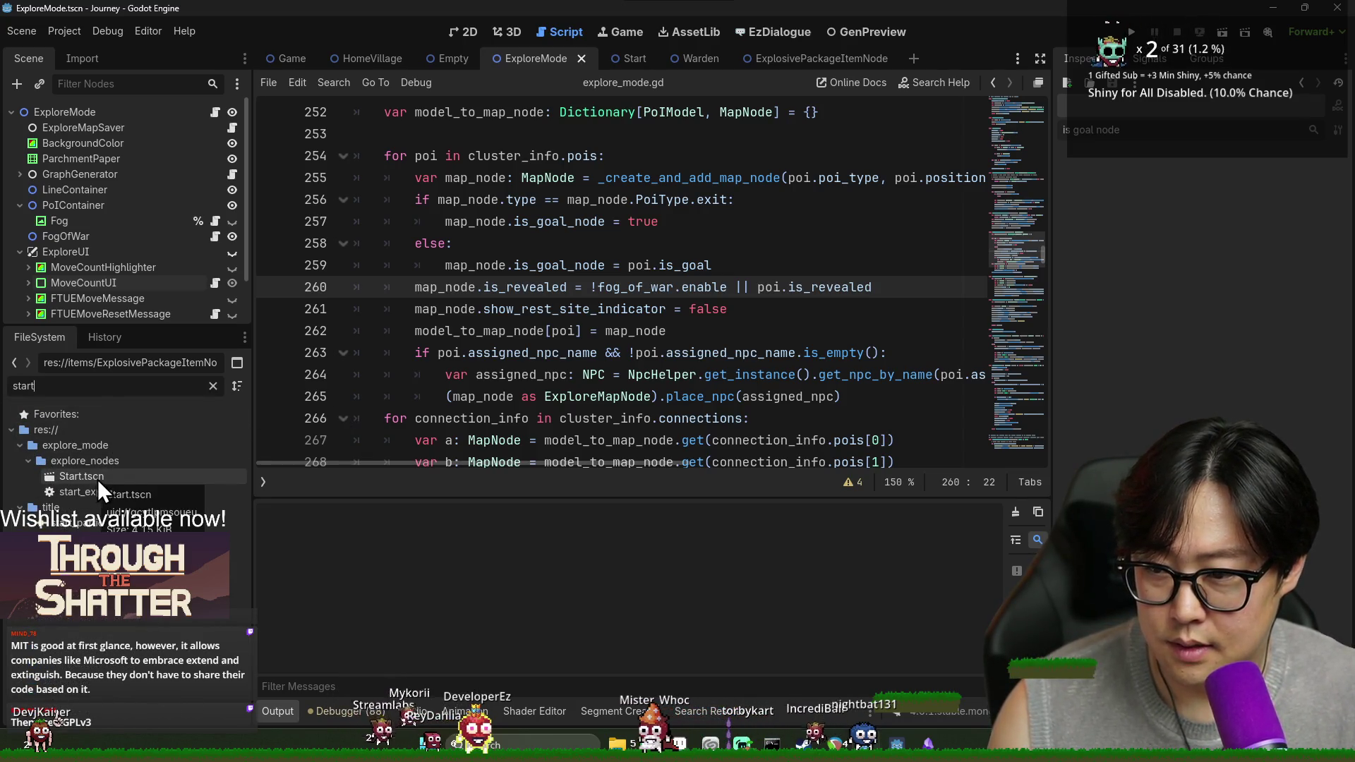
pyautogui.doubleClick(147, 475)
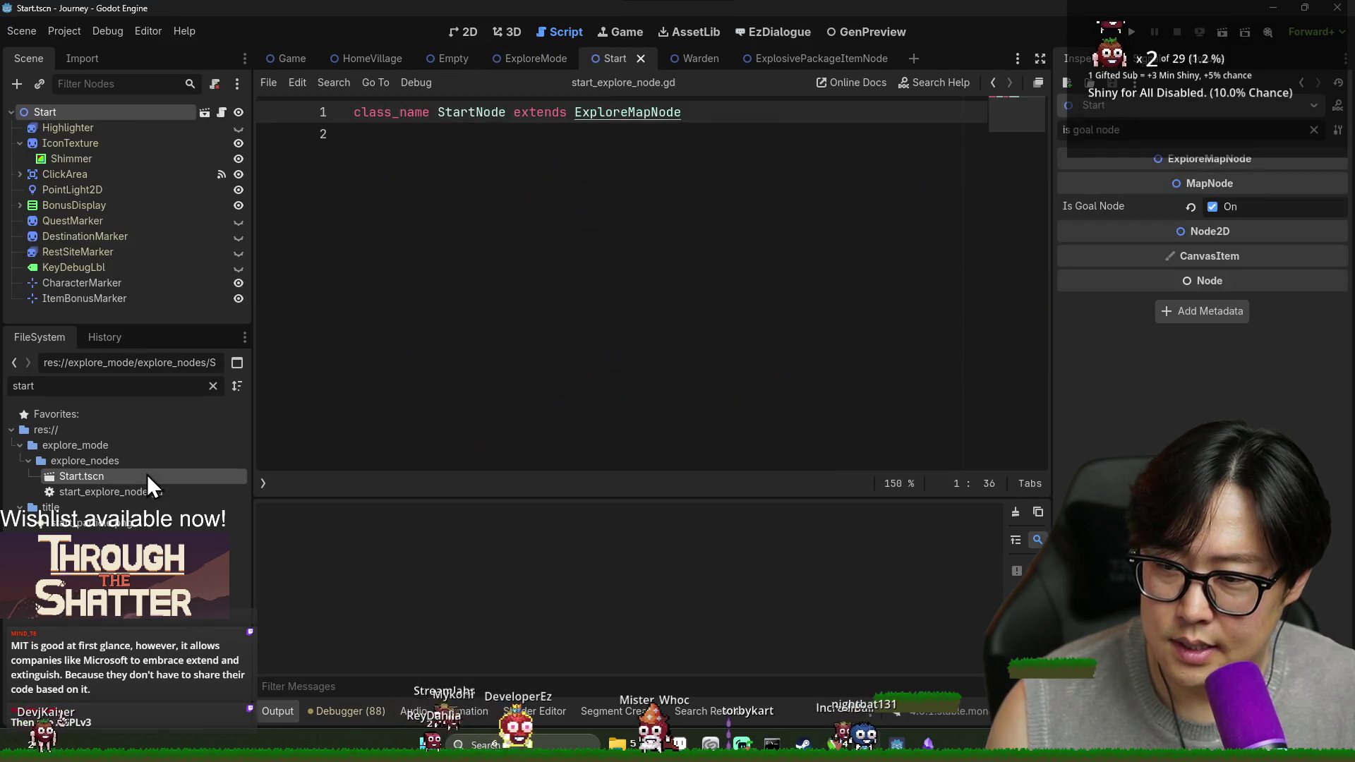
pyautogui.doubleClick(469, 113)
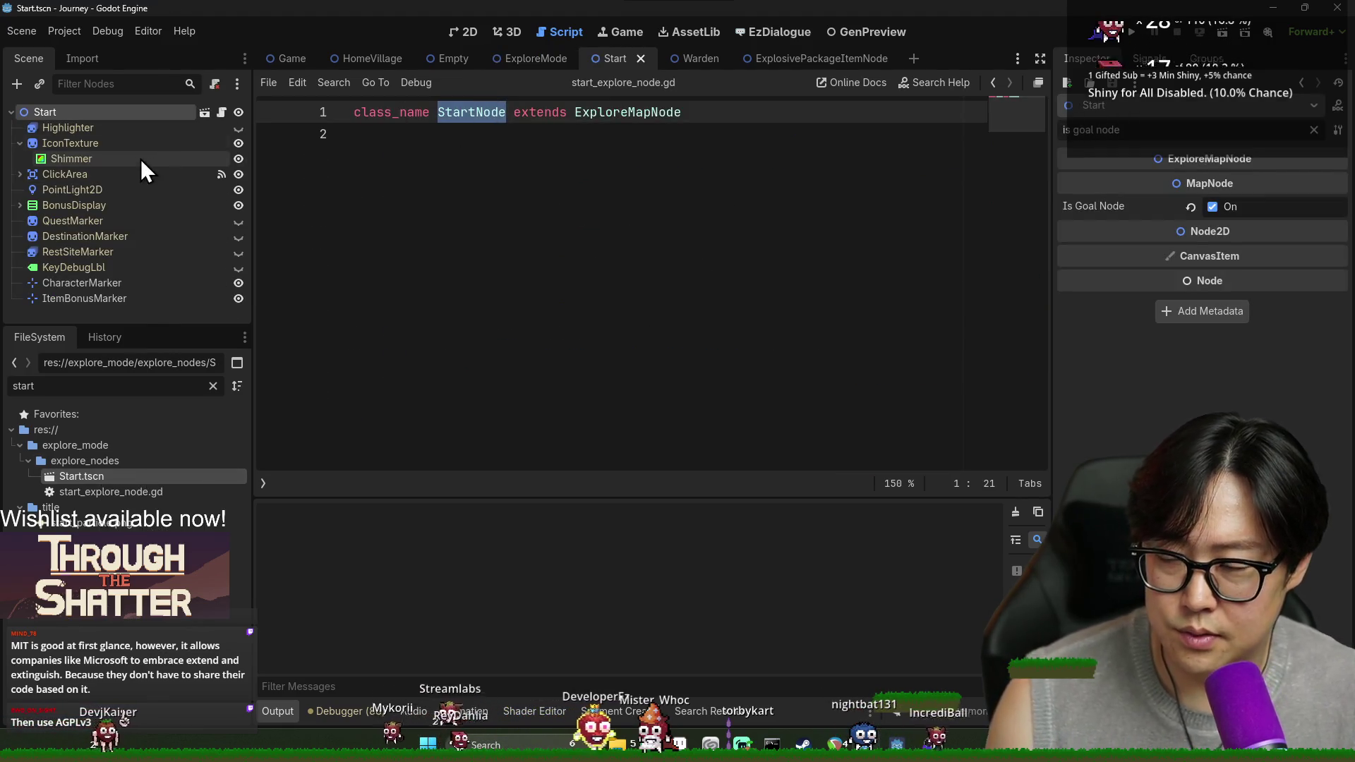
pyautogui.rightClick(78, 477)
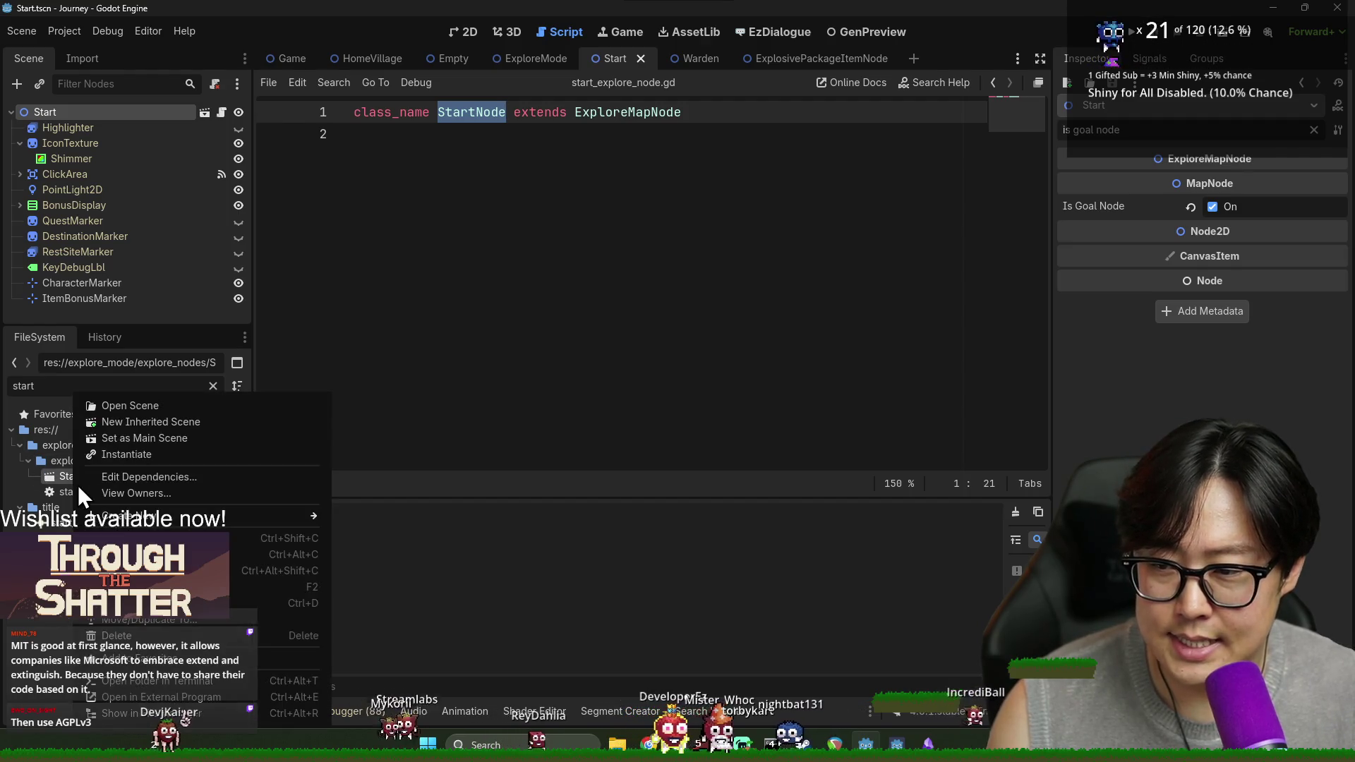
pyautogui.click(176, 538)
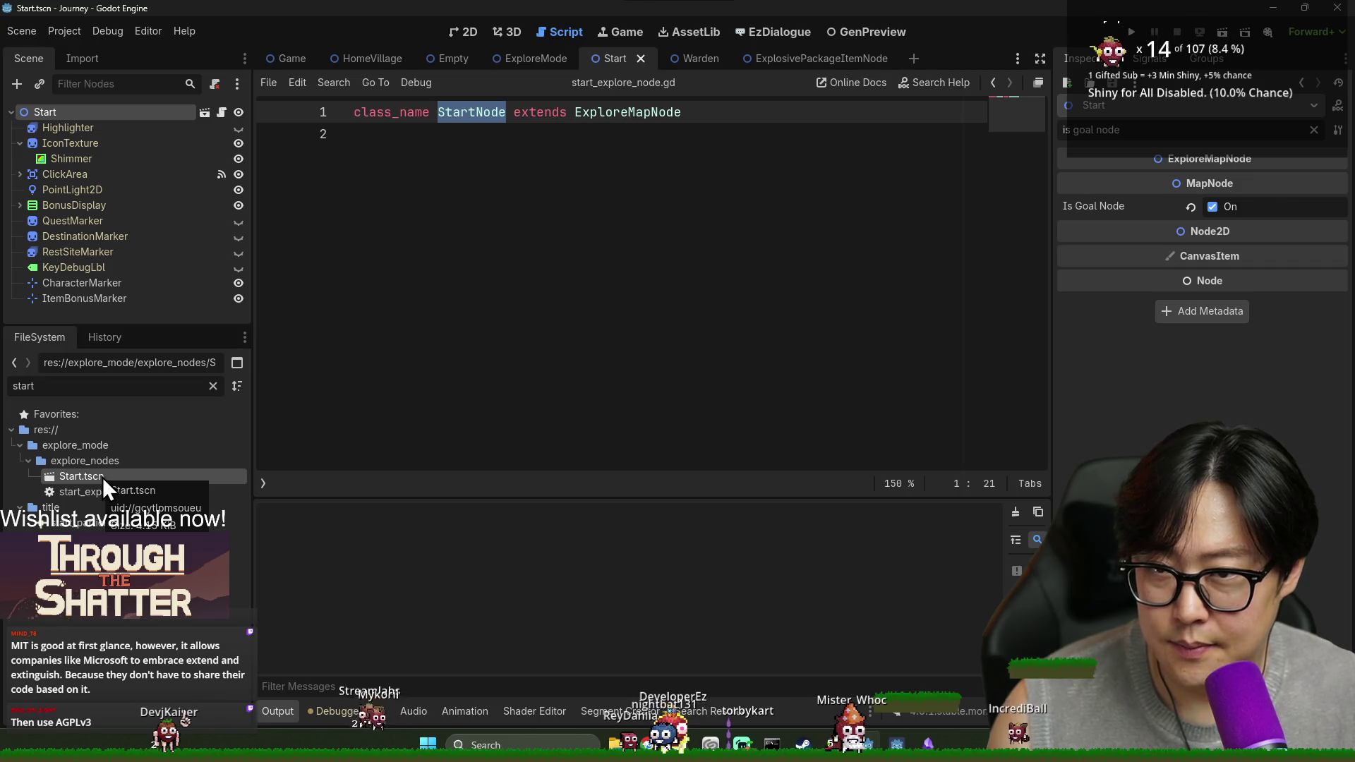
pyautogui.click(656, 155)
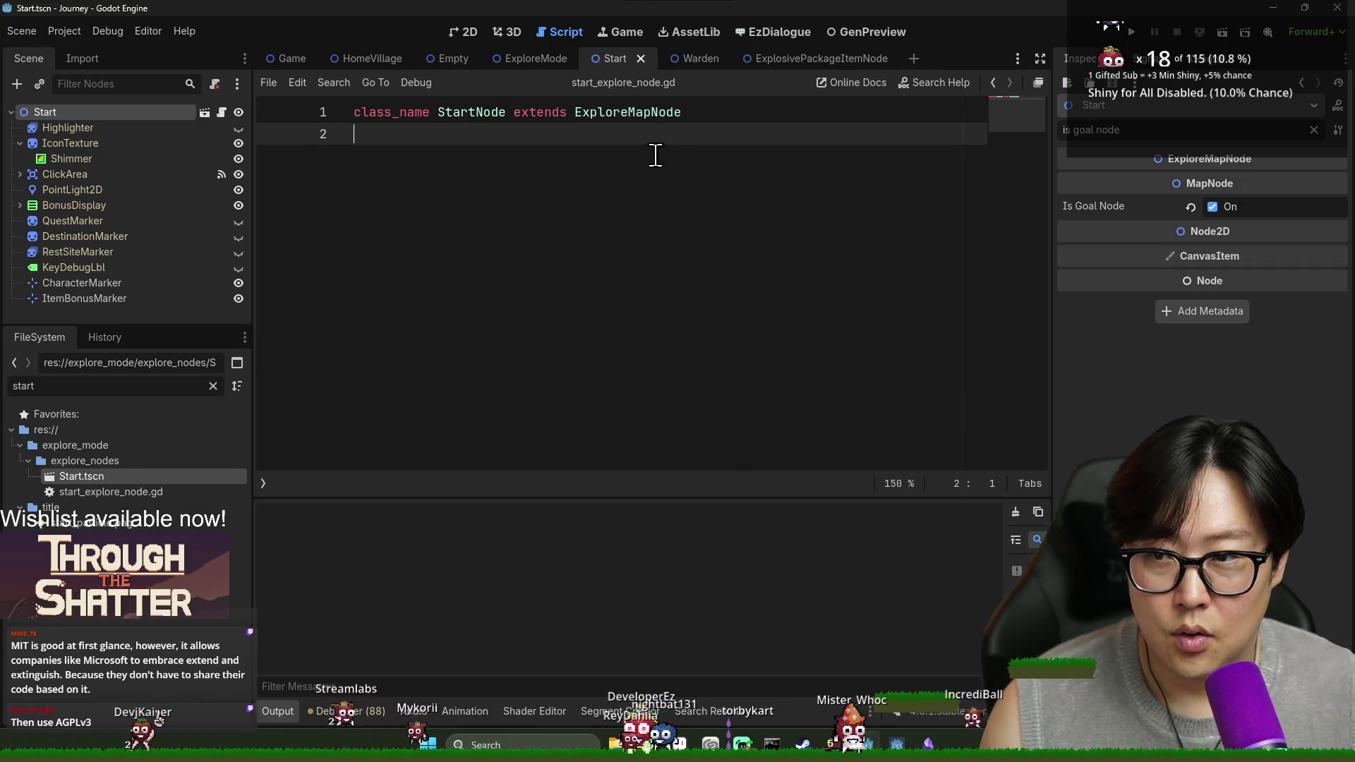
pyautogui.press('Return')
pyautogui.write('@export var is')
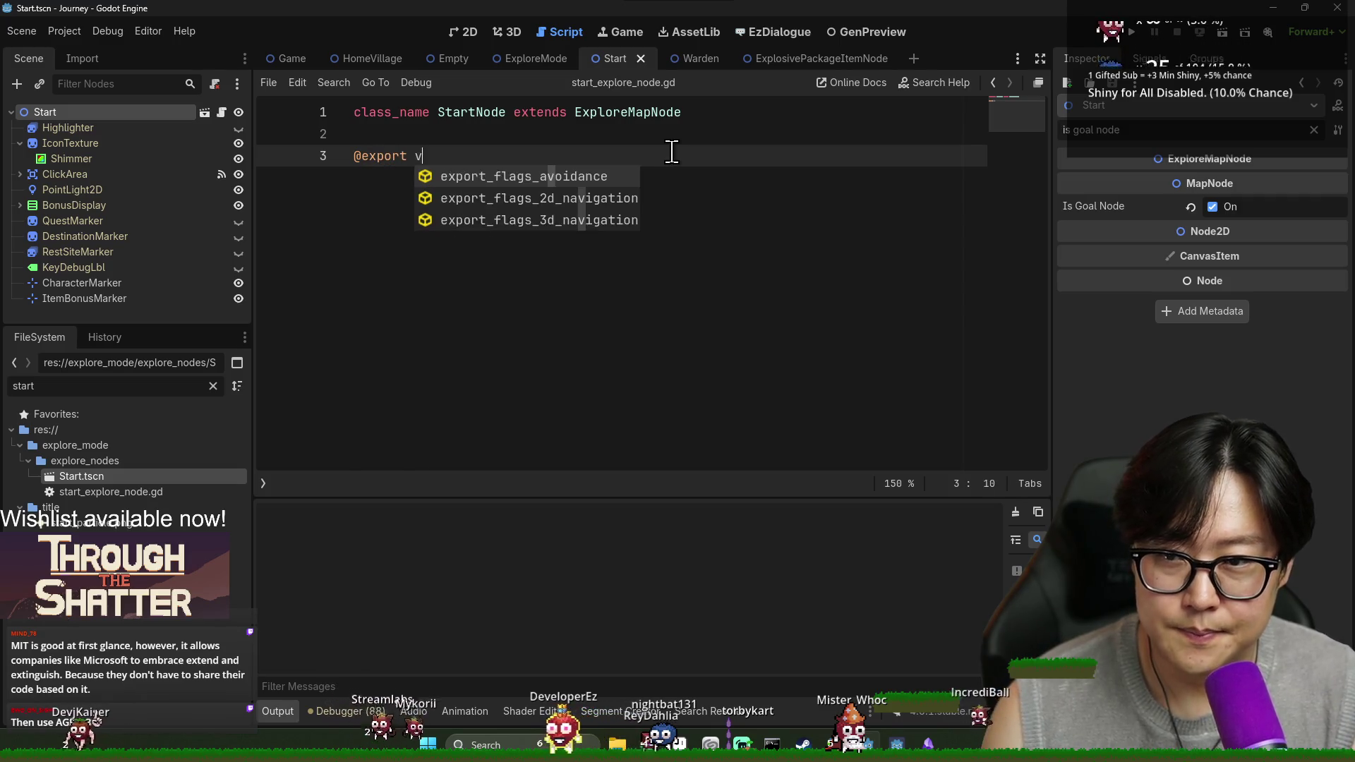
pyautogui.write('_home_village_s')
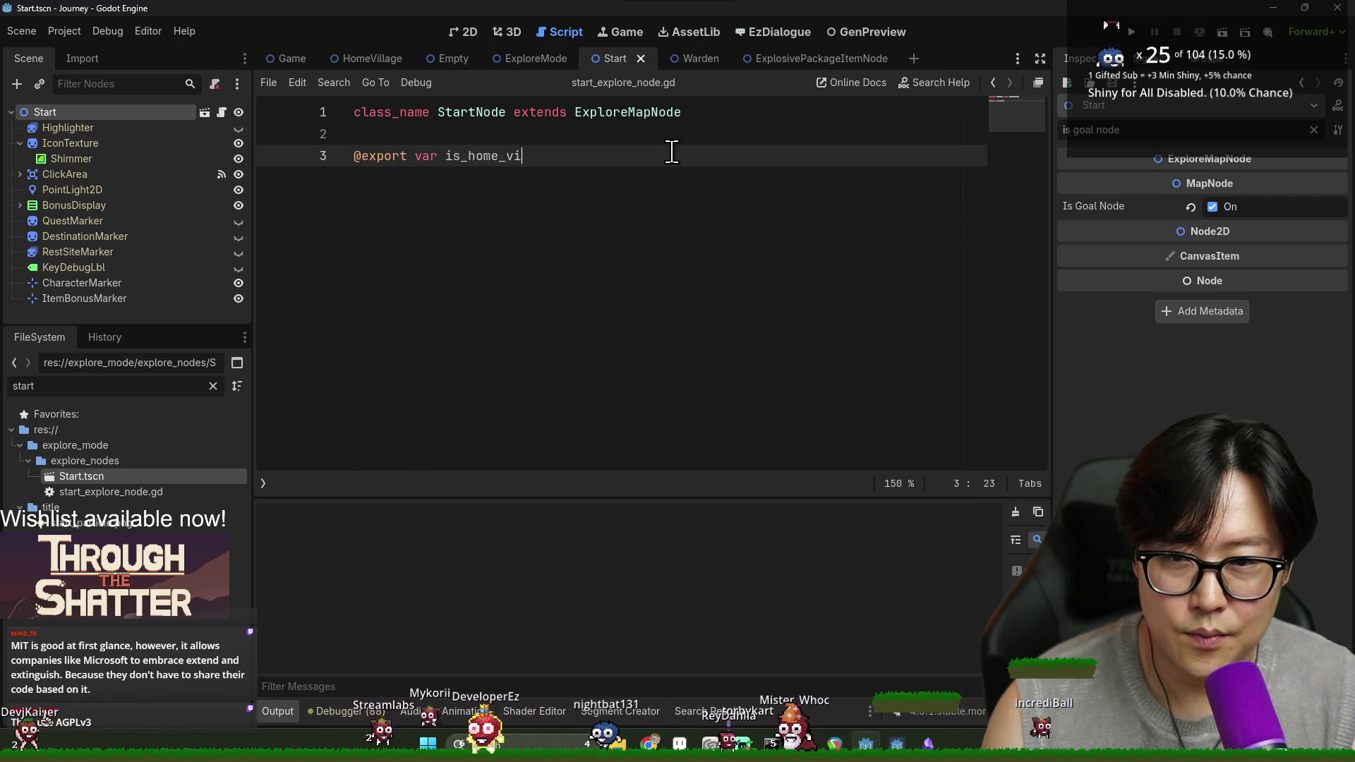
pyautogui.write('tart := true')
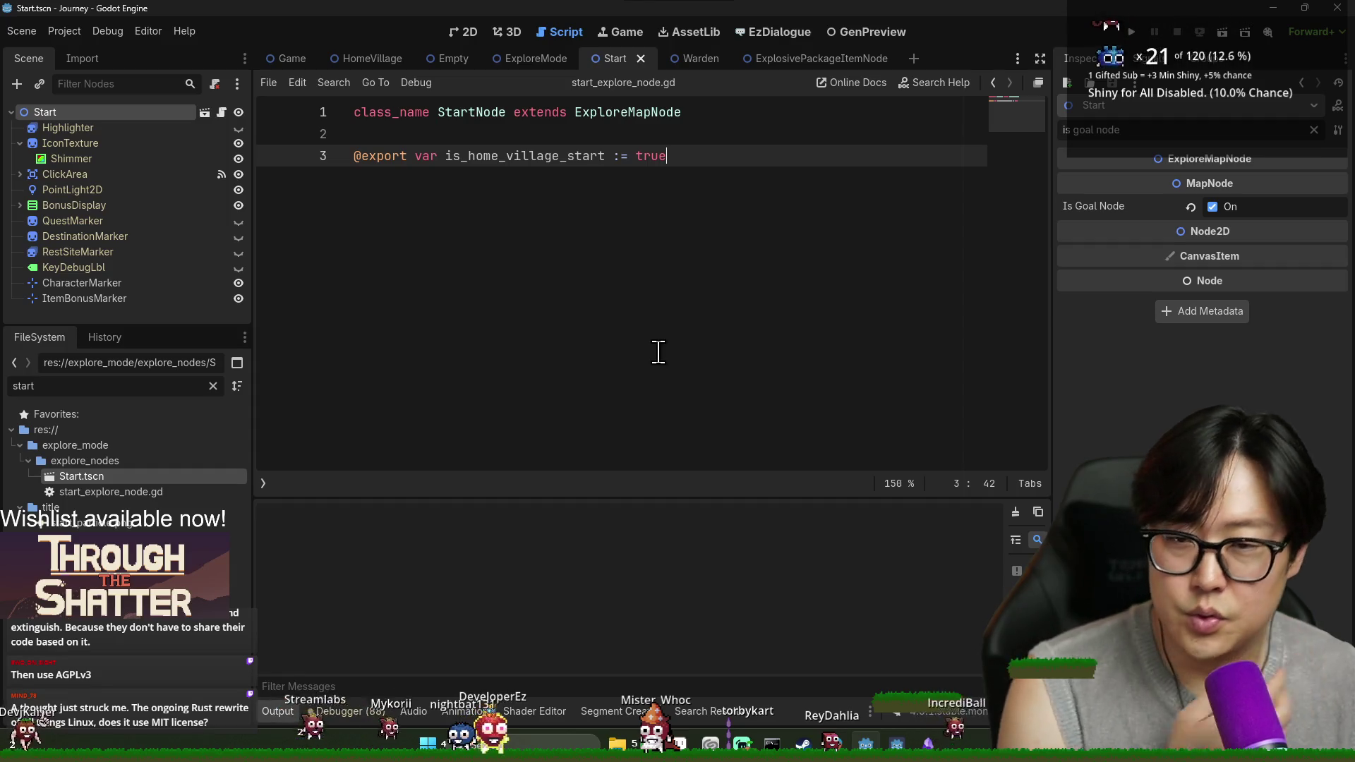
# Change the default to false and save, then delete the export line and save again
pyautogui.doubleClick(644, 155)
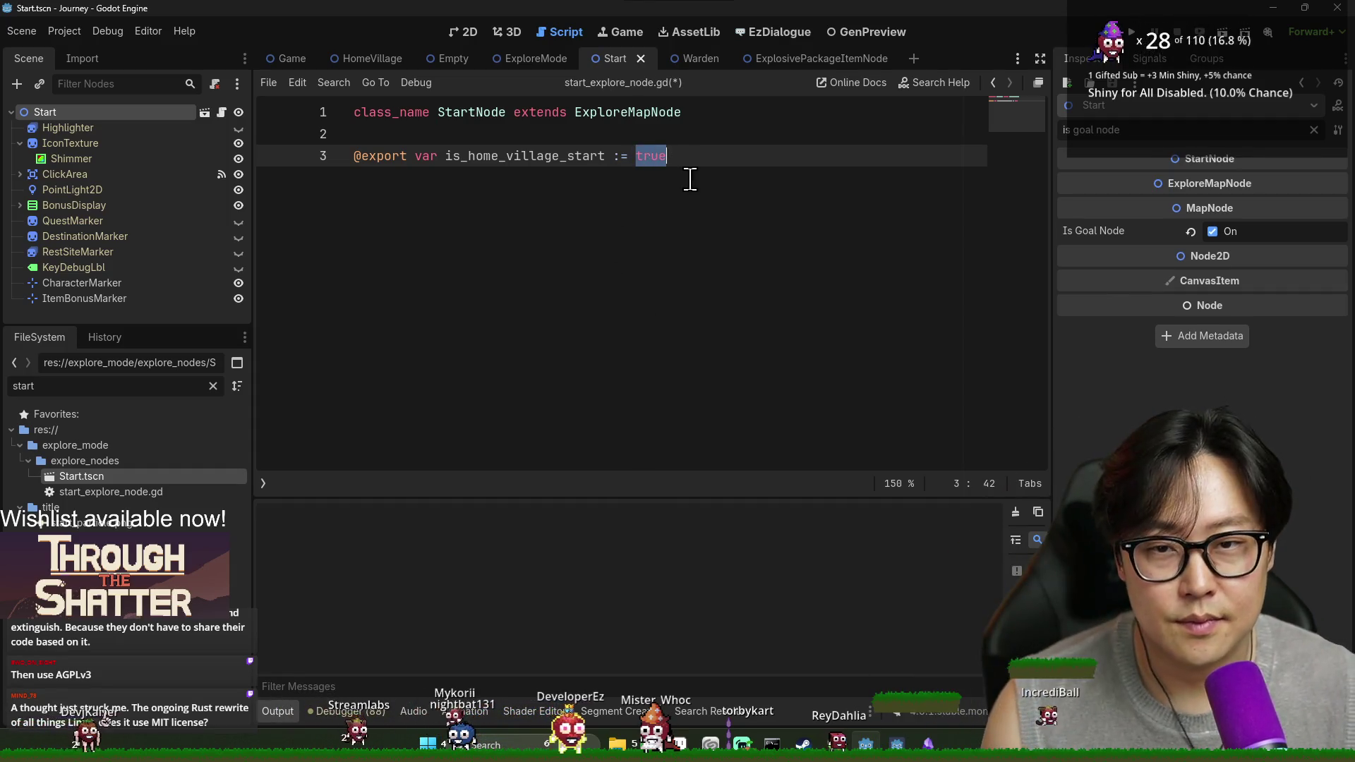
pyautogui.write('false')
pyautogui.hotkey('ctrl', 's')
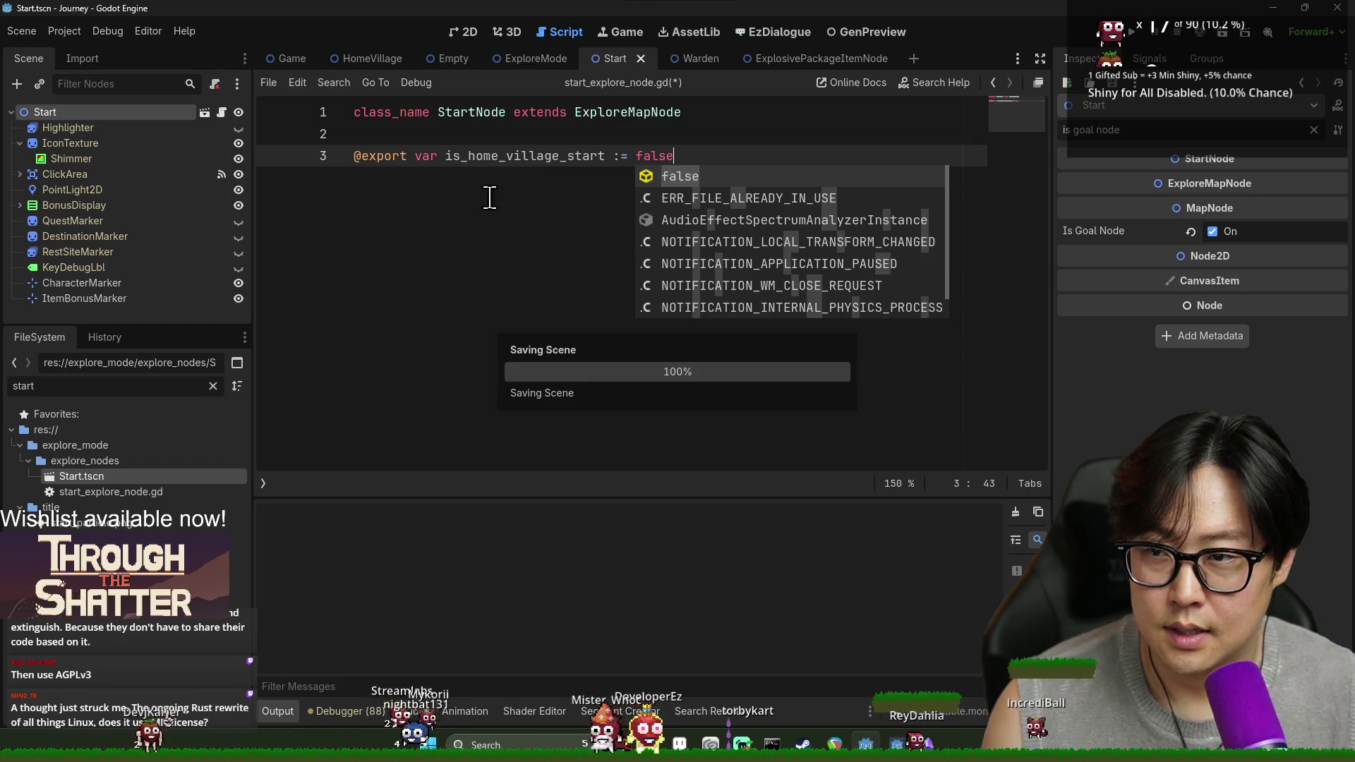
pyautogui.press('Return')
pyautogui.hotkey('ctrl', 's')
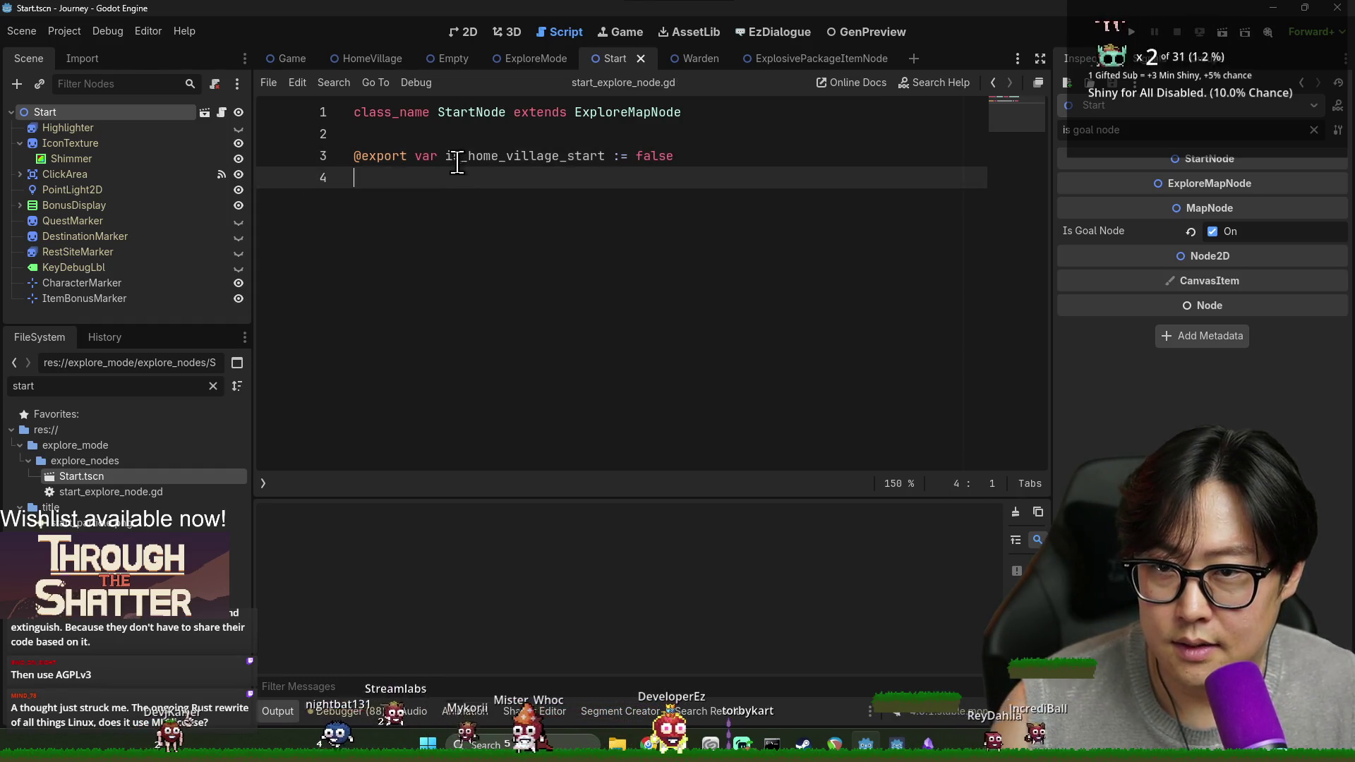
pyautogui.tripleClick(494, 162)
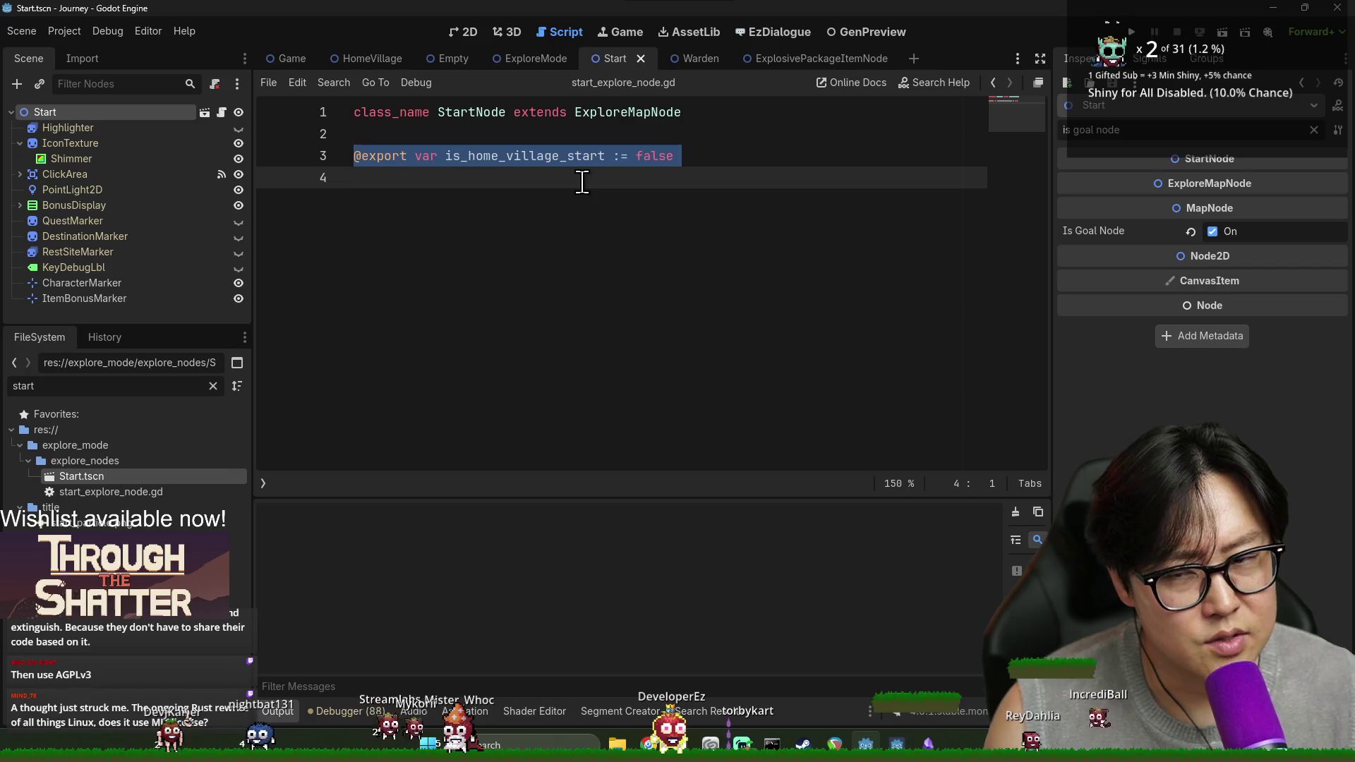
pyautogui.press('BackSpace')
pyautogui.press('BackSpace')
pyautogui.hotkey('ctrl', 's')
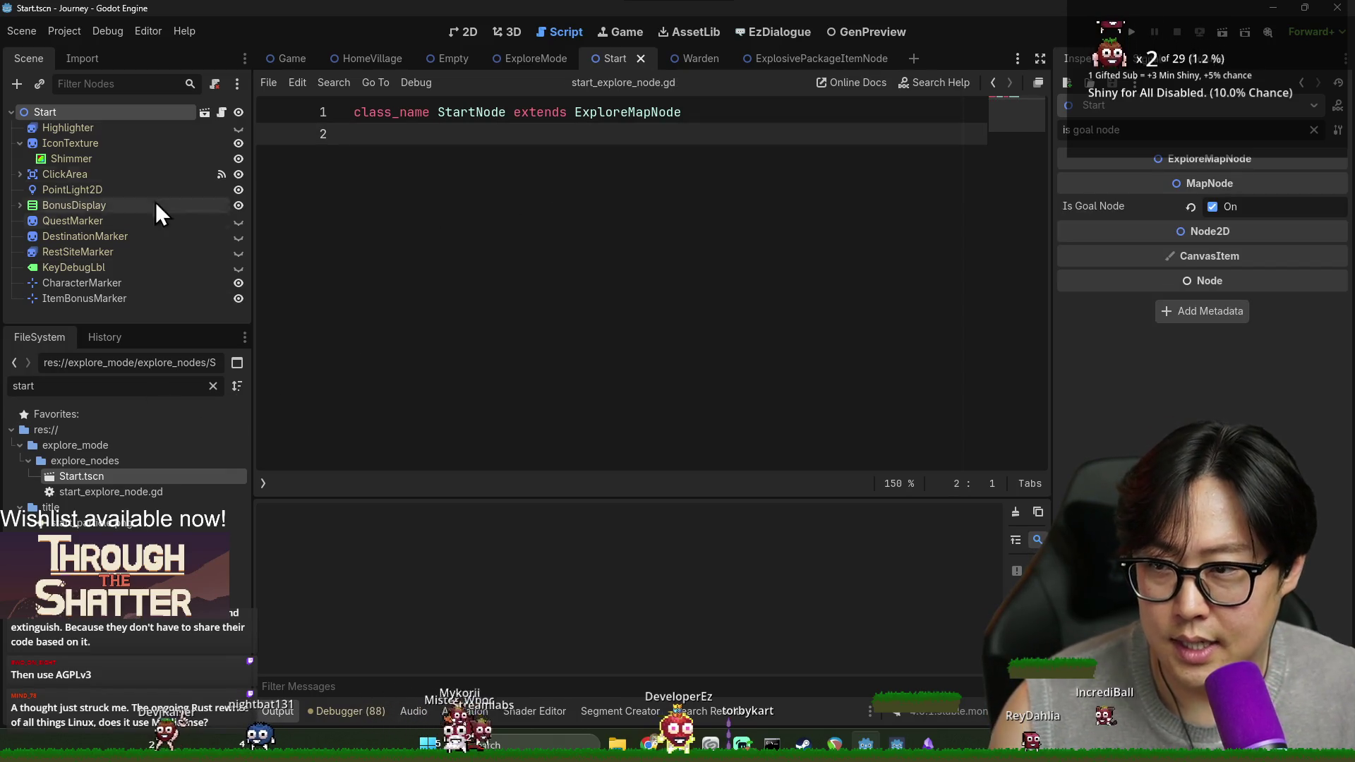
# Create a new scene inherited from Start.tscn with its root named HomeVillageStart
pyautogui.rightClick(104, 113)
pyautogui.click(385, 414)
pyautogui.rightClick(179, 477)
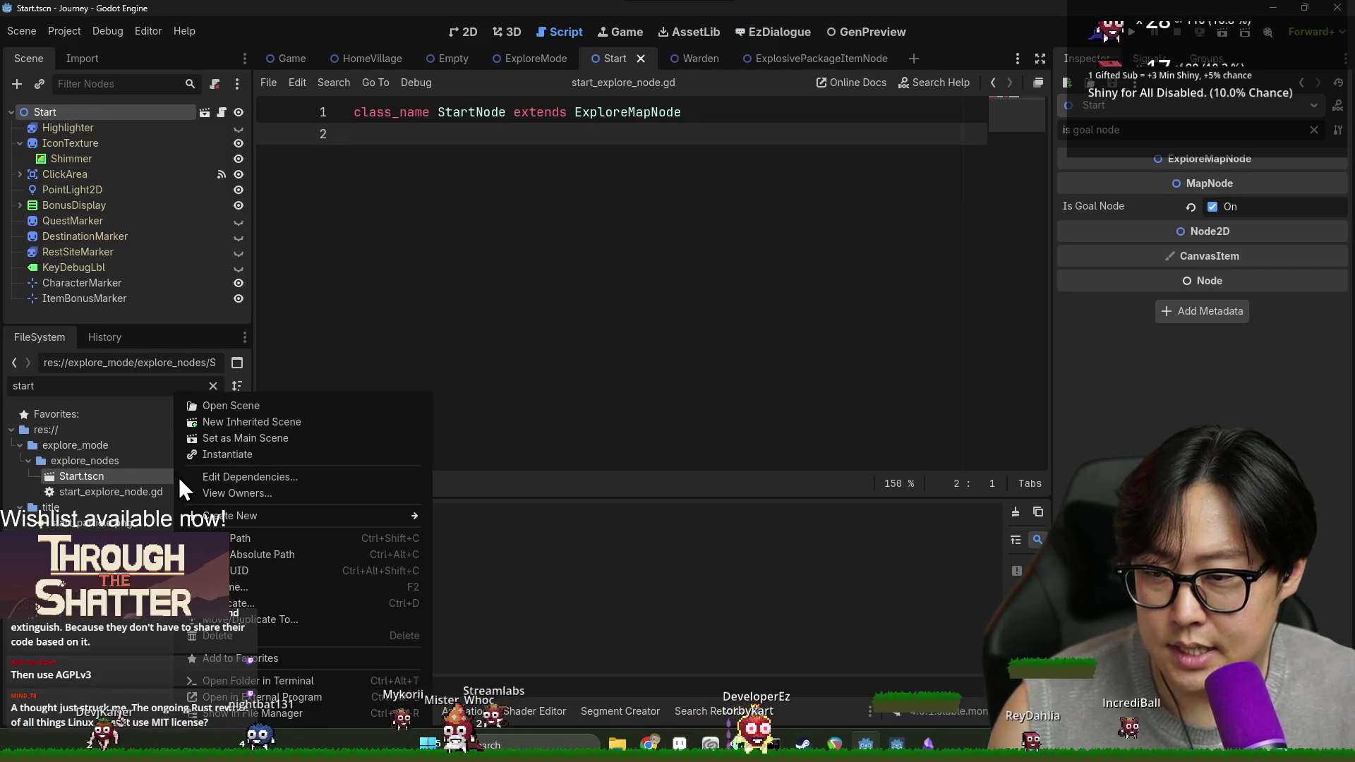
pyautogui.click(240, 422)
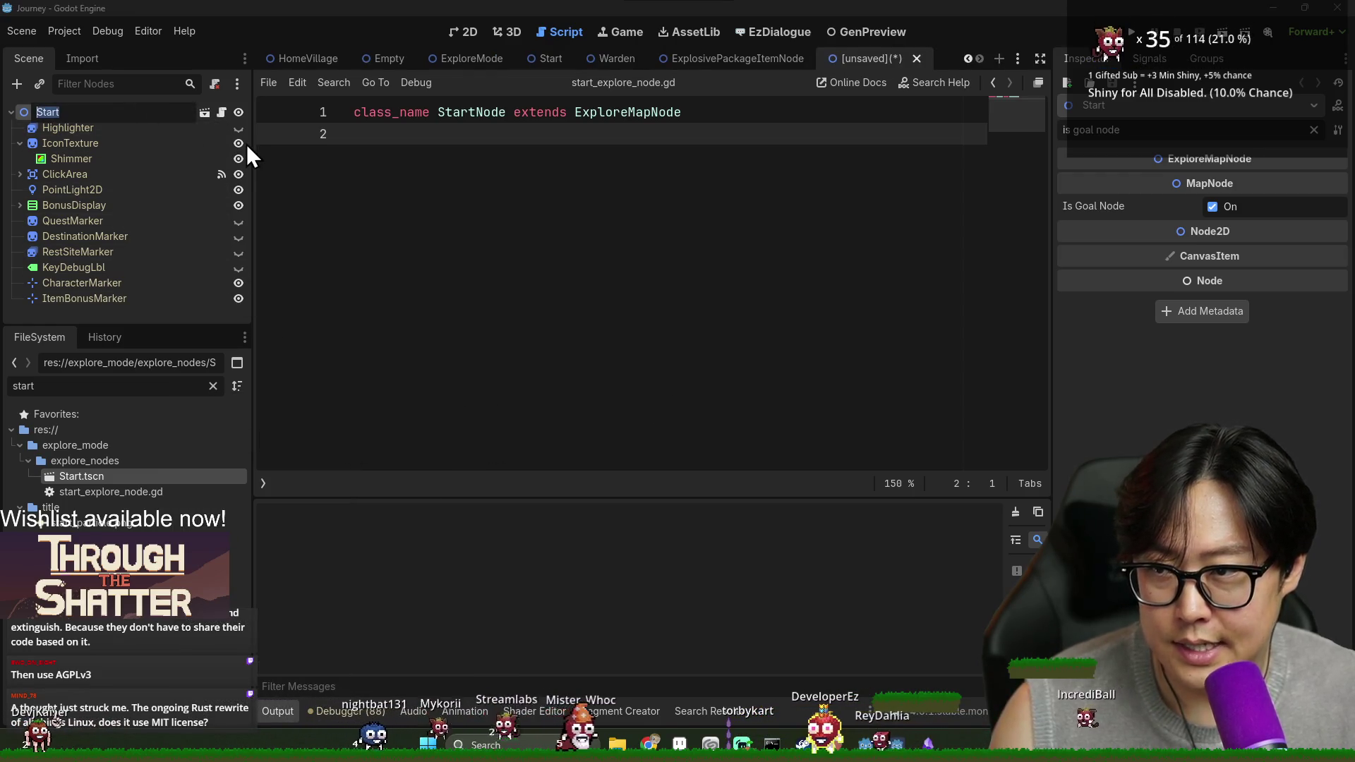
pyautogui.write('HomeVillageSt')
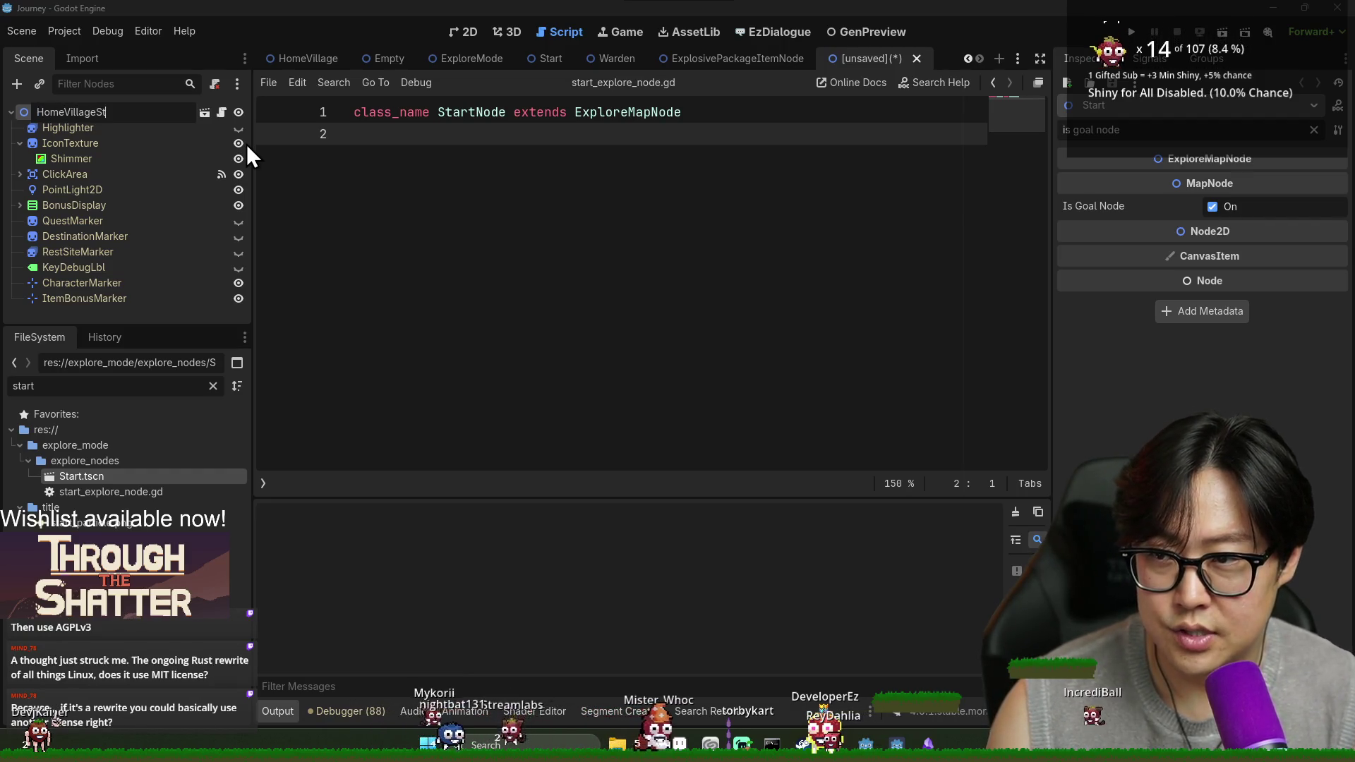
pyautogui.write('art')
pyautogui.press('Return')
# Save the scene as HomeVillageStart.tscn in explore_mode/explore_nodes
pyautogui.hotkey('ctrl', 's')
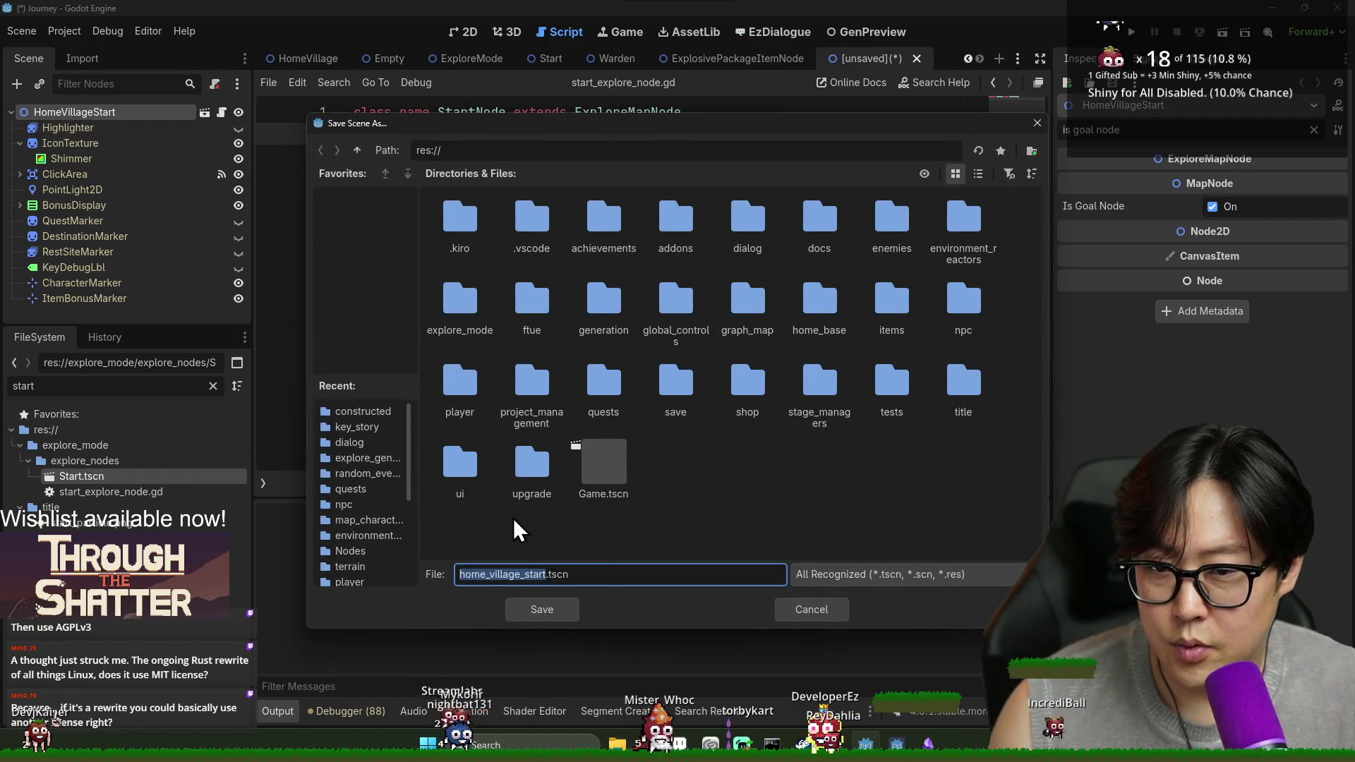
pyautogui.write('Homevi')
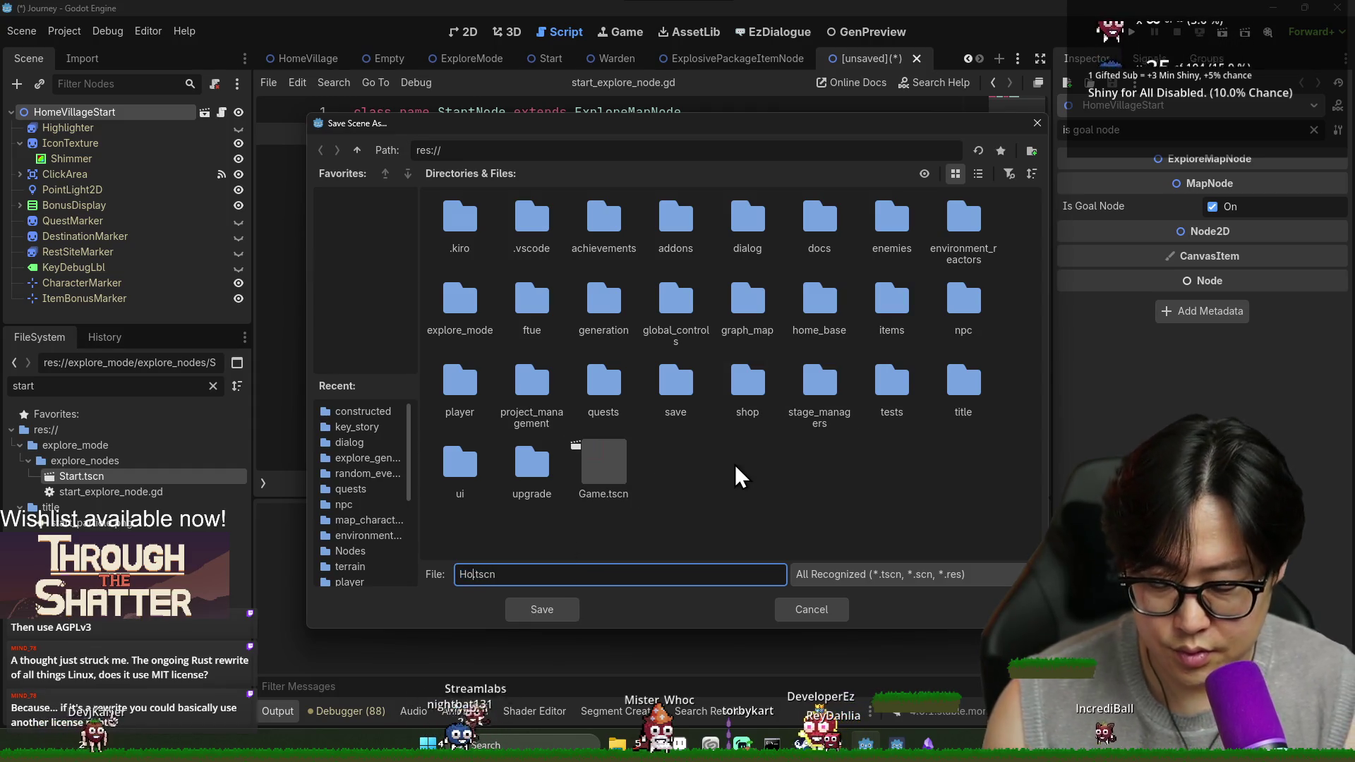
pyautogui.press('BackSpace')
pyautogui.press('BackSpace')
pyautogui.write('Vil')
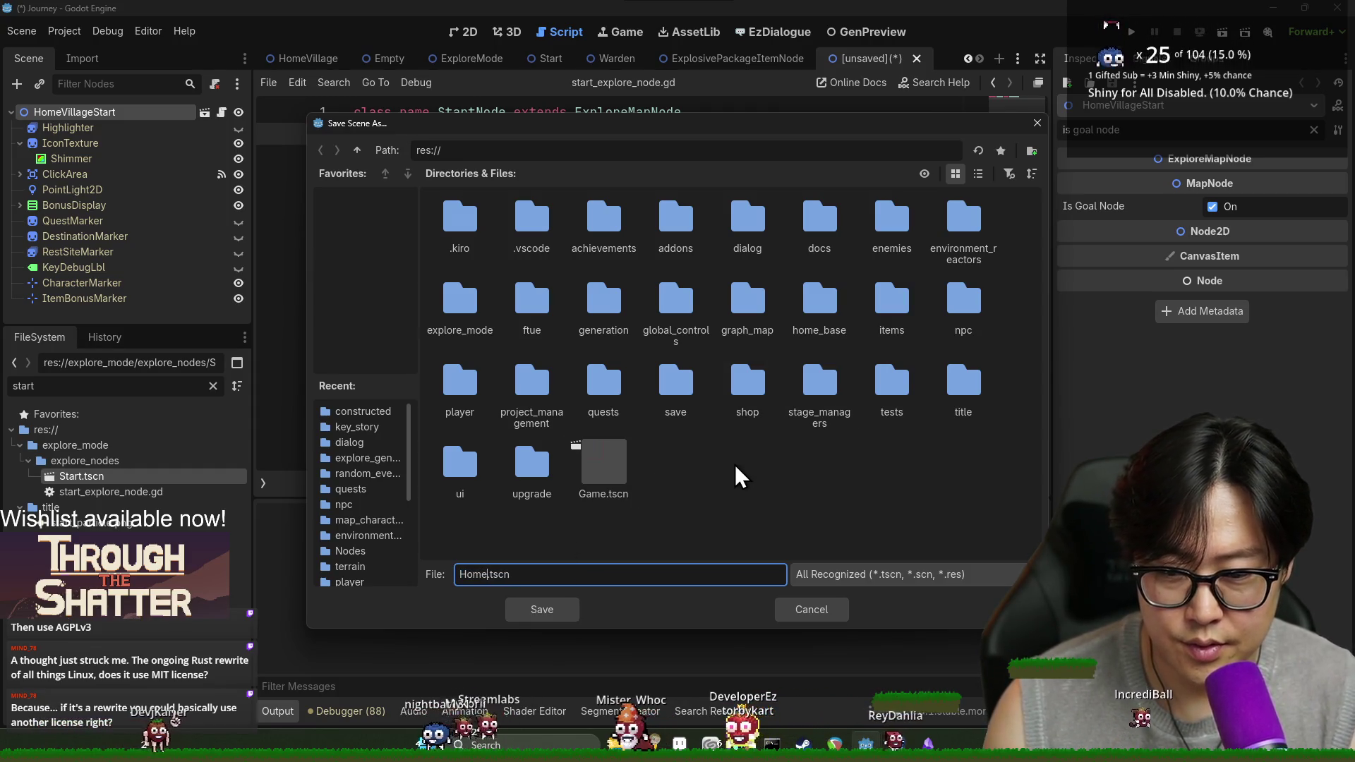
pyautogui.write('lageStart')
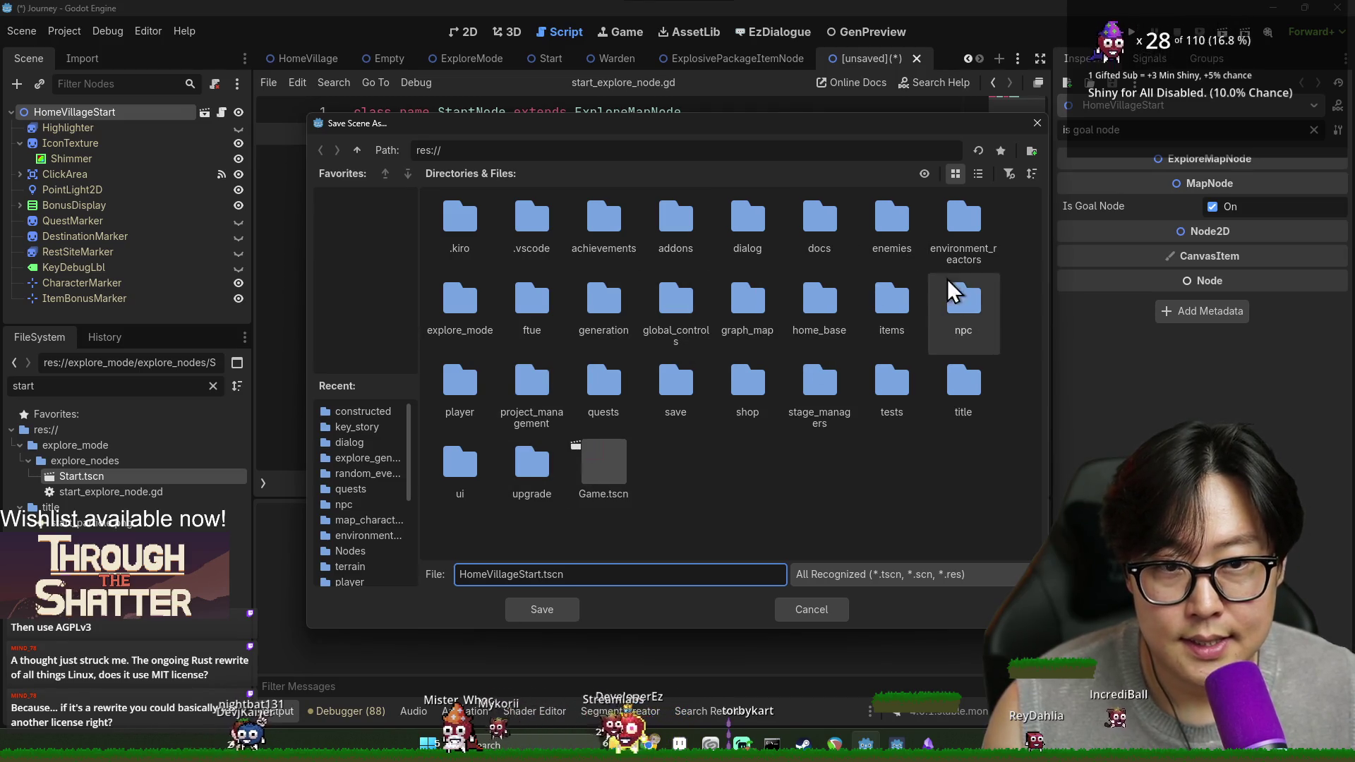
pyautogui.doubleClick(486, 311)
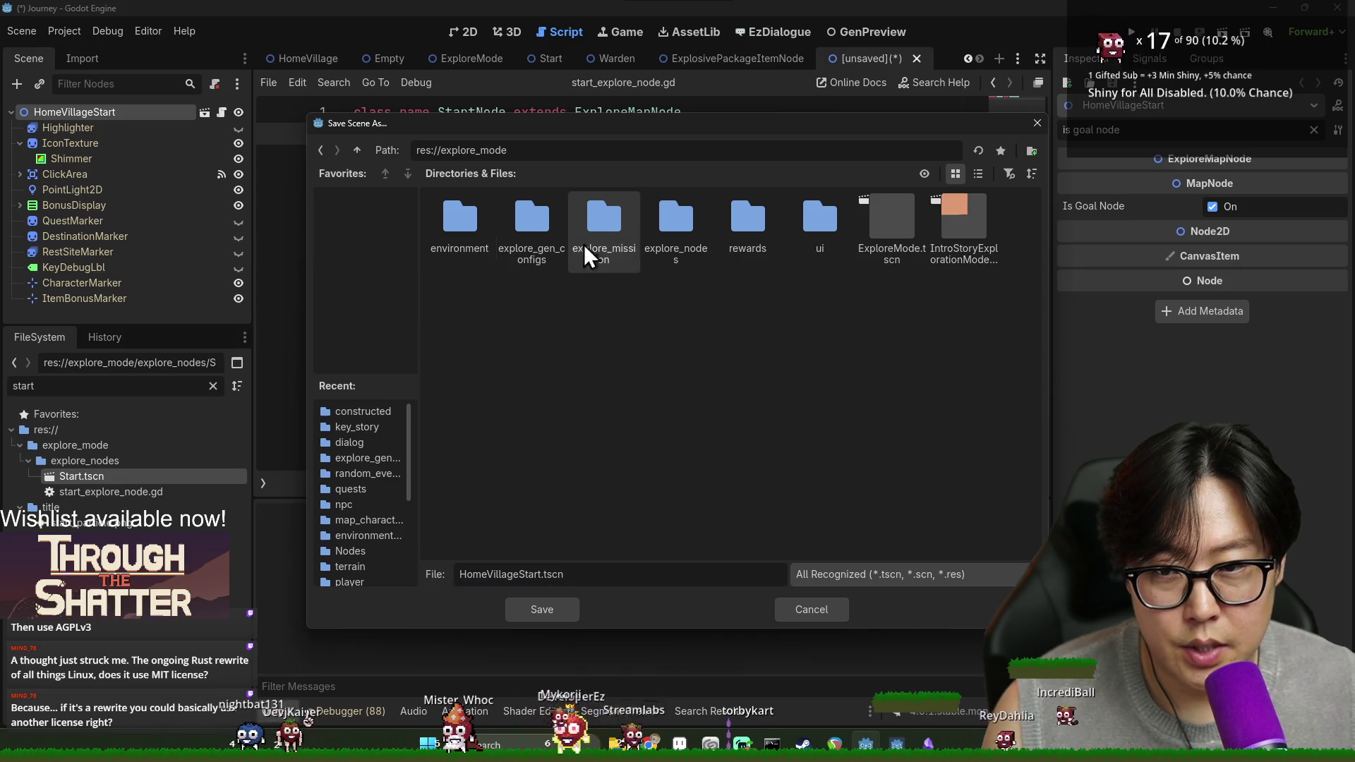
pyautogui.doubleClick(696, 228)
pyautogui.click(574, 609)
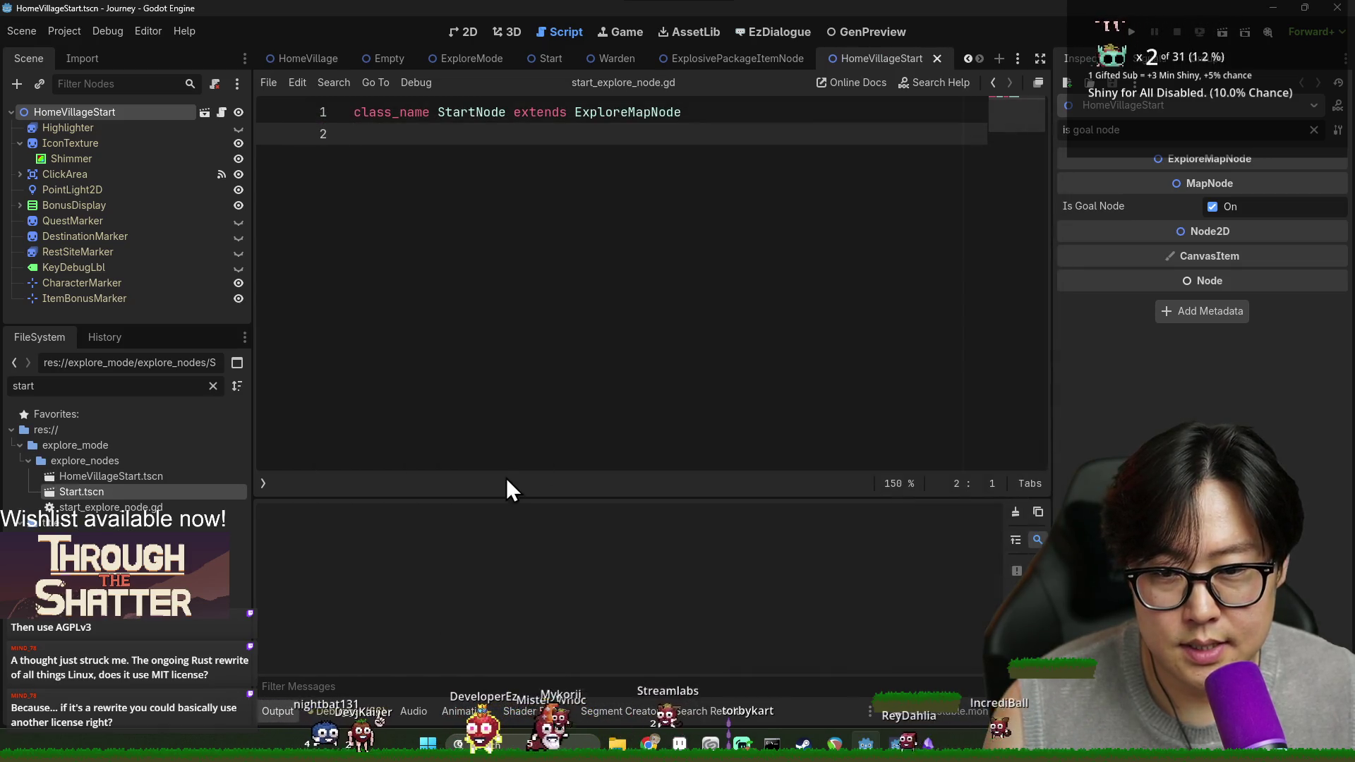
# Filter FileSystem for node_helper, open map_node_helper.gd and start a new entry after line 34
pyautogui.write('node_heper')
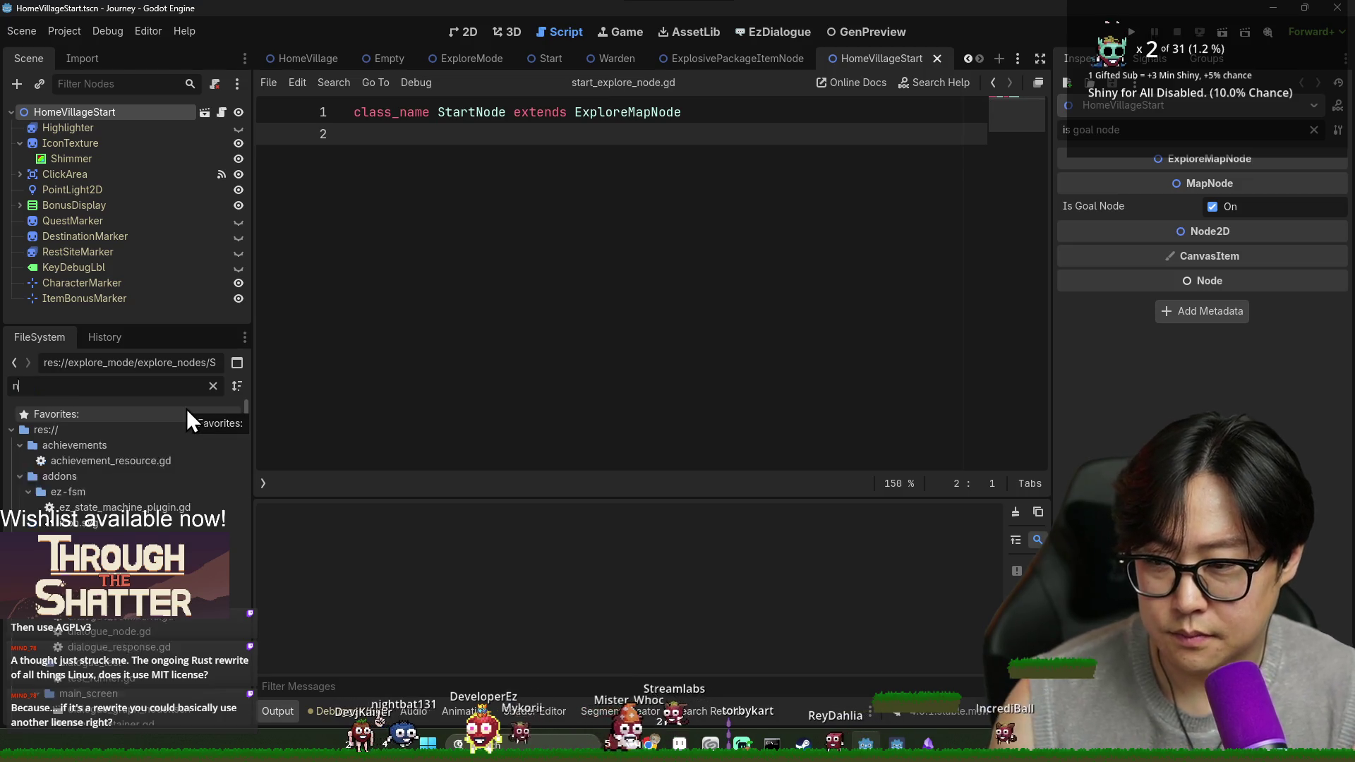
pyautogui.press('BackSpace')
pyautogui.press('BackSpace')
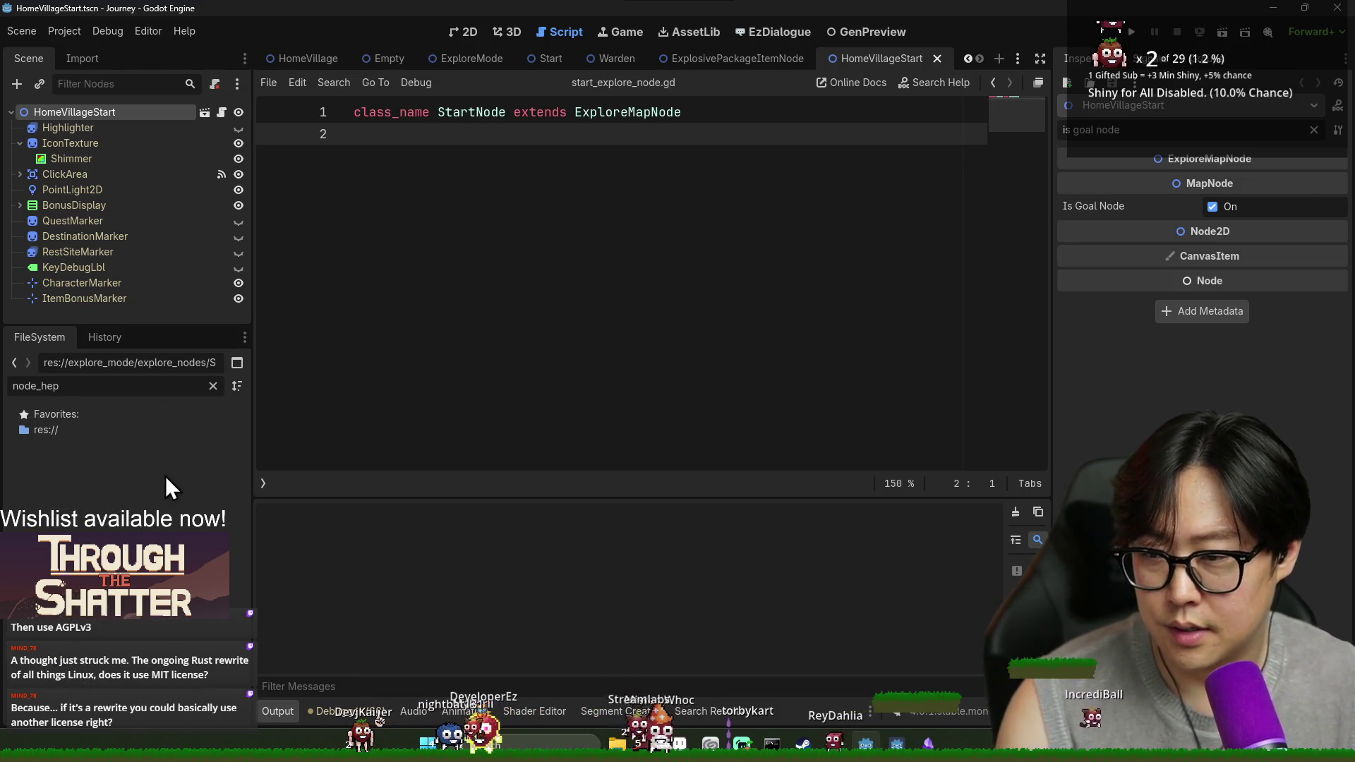
pyautogui.doubleClick(155, 480)
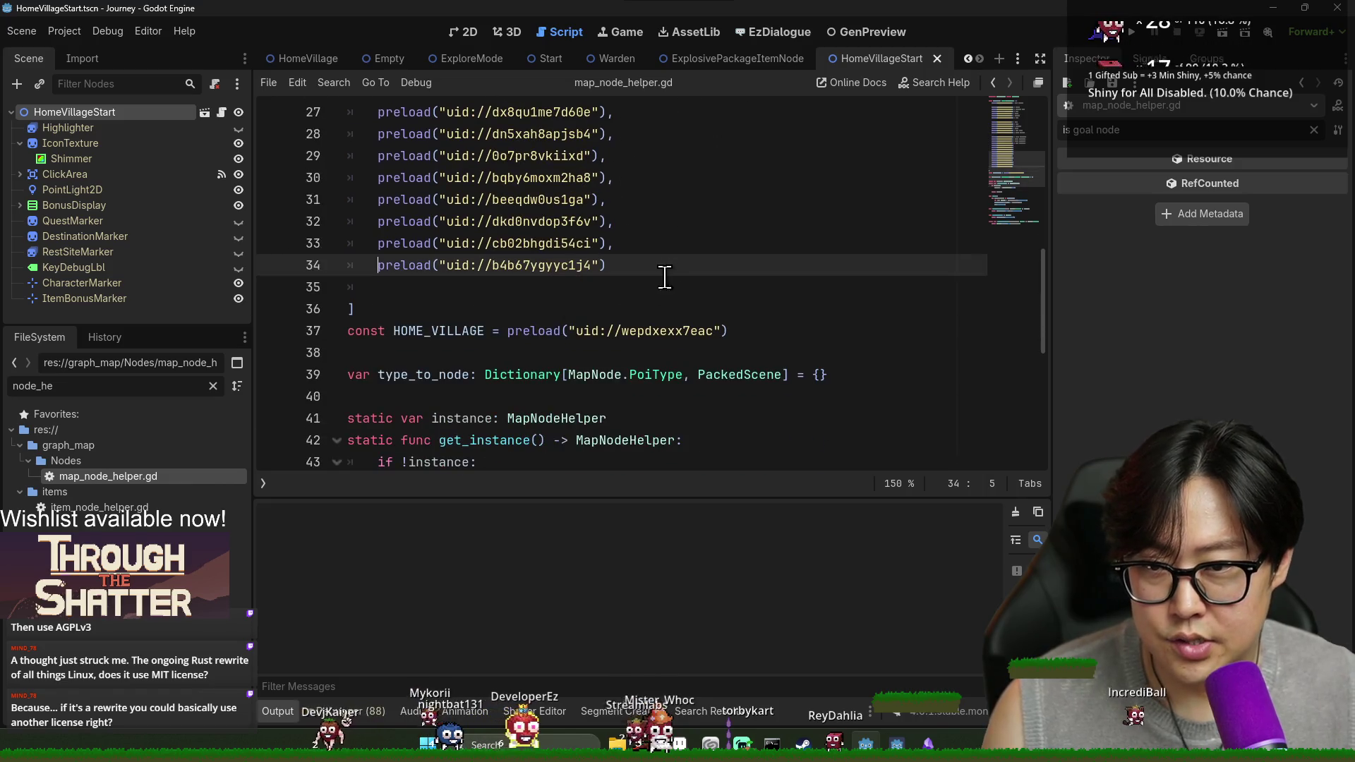
pyautogui.write(',')
pyautogui.press('Return')
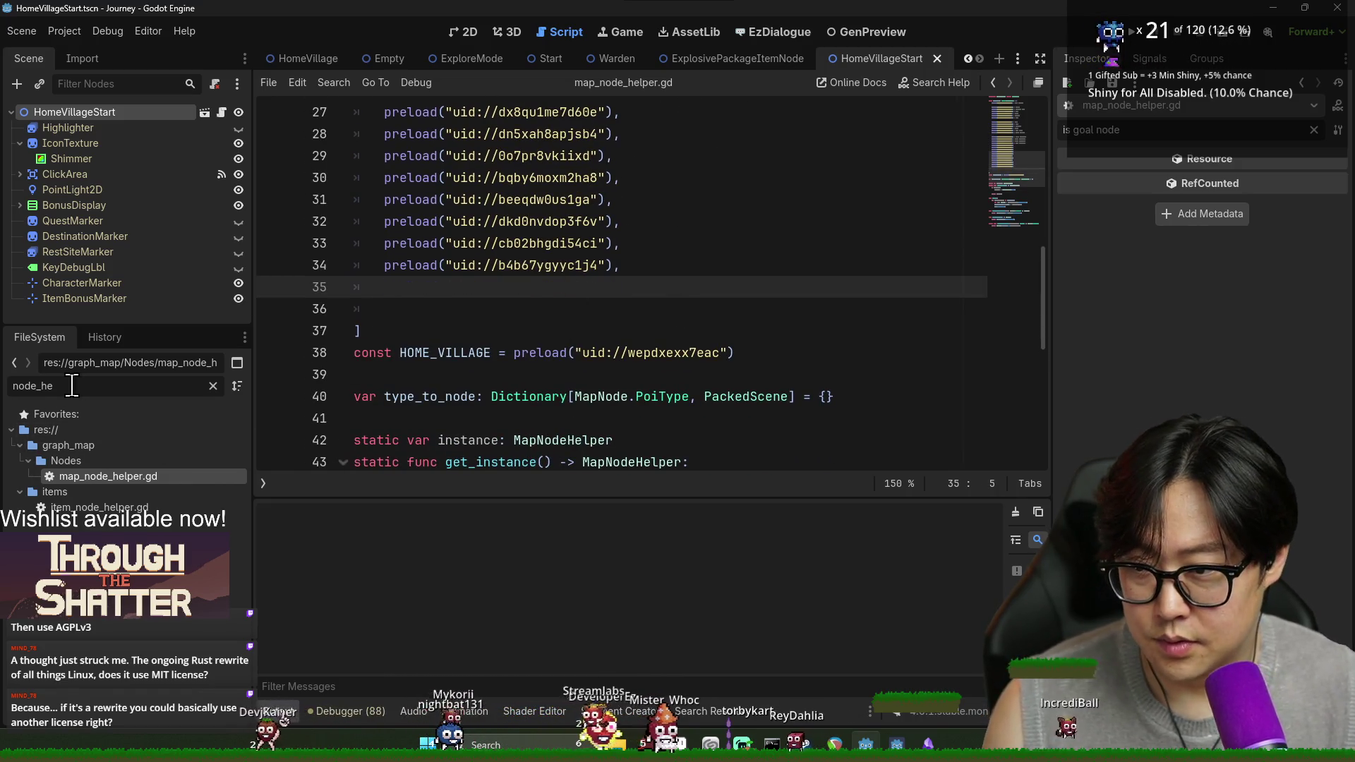
# Drag HomeVillageStart.tscn in as the array's final preload entry, trim the extra lines, and save
pyautogui.write('jp,')
pyautogui.press('BackSpace')
pyautogui.press('BackSpace')
pyautogui.press('BackSpace')
pyautogui.write('homevil')
pyautogui.moveTo(196, 491); pyautogui.dragTo(465, 289)
pyautogui.moveTo(592, 293); pyautogui.dragTo(384, 287)
pyautogui.press('BackSpace')
pyautogui.press('End')
pyautogui.press('Delete')
pyautogui.click(466, 317)
pyautogui.press('BackSpace')
pyautogui.press('BackSpace')
pyautogui.hotkey('ctrl', 's')
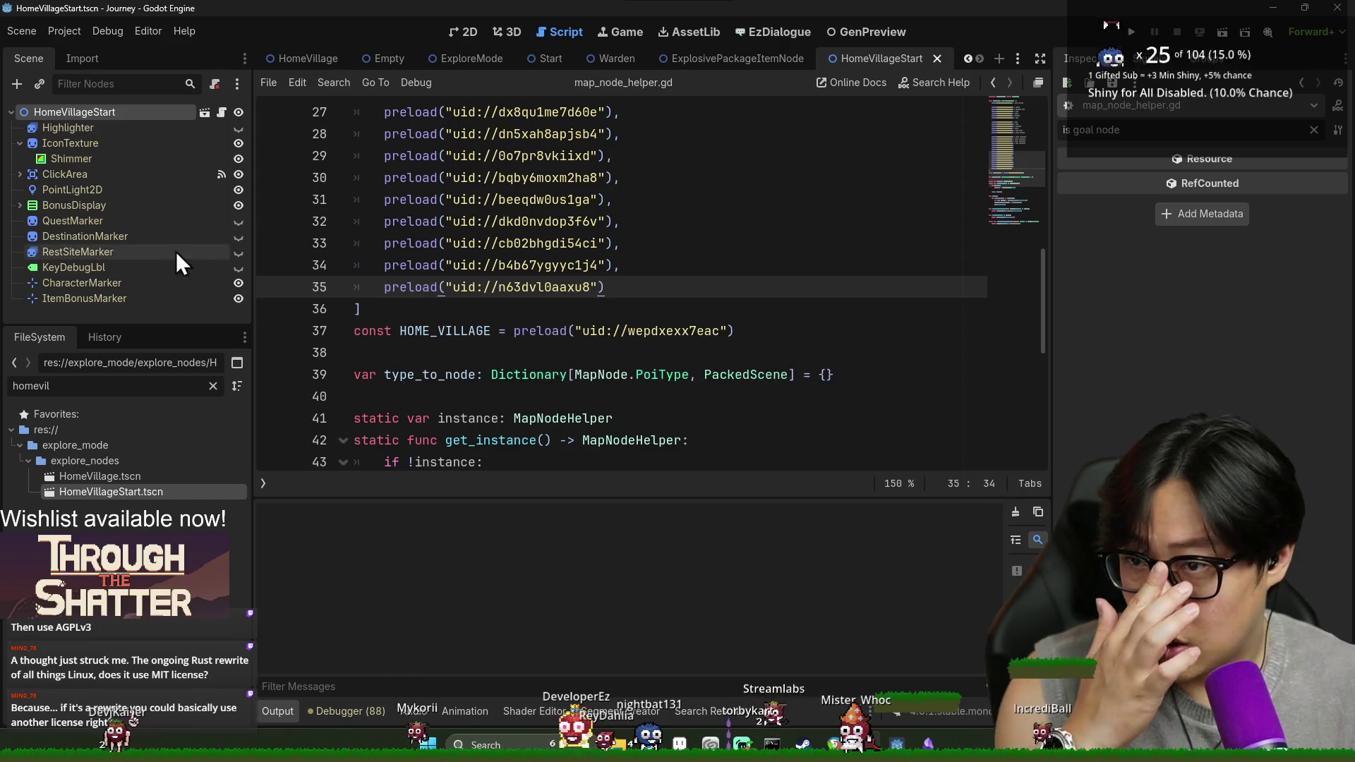
pyautogui.click(183, 113)
pyautogui.click(221, 112)
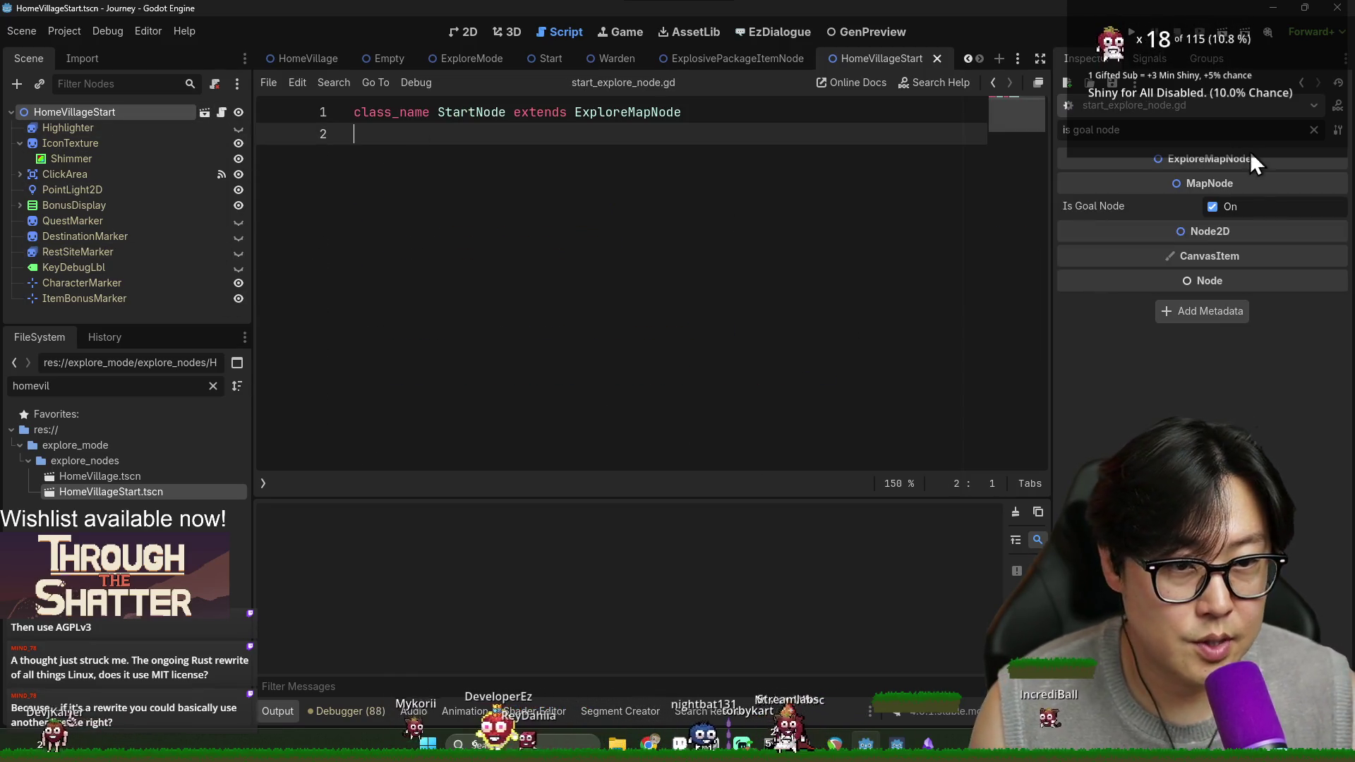
# Follow ExploreMapNode to MapNode in map_node.gd and edit the last id=27 comment, saving
pyautogui.press('BackSpace')
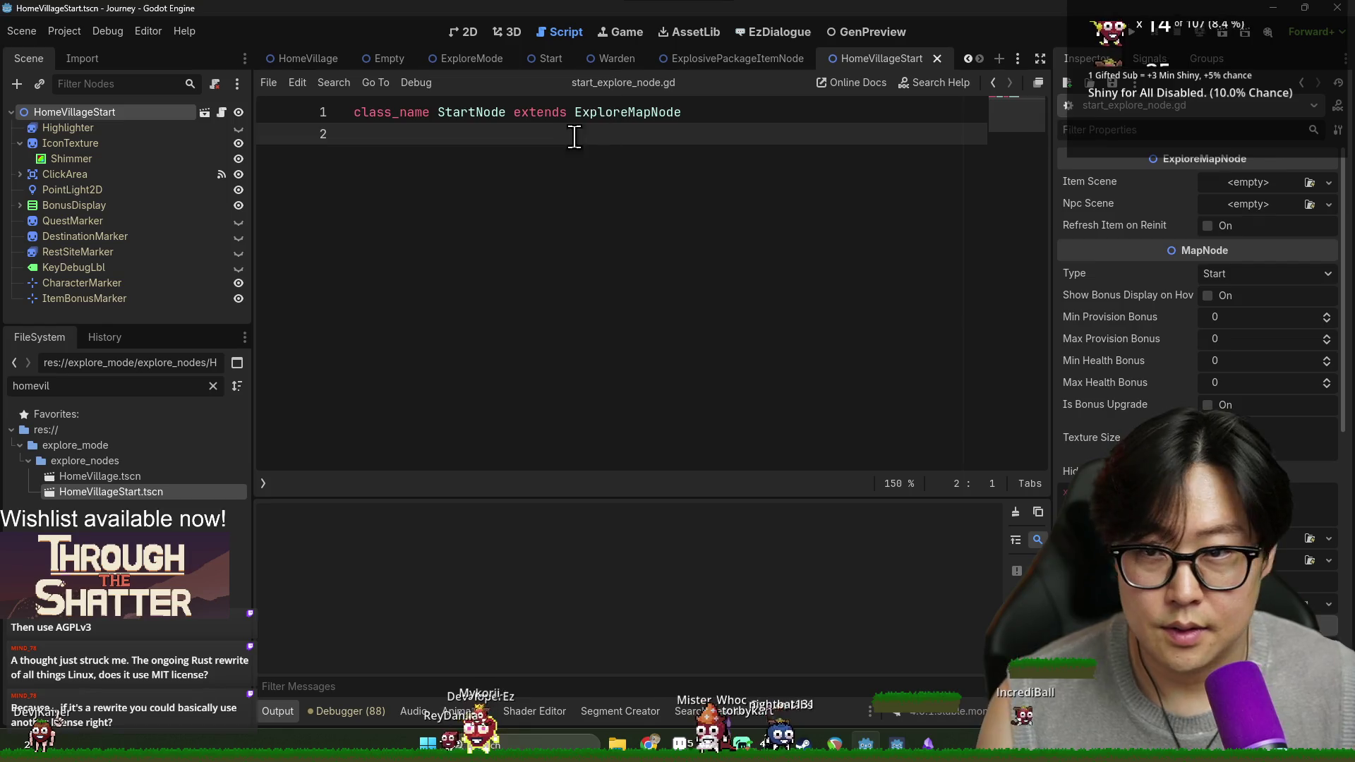
pyautogui.keyDown('ctrl'); pyautogui.click(635, 112); pyautogui.keyUp('ctrl')
pyautogui.scroll(13, 617, 148)
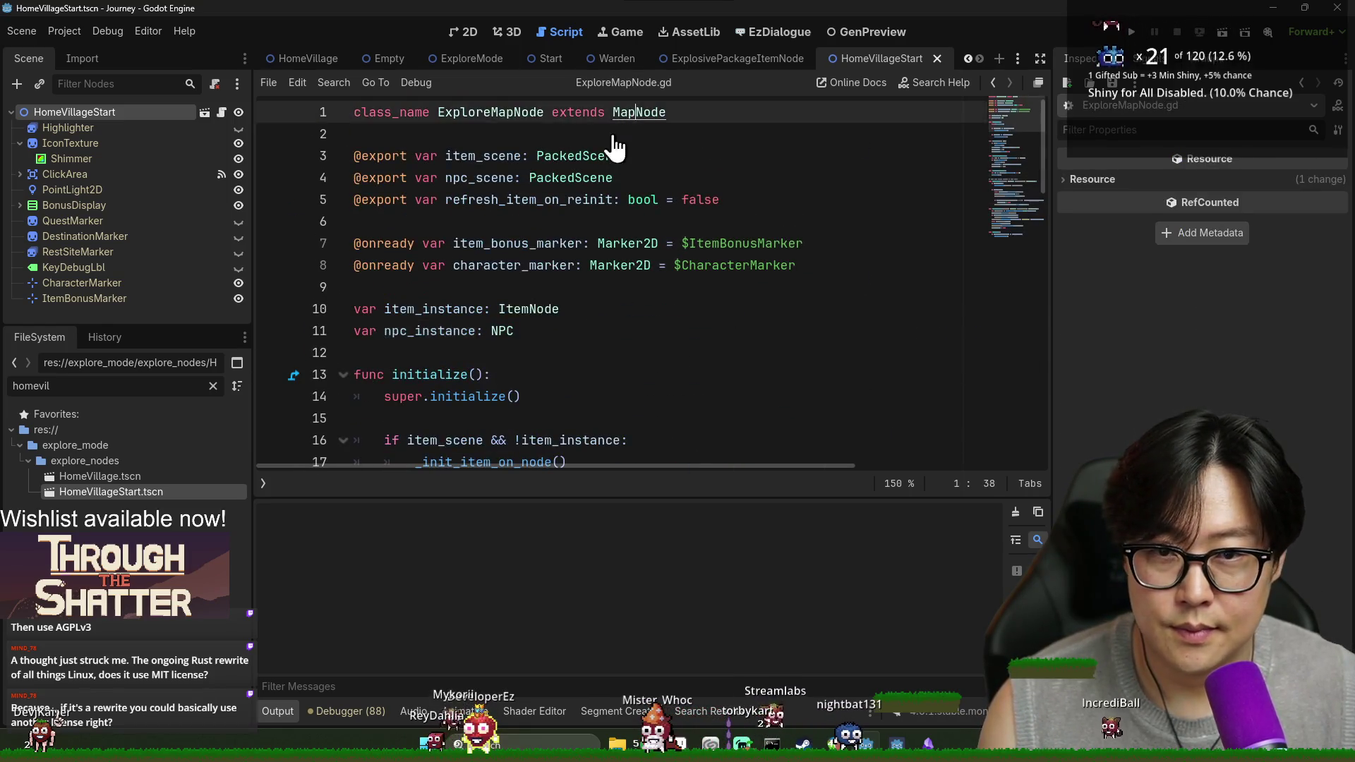
pyautogui.keyDown('ctrl'); pyautogui.click(614, 137); pyautogui.keyUp('ctrl')
pyautogui.scroll(11, 520, 205)
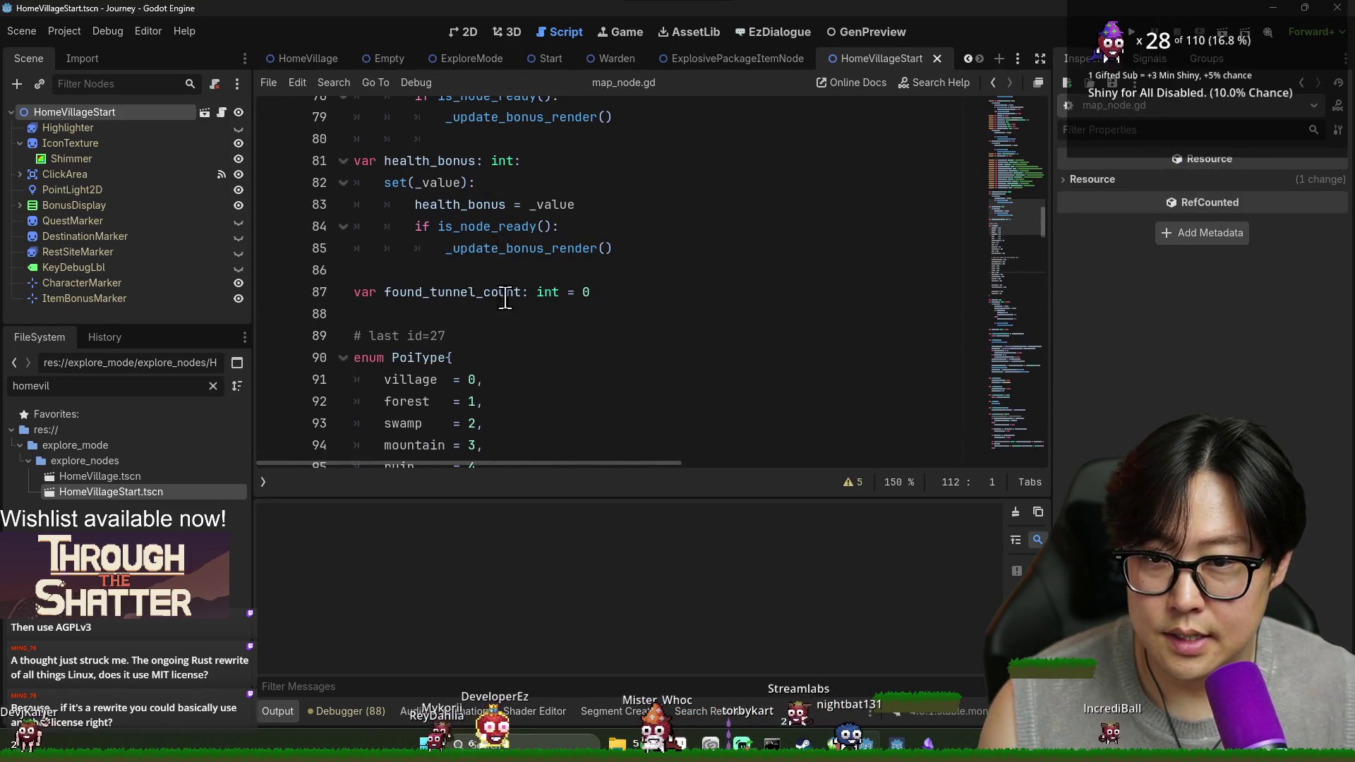
pyautogui.scroll(-1, 505, 298)
pyautogui.click(474, 271)
pyautogui.write('7')
pyautogui.hotkey('ctrl', 's')
# Add home_village_start_node = 28 after home_node = 23 in PoiType, save, and reload the project
pyautogui.scroll(-4, 493, 346)
pyautogui.scroll(-6, 493, 346)
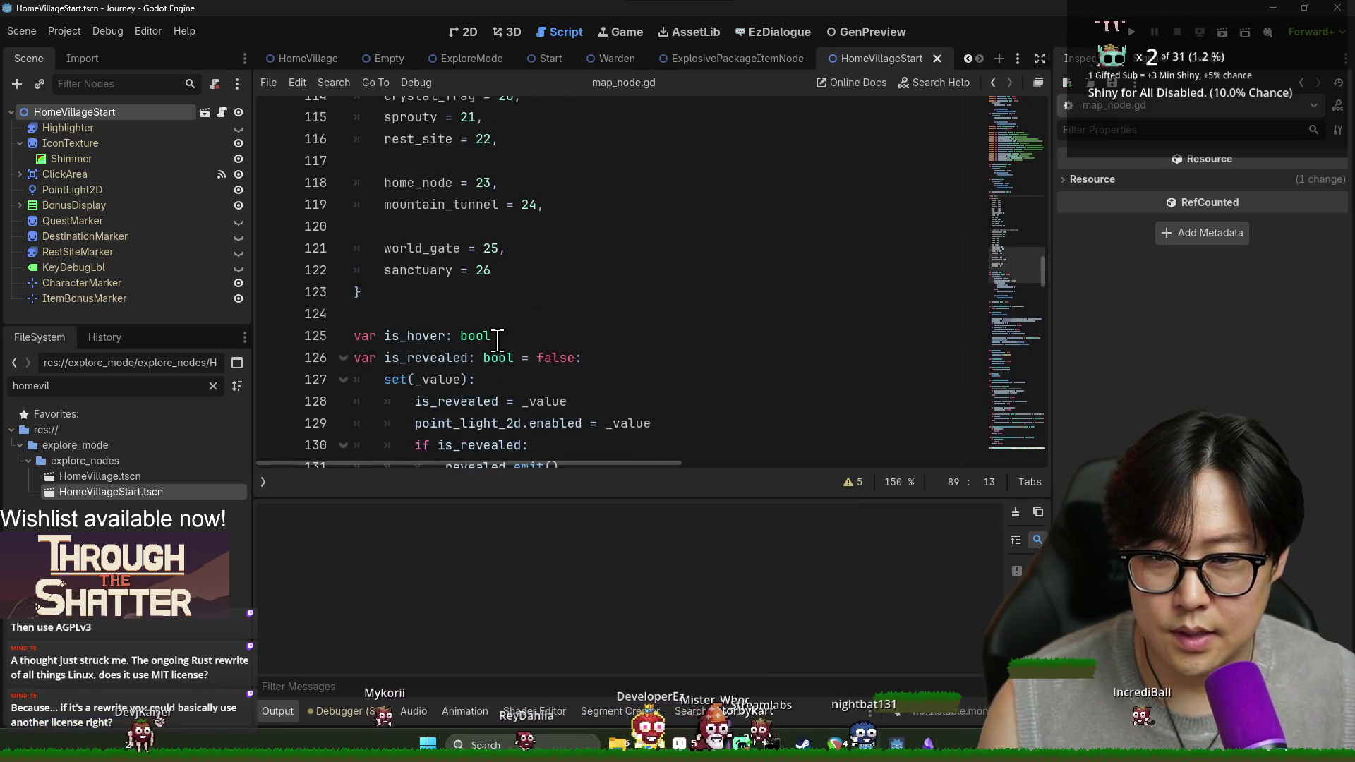
pyautogui.scroll(1, 494, 339)
pyautogui.click(570, 256)
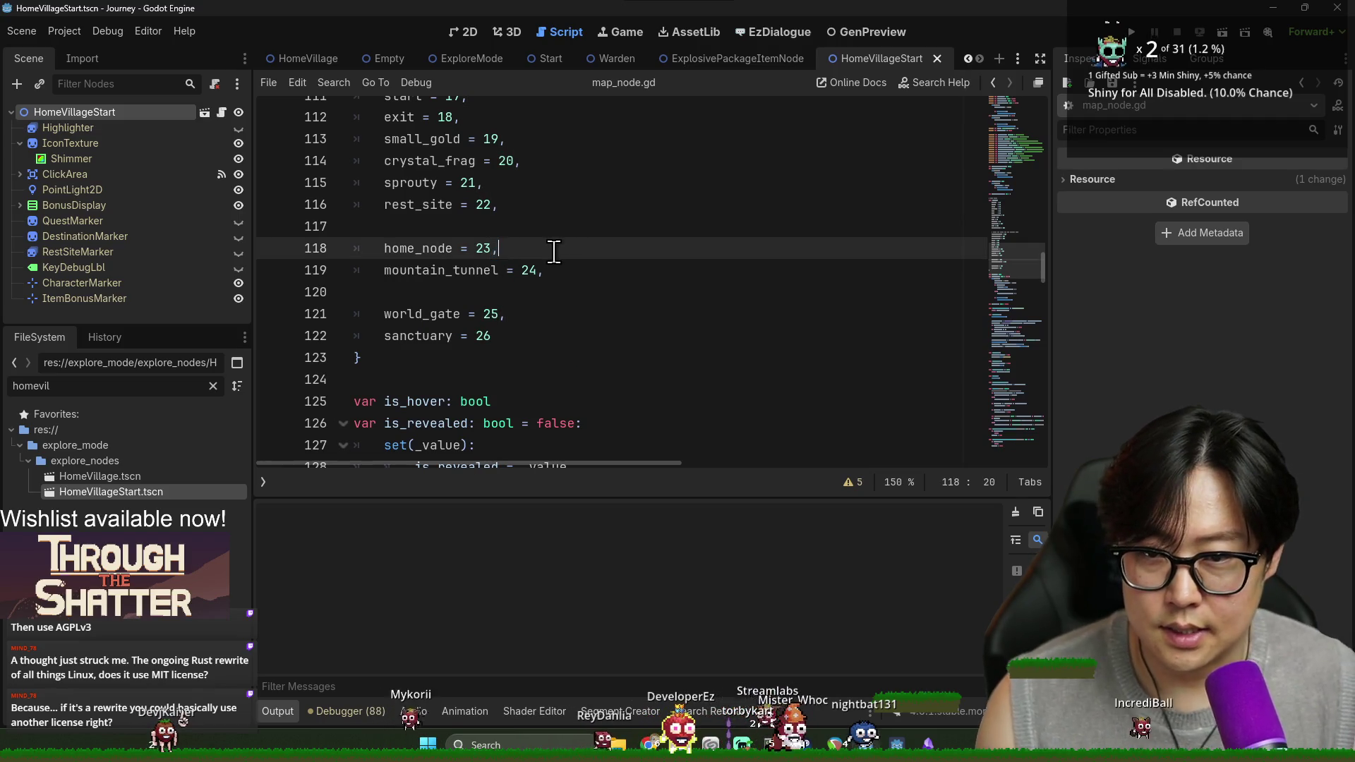
pyautogui.press('Return')
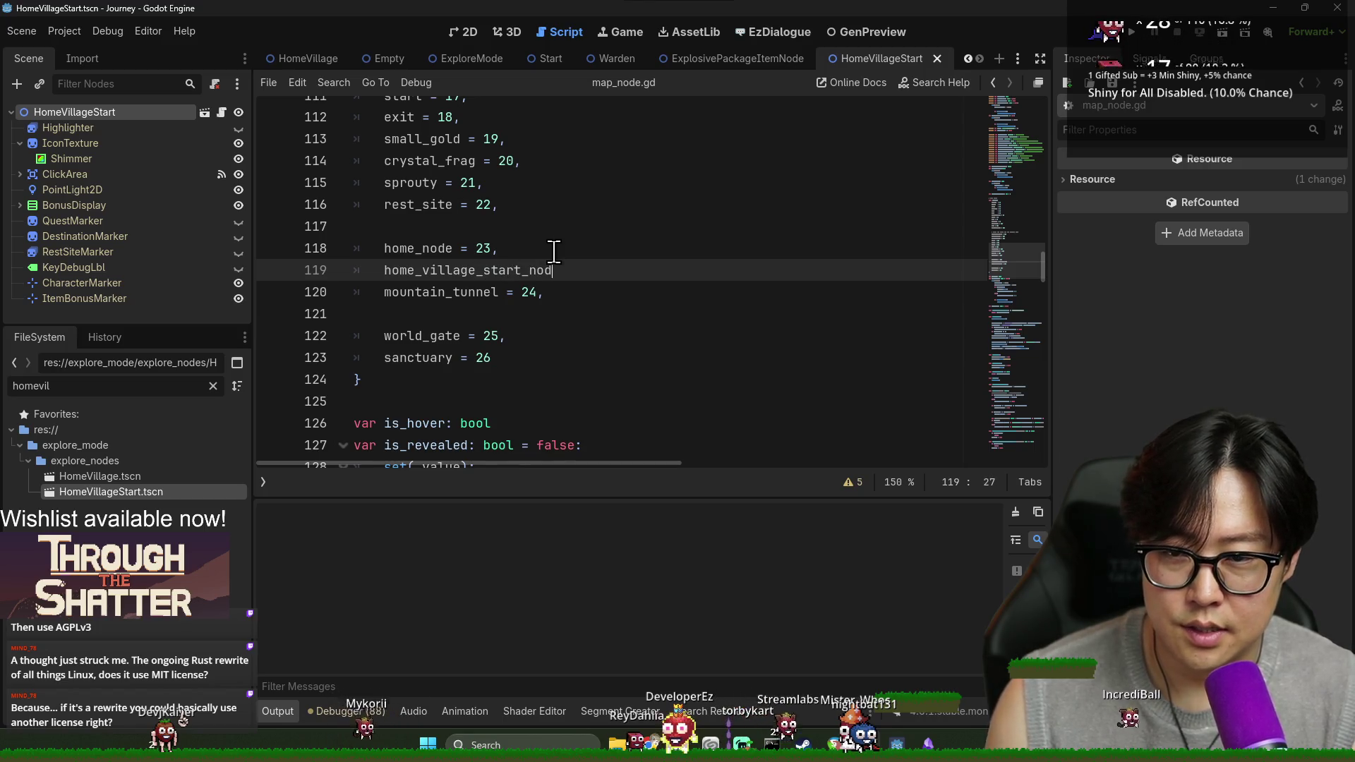
pyautogui.write('28,')
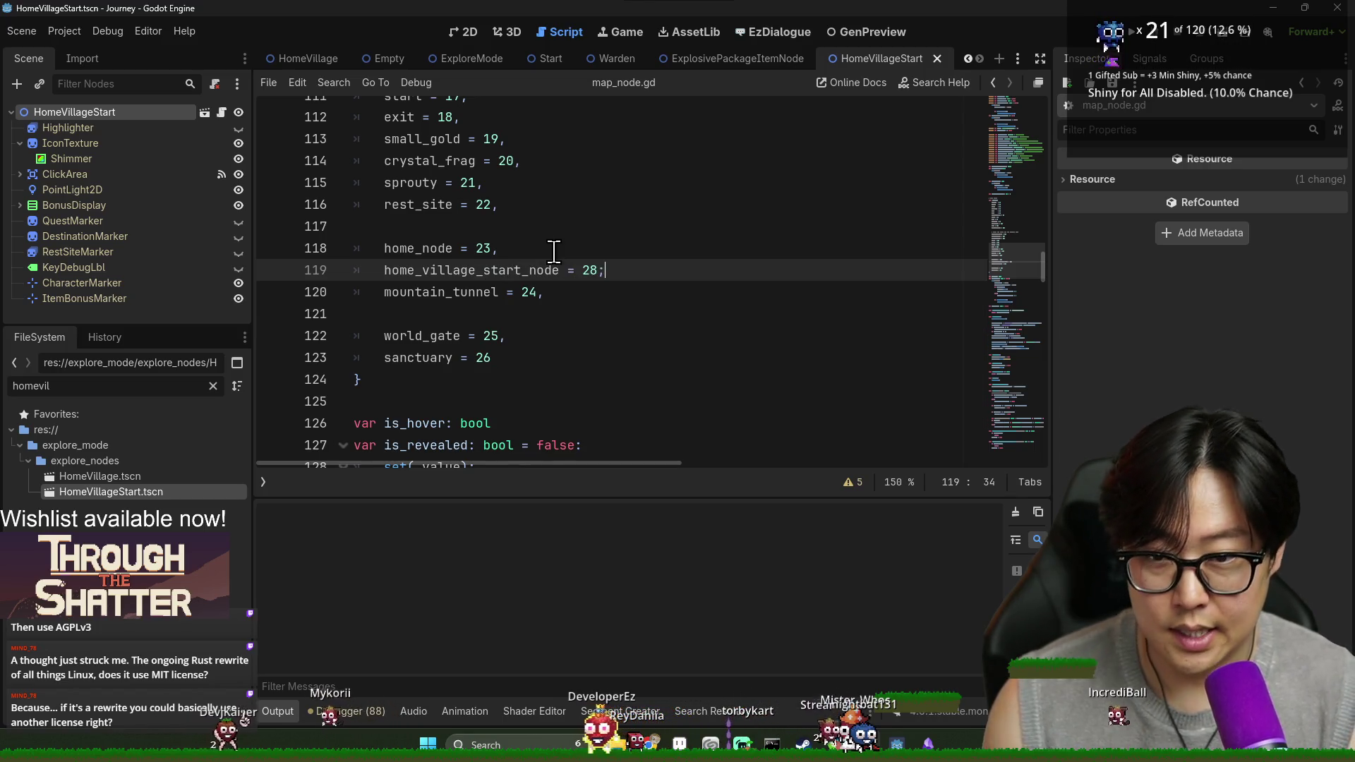
pyautogui.hotkey('ctrl', 's')
pyautogui.click(504, 225)
pyautogui.hotkey('ctrl', 's')
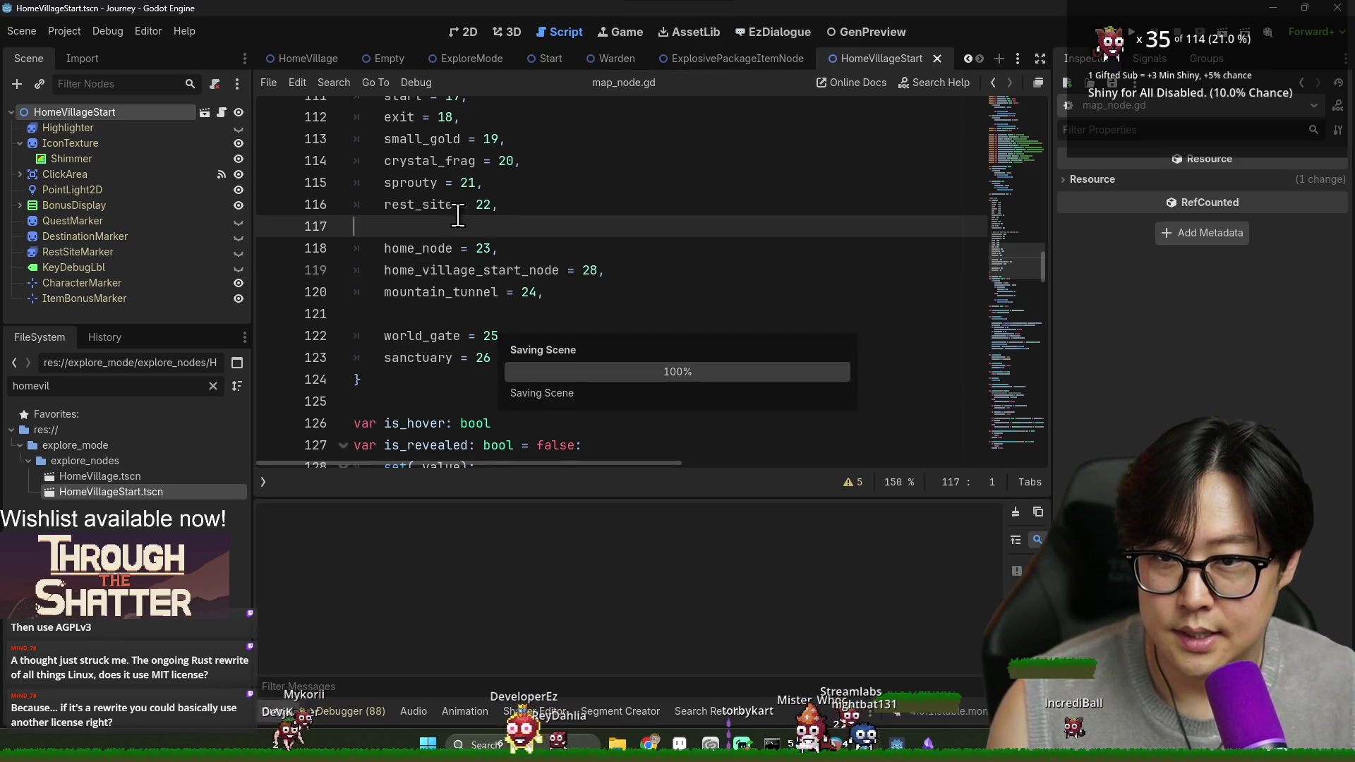
pyautogui.click(67, 31)
pyautogui.click(122, 209)
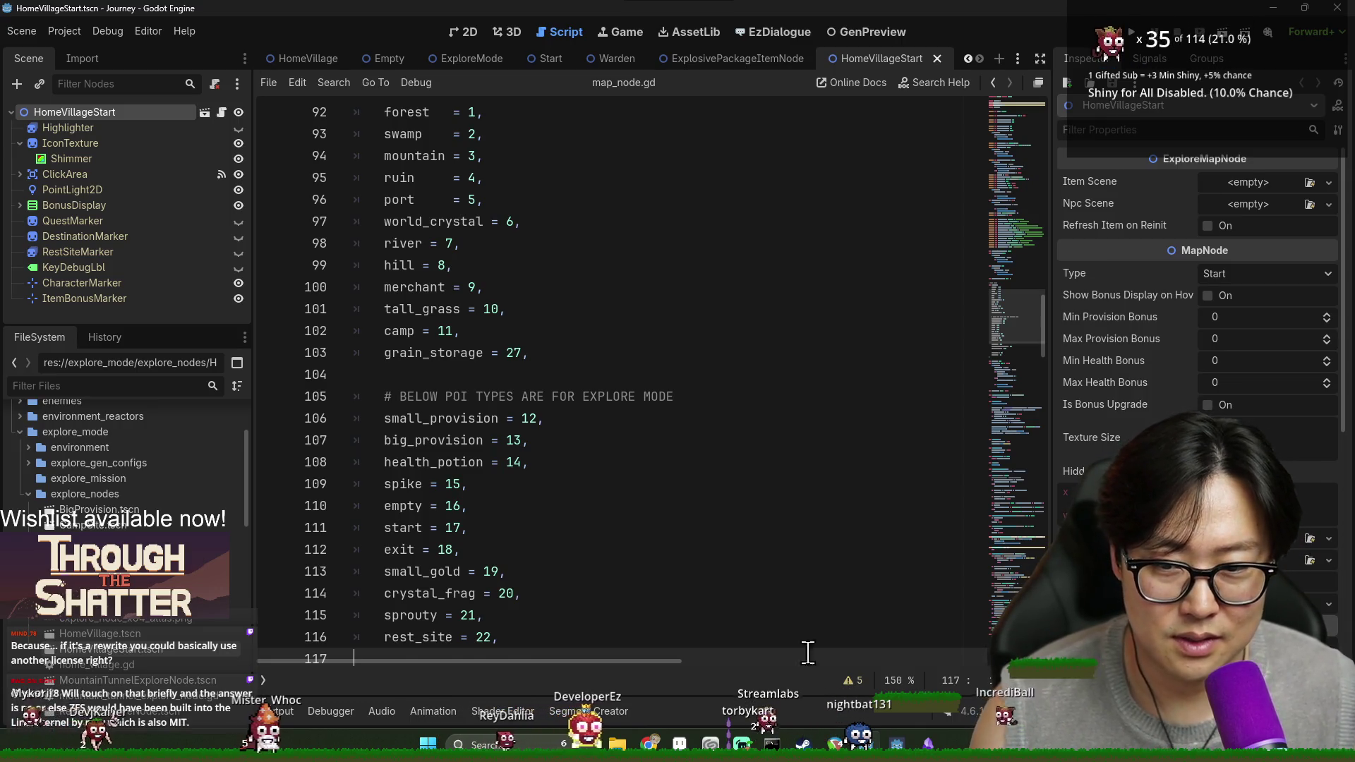
# Check the home_village_start_node = 28 entry in the PoiType enum and show the Segment Creator panel
pyautogui.scroll(-3, 812, 635)
pyautogui.scroll(-5, 824, 596)
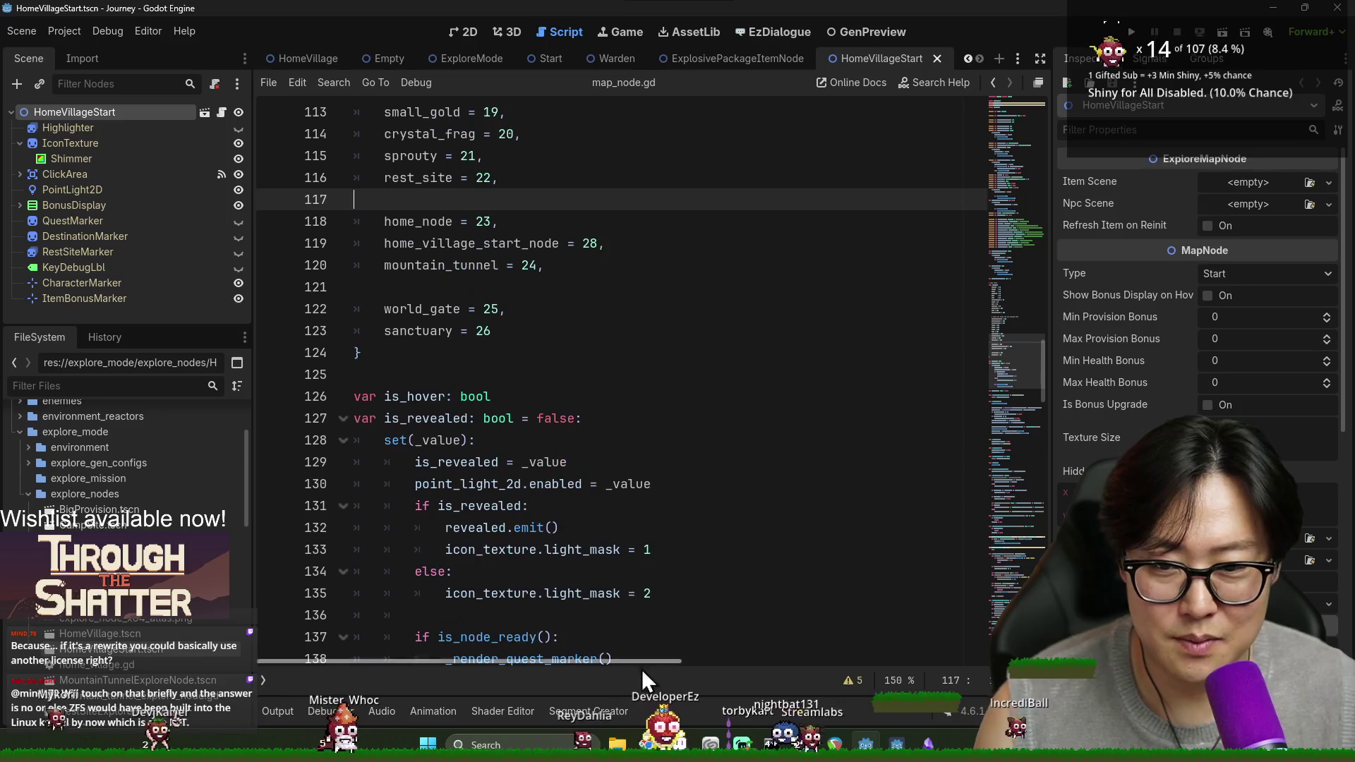
pyautogui.click(588, 710)
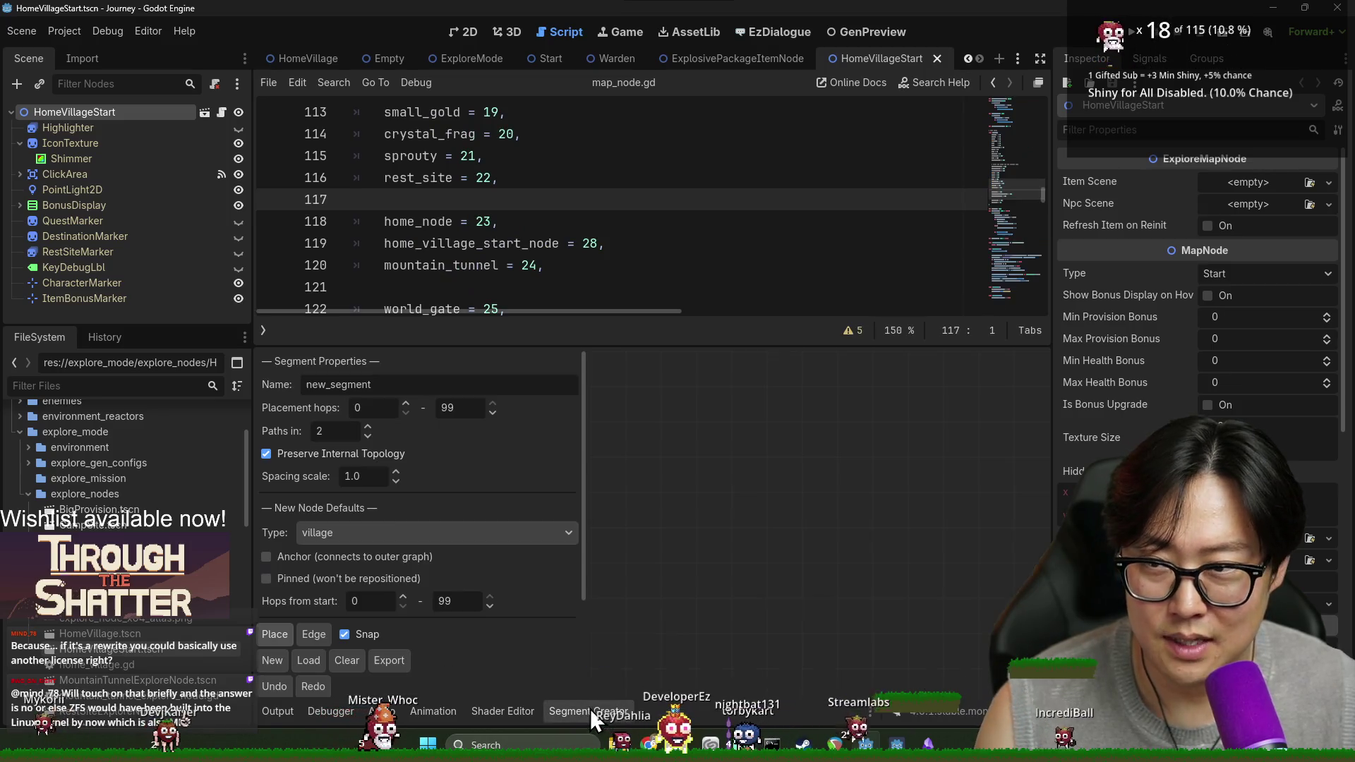
# Load constructed/HomeBaseSegment.tscn into the Segment Creator
pyautogui.click(321, 661)
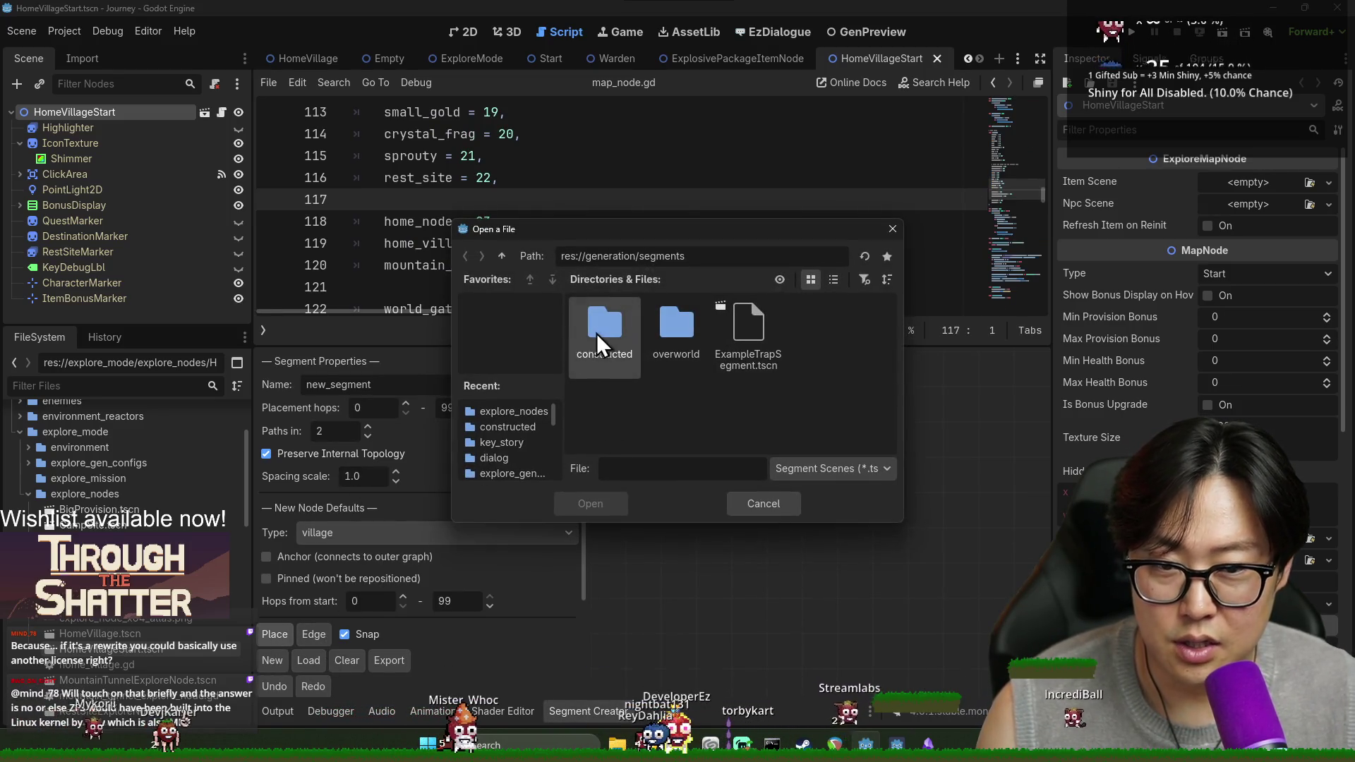
pyautogui.doubleClick(596, 333)
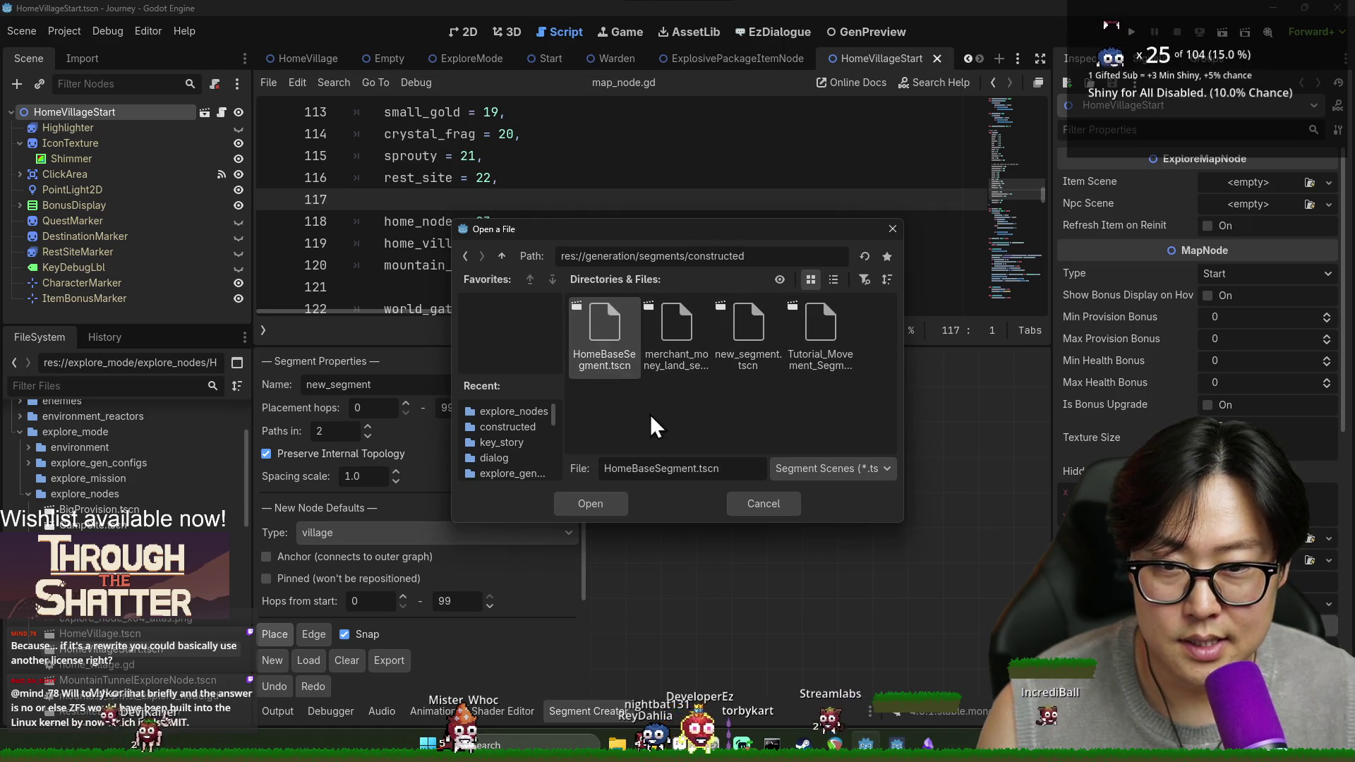
pyautogui.doubleClick(627, 370)
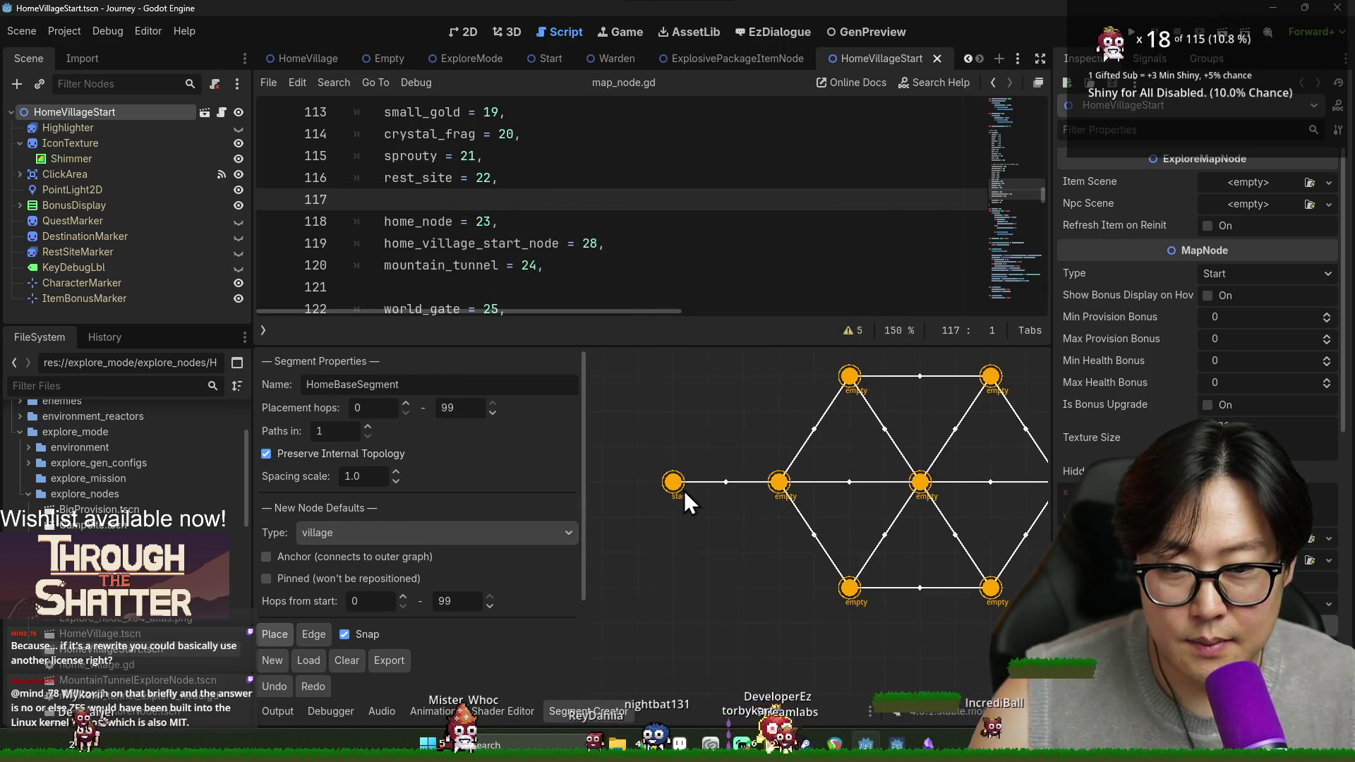
pyautogui.scroll(-8, 529, 483)
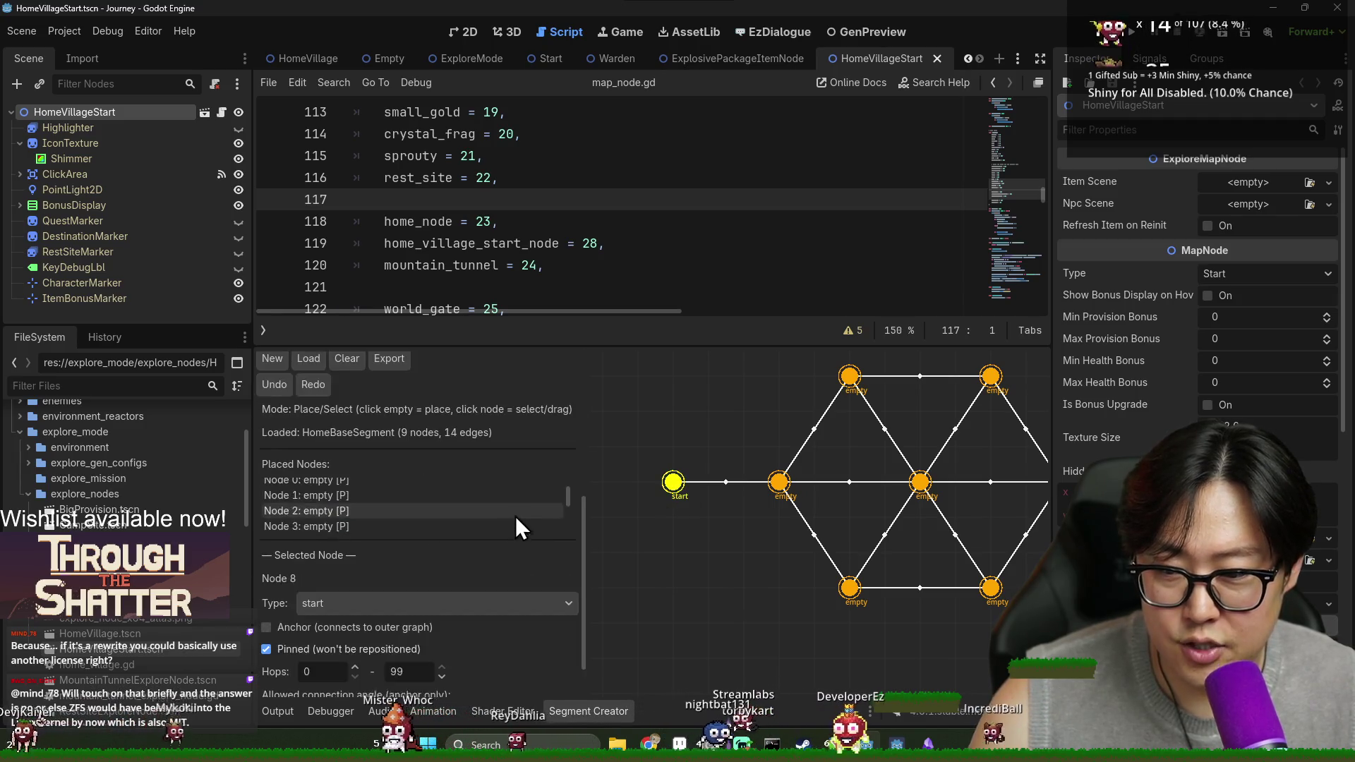
# Look over node 8's type list and set the new-node default type to start
pyautogui.click(441, 547)
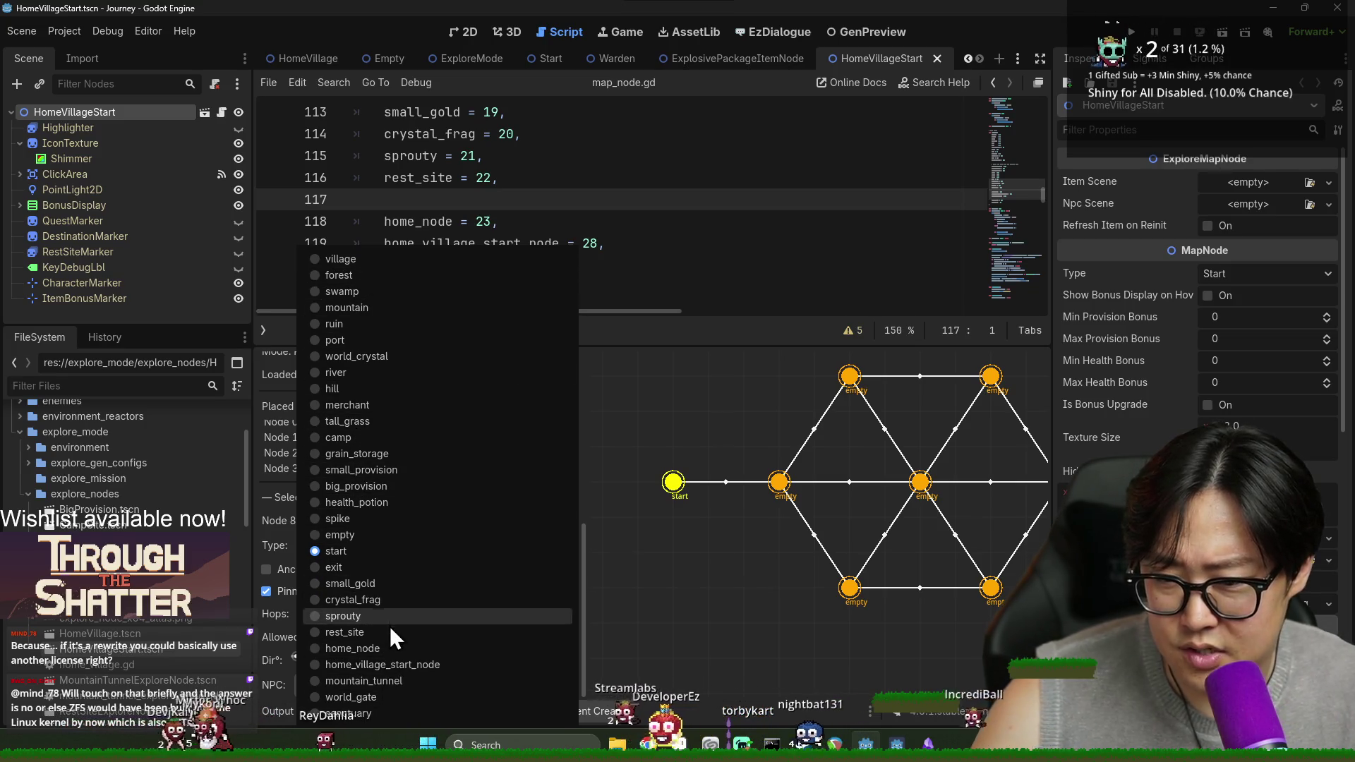
pyautogui.click(583, 584)
pyautogui.click(459, 545)
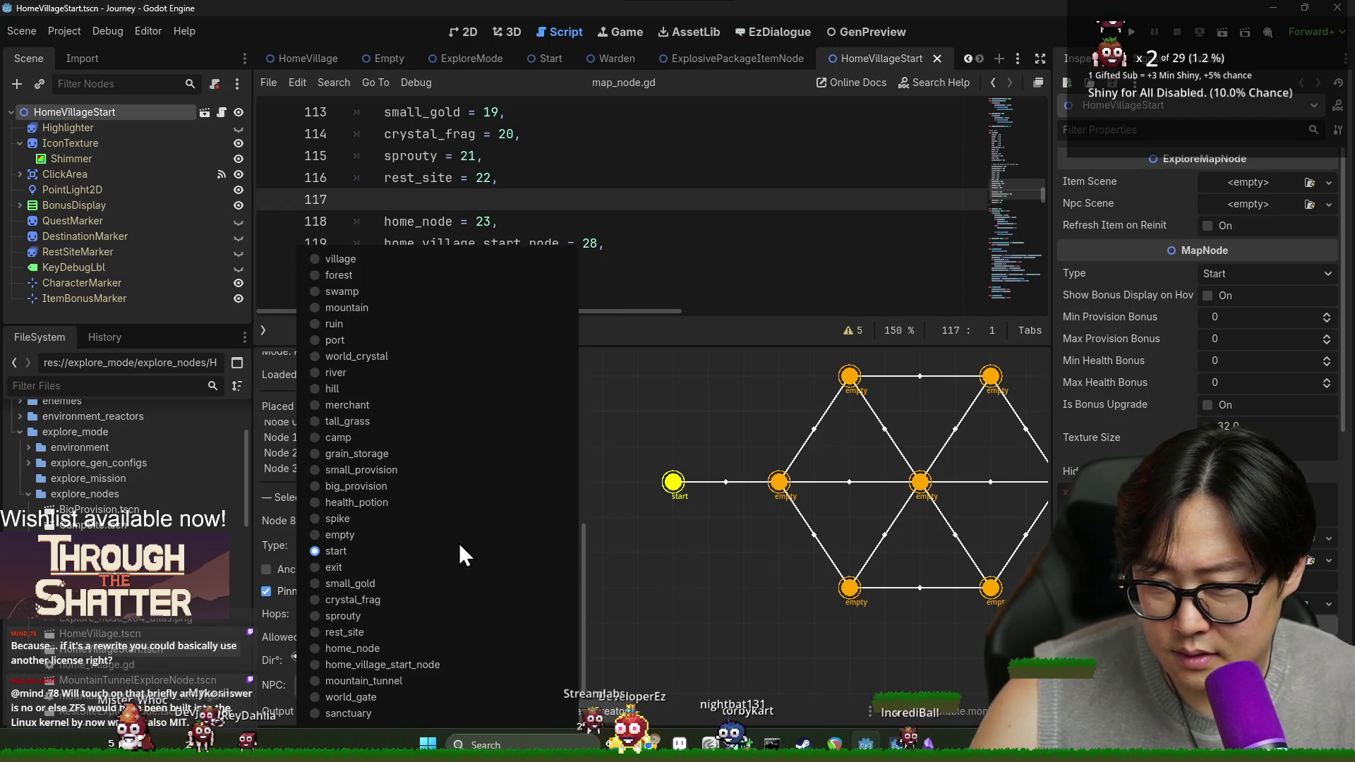
pyautogui.click(658, 569)
pyautogui.scroll(6, 352, 432)
pyautogui.click(367, 532)
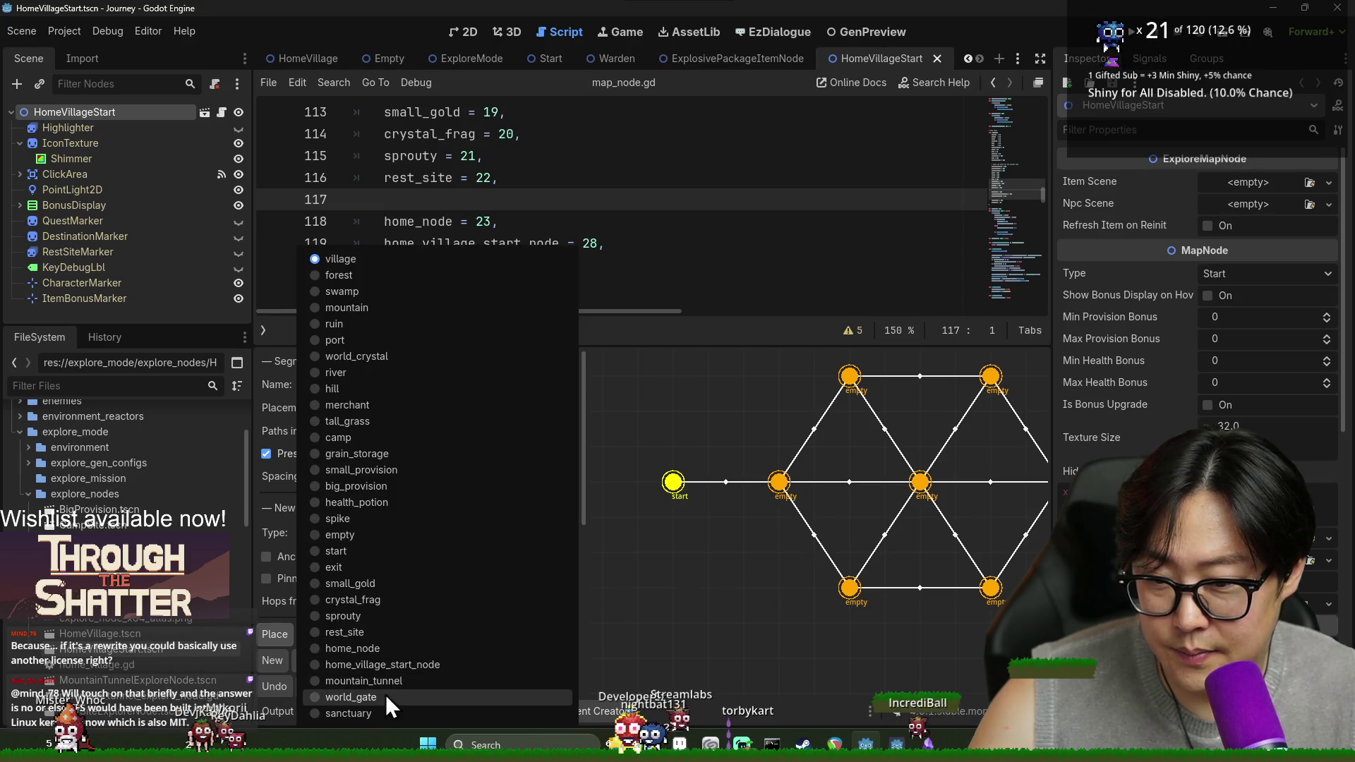
pyautogui.click(386, 696)
pyautogui.click(367, 535)
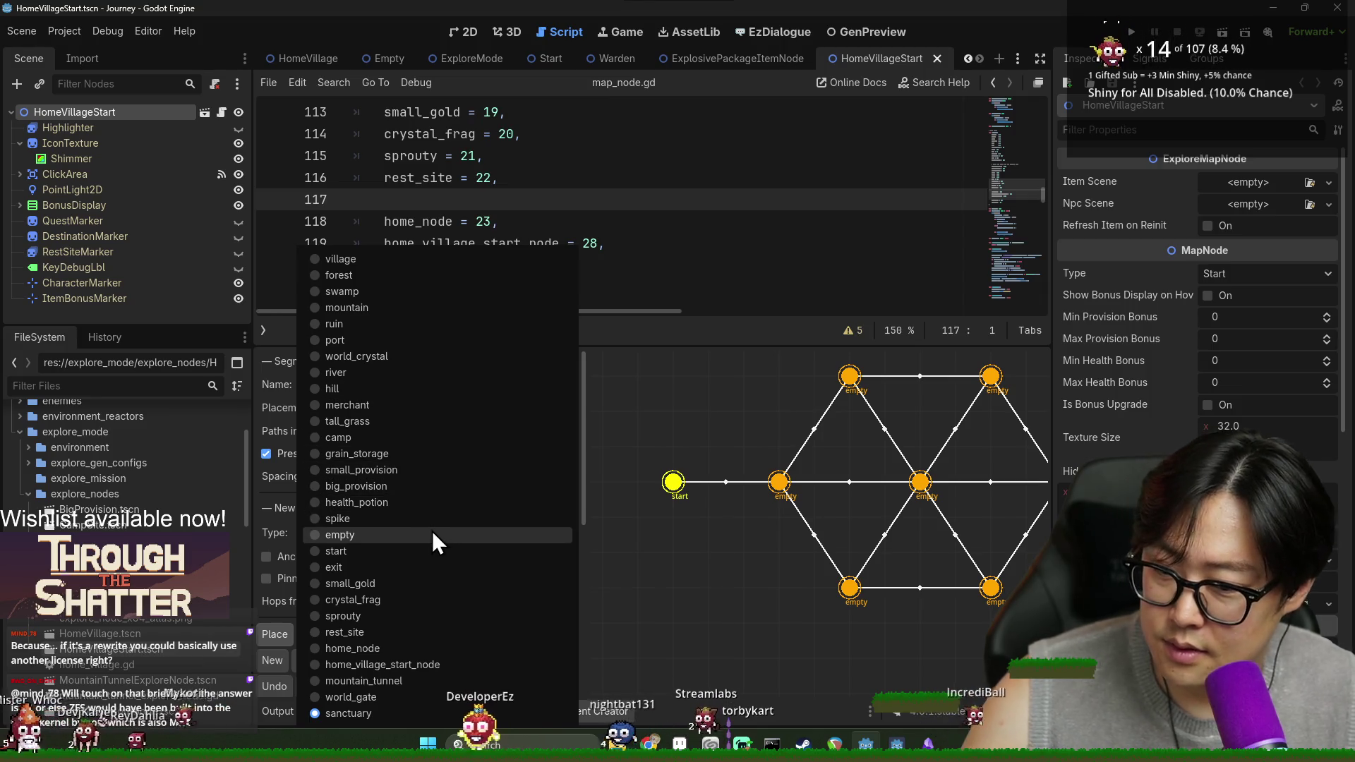
pyautogui.click(515, 553)
pyautogui.click(330, 529)
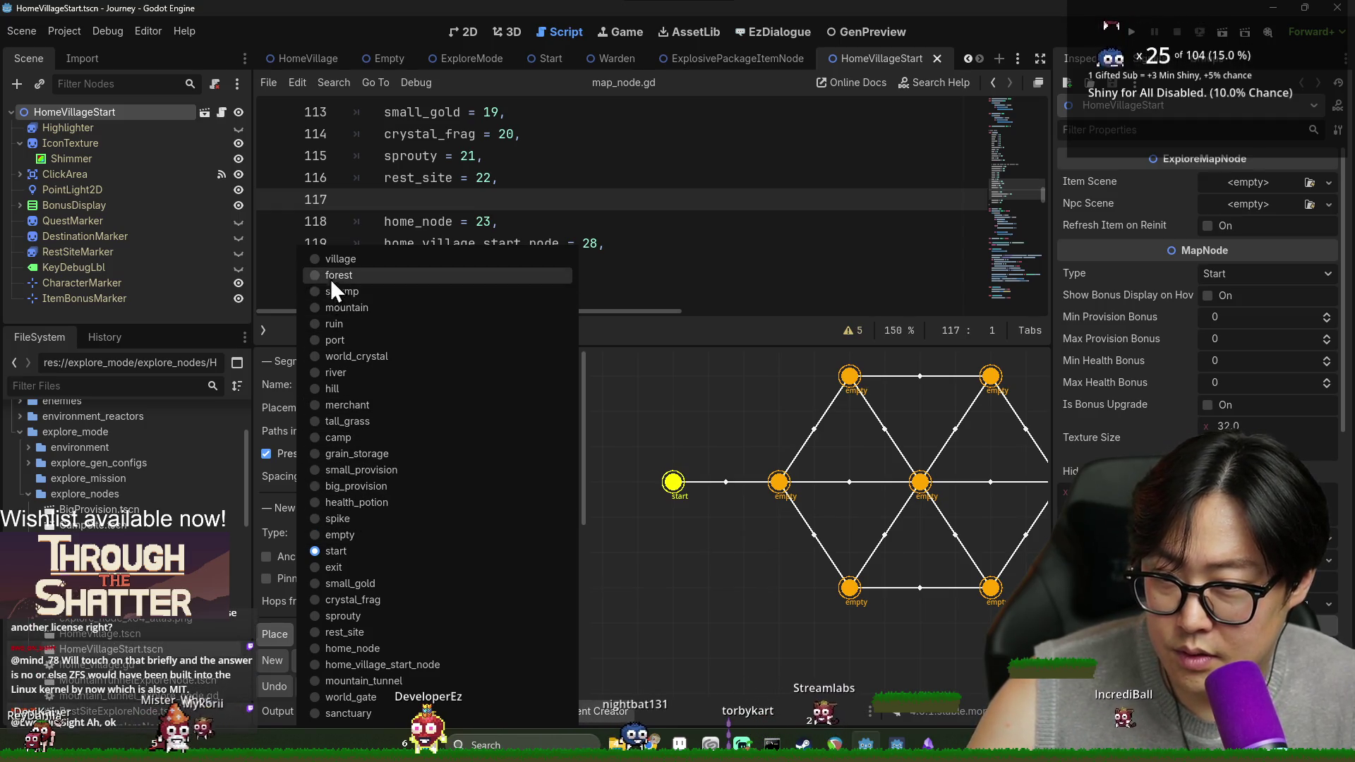
pyautogui.click(684, 207)
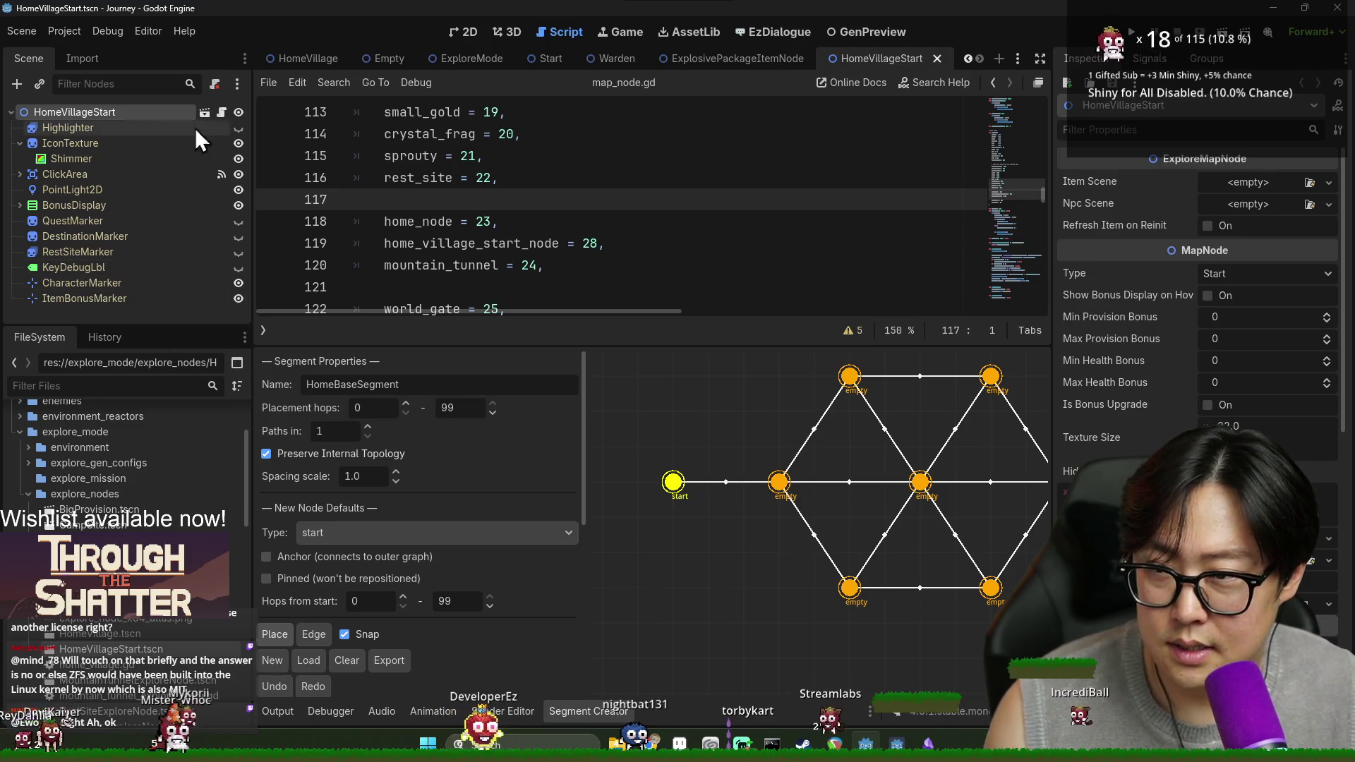
pyautogui.click(176, 114)
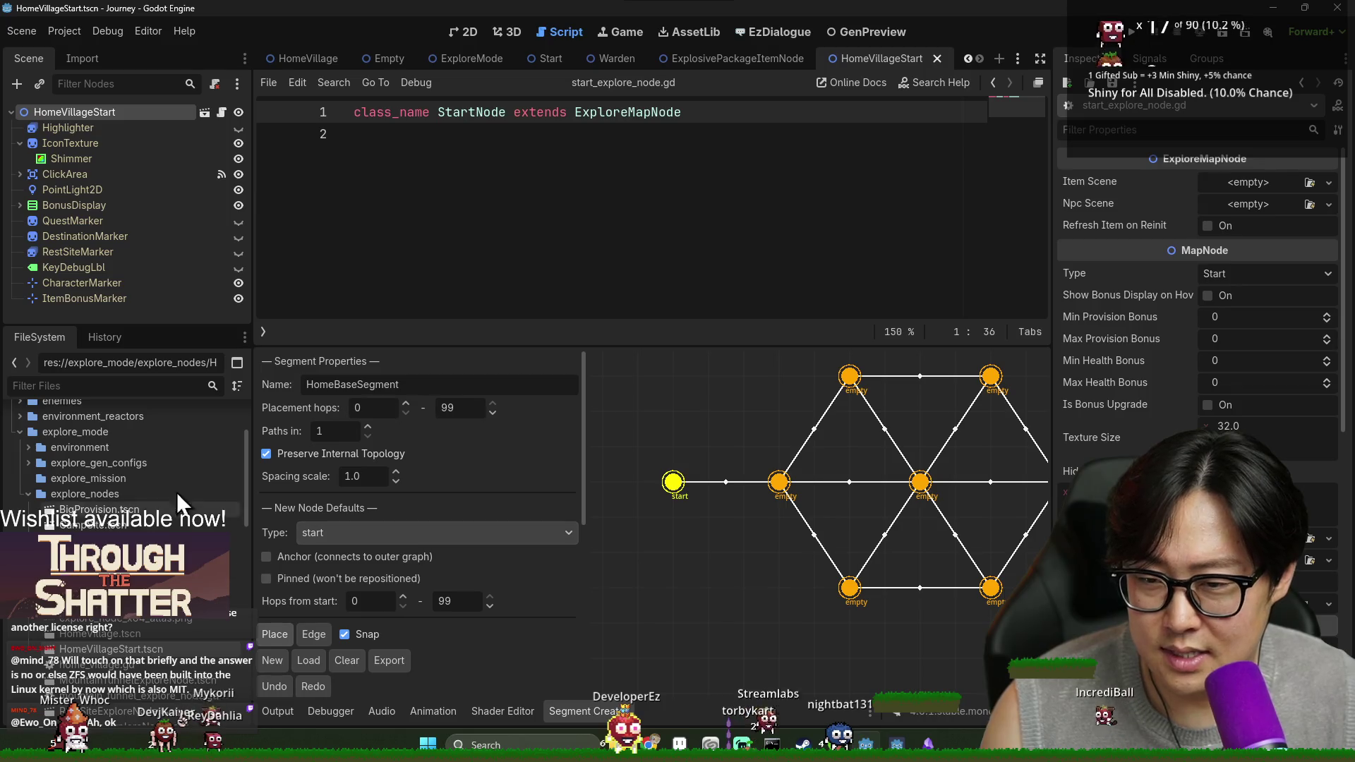
# Filter FileSystem for segment_ and open segment_editor_panel.tscn and its script
pyautogui.write('segment')
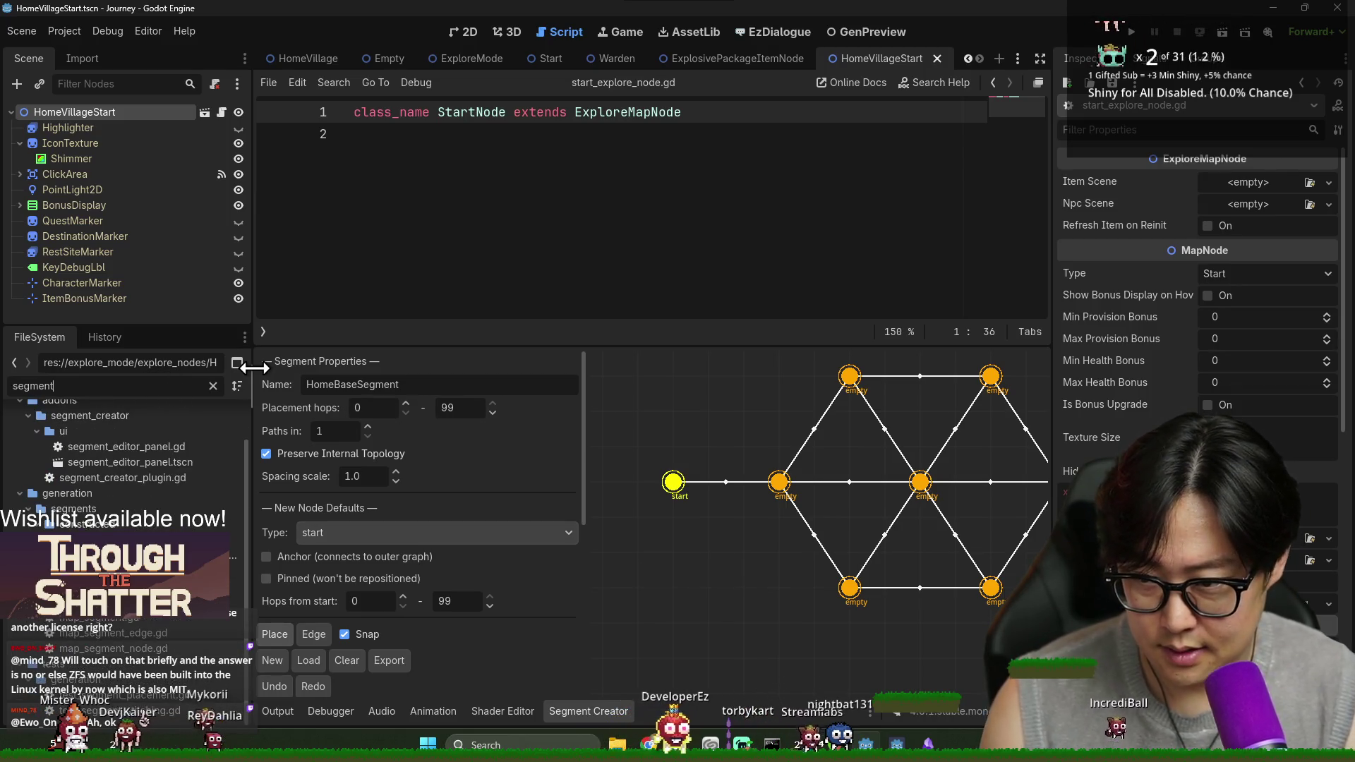
pyautogui.write('_')
pyautogui.click(195, 511)
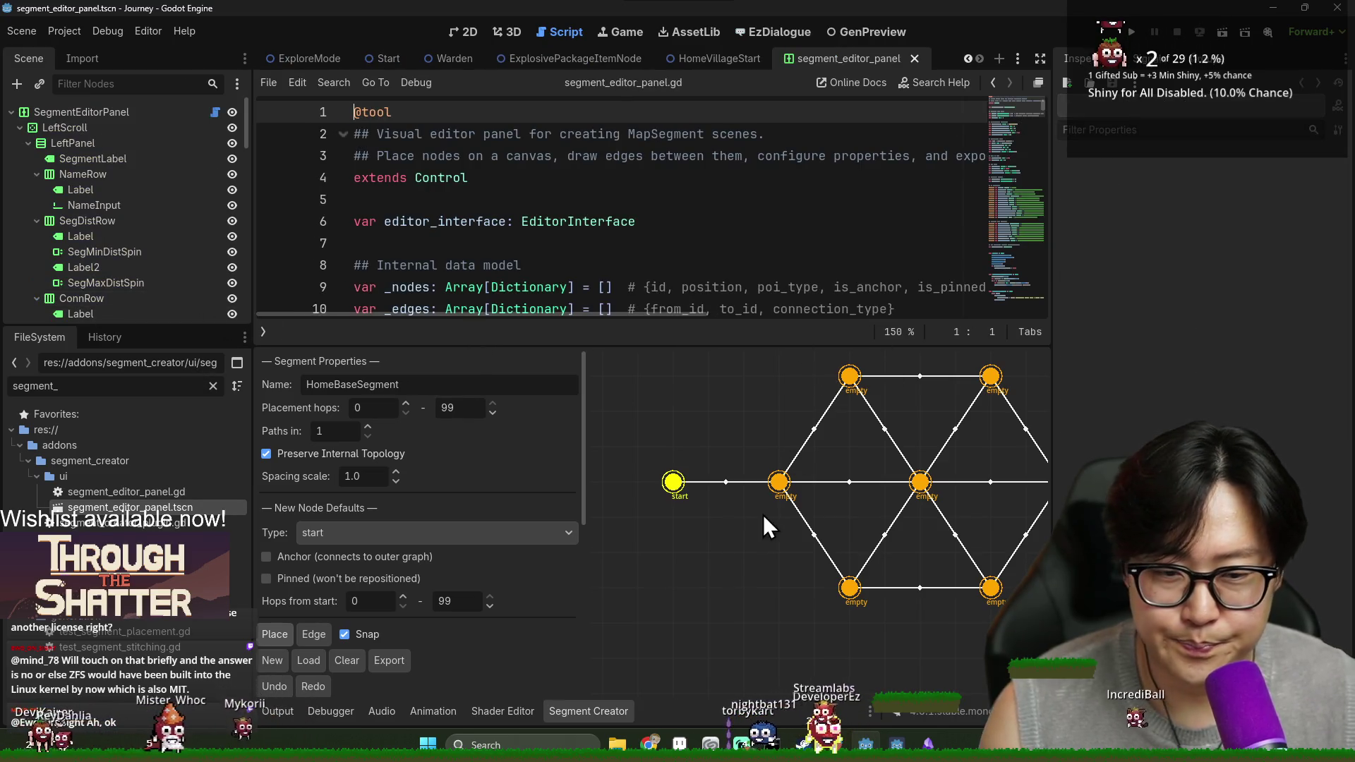
pyautogui.click(576, 706)
pyautogui.scroll(-4, 656, 491)
pyautogui.click(582, 441)
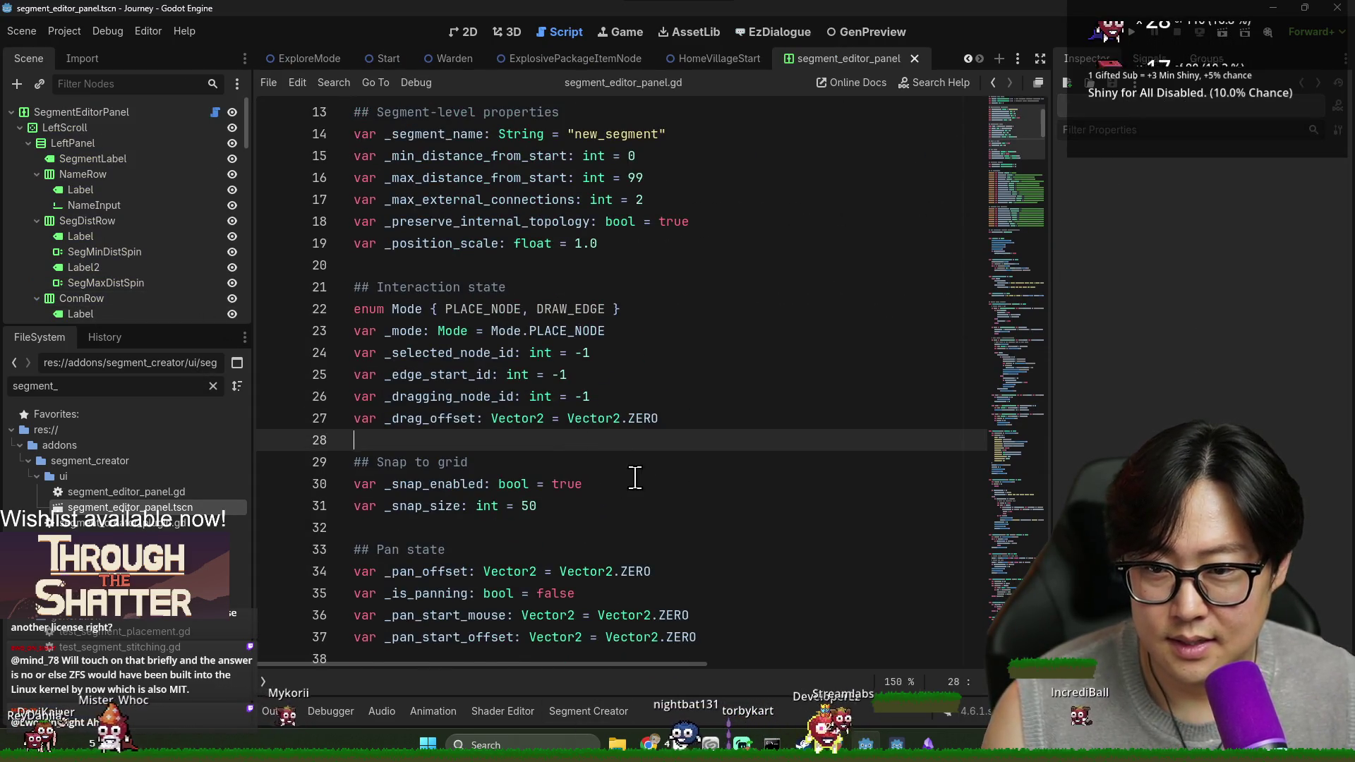
pyautogui.scroll(-2, 628, 465)
# Search the panel script for _poi_type_option to reach the _populate_poi_type_options function
pyautogui.hotkey('ctrl', 'f')
pyautogui.write('type')
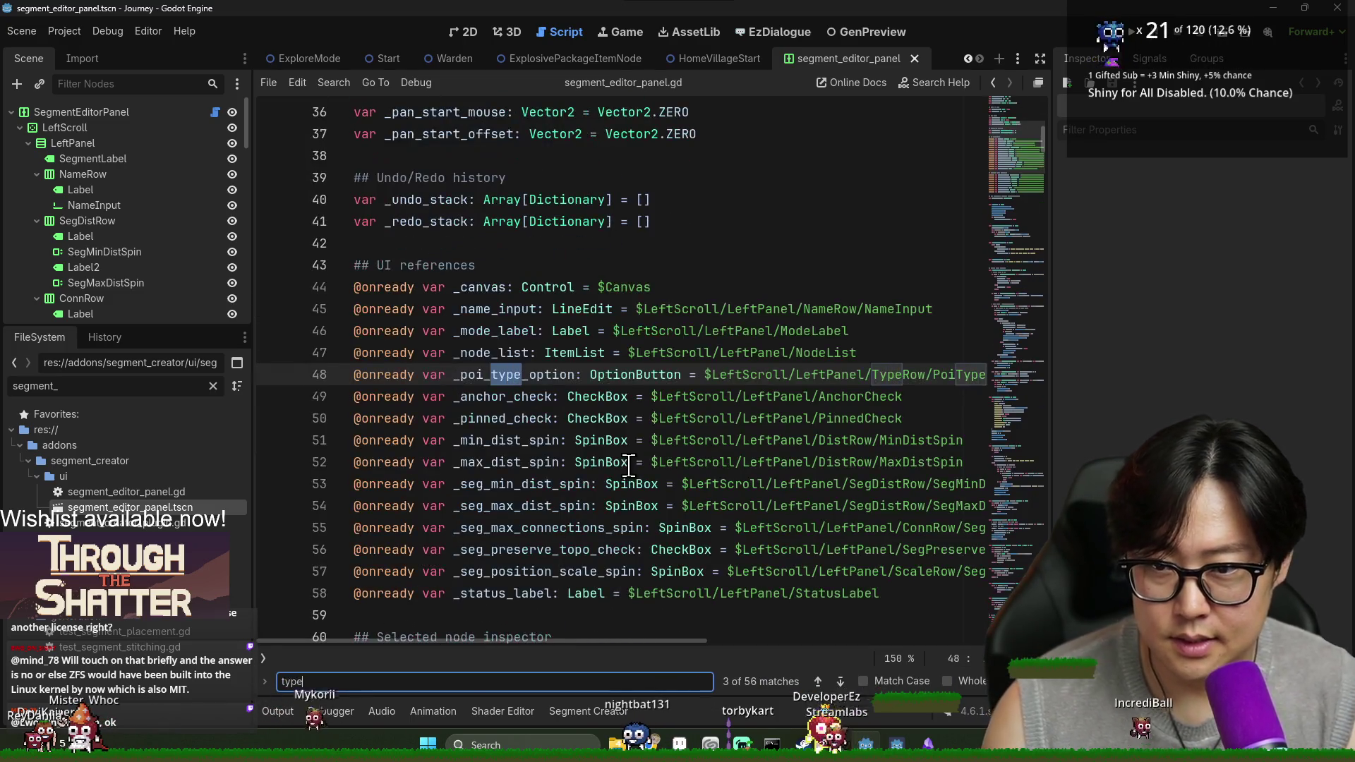
pyautogui.doubleClick(544, 375)
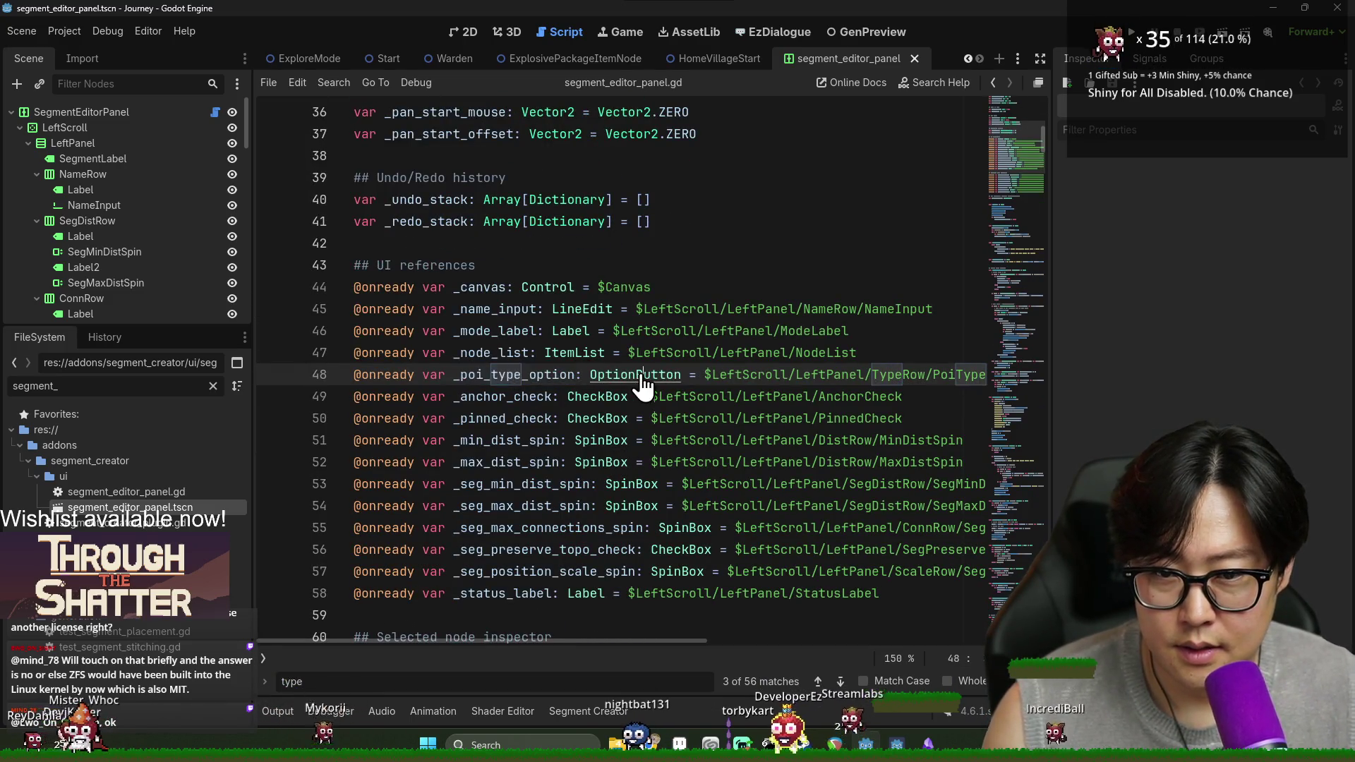
pyautogui.keyDown('ctrl'); pyautogui.click(635, 376); pyautogui.keyUp('ctrl')
pyautogui.hotkey('alt', 'Left')
pyautogui.hotkey('ctrl', 'f')
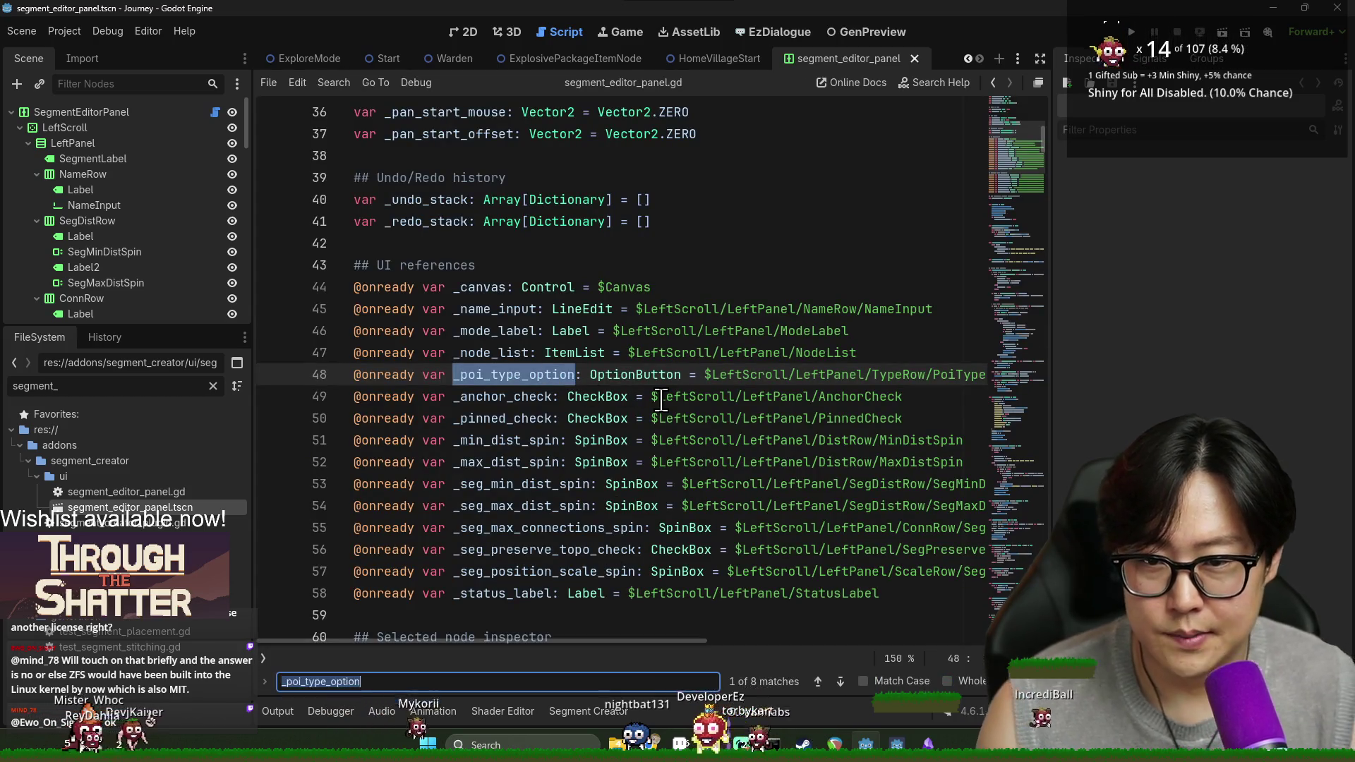
pyautogui.press('Return')
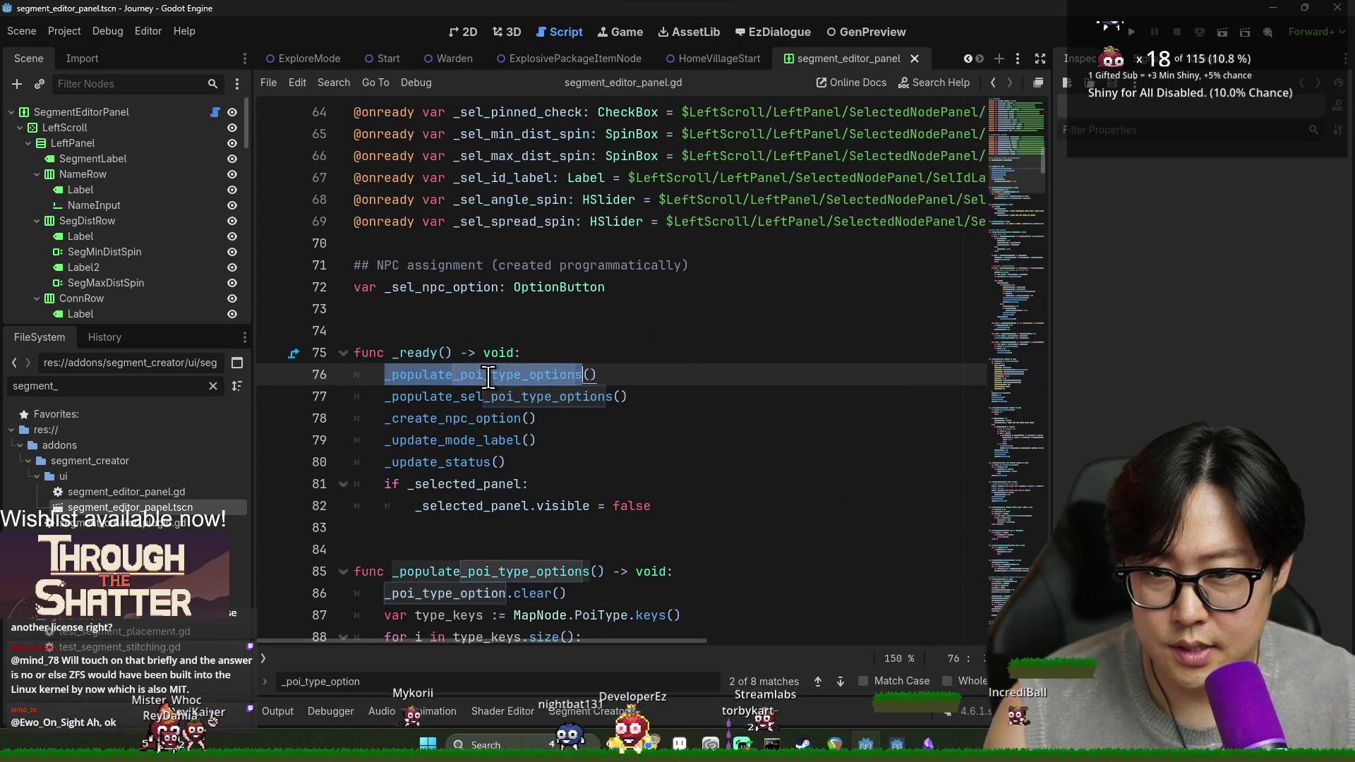
pyautogui.keyDown('ctrl'); pyautogui.click(469, 378); pyautogui.keyUp('ctrl')
# Follow MapNode.PoiType to map_node.gd, select the home_village_start_node = 28 entry, and save
pyautogui.doubleClick(519, 418)
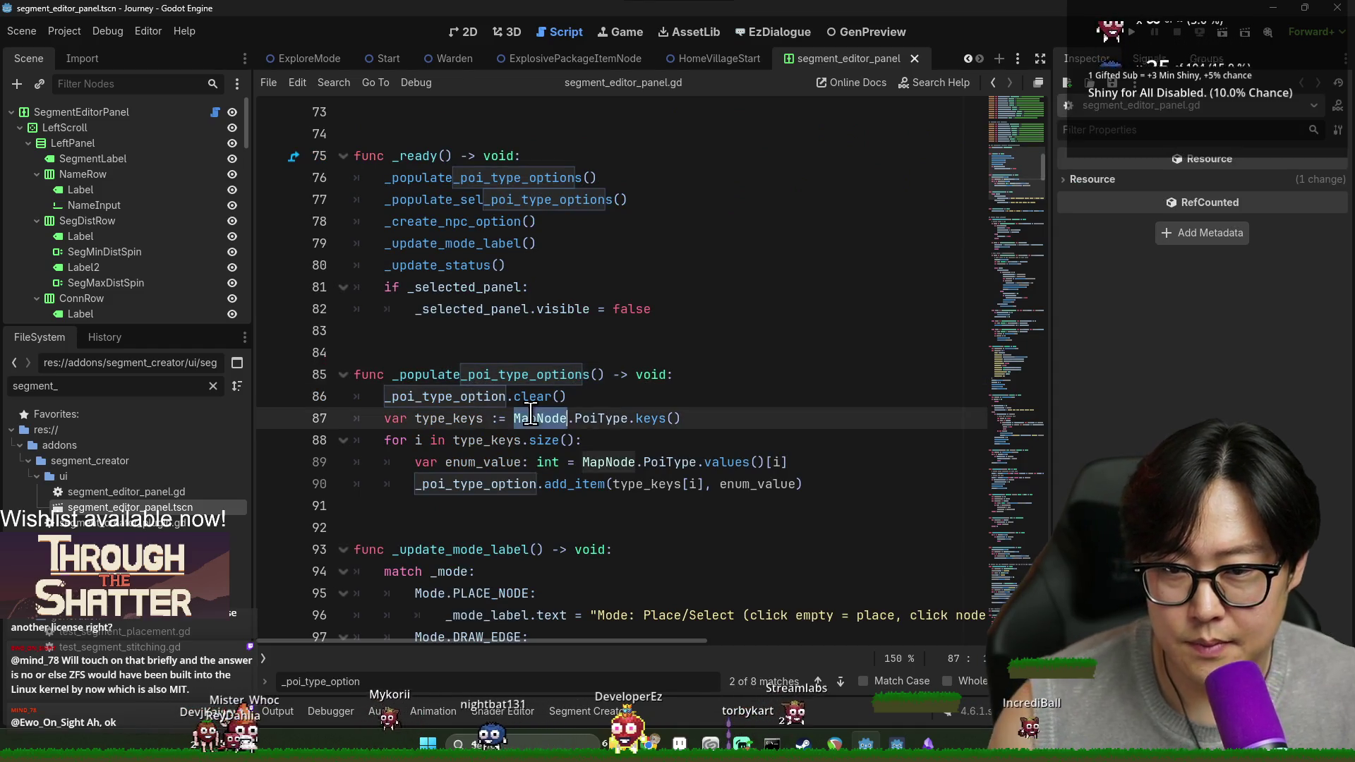
pyautogui.scroll(-2, 602, 434)
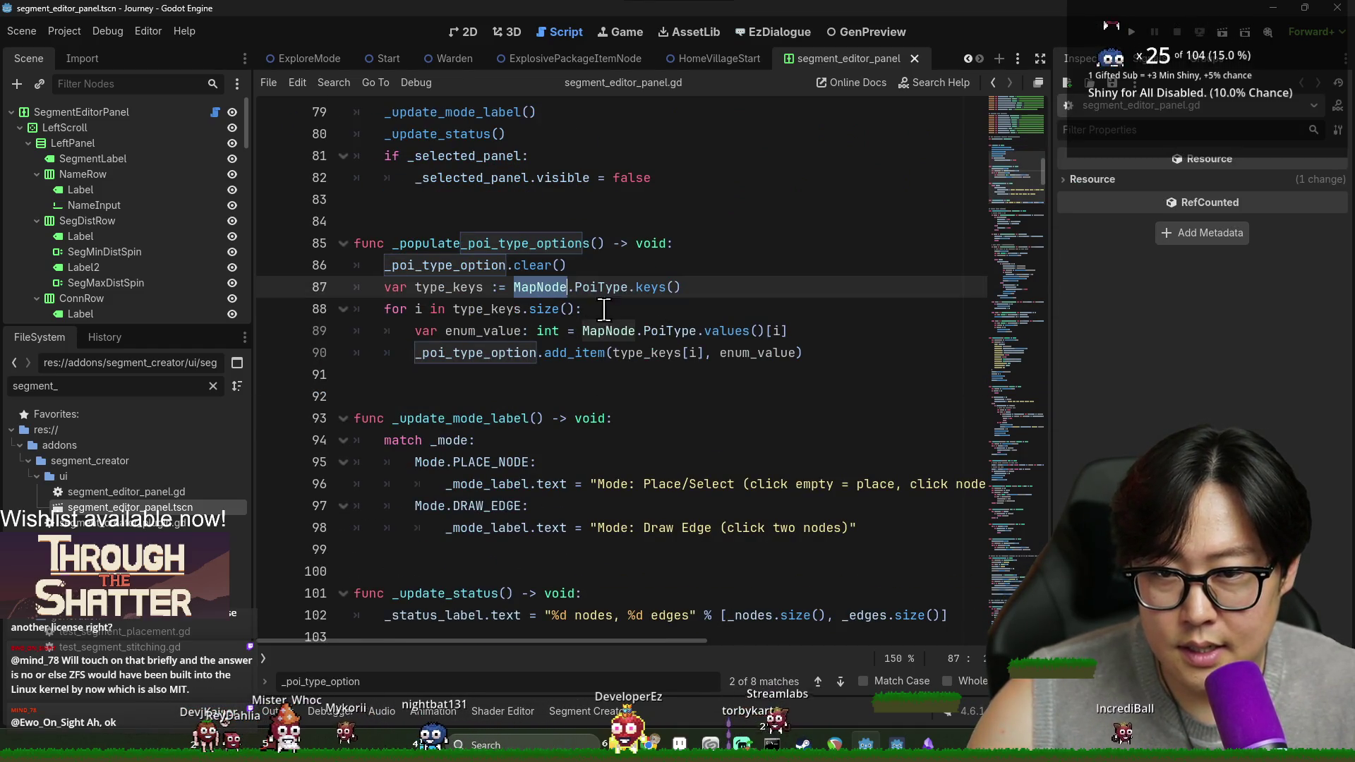
pyautogui.doubleClick(594, 286)
pyautogui.doubleClick(473, 289)
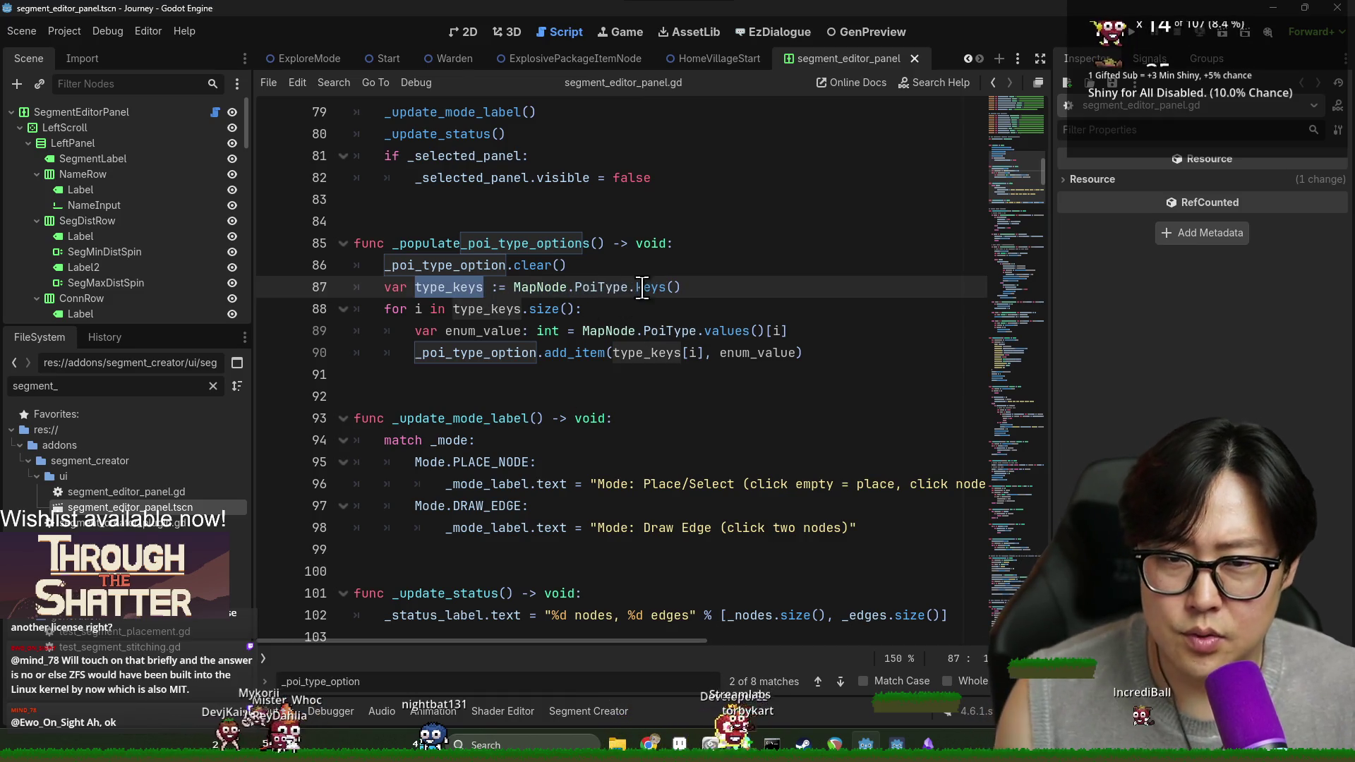
pyautogui.keyDown('ctrl'); pyautogui.click(600, 288); pyautogui.keyUp('ctrl')
pyautogui.scroll(-6, 565, 375)
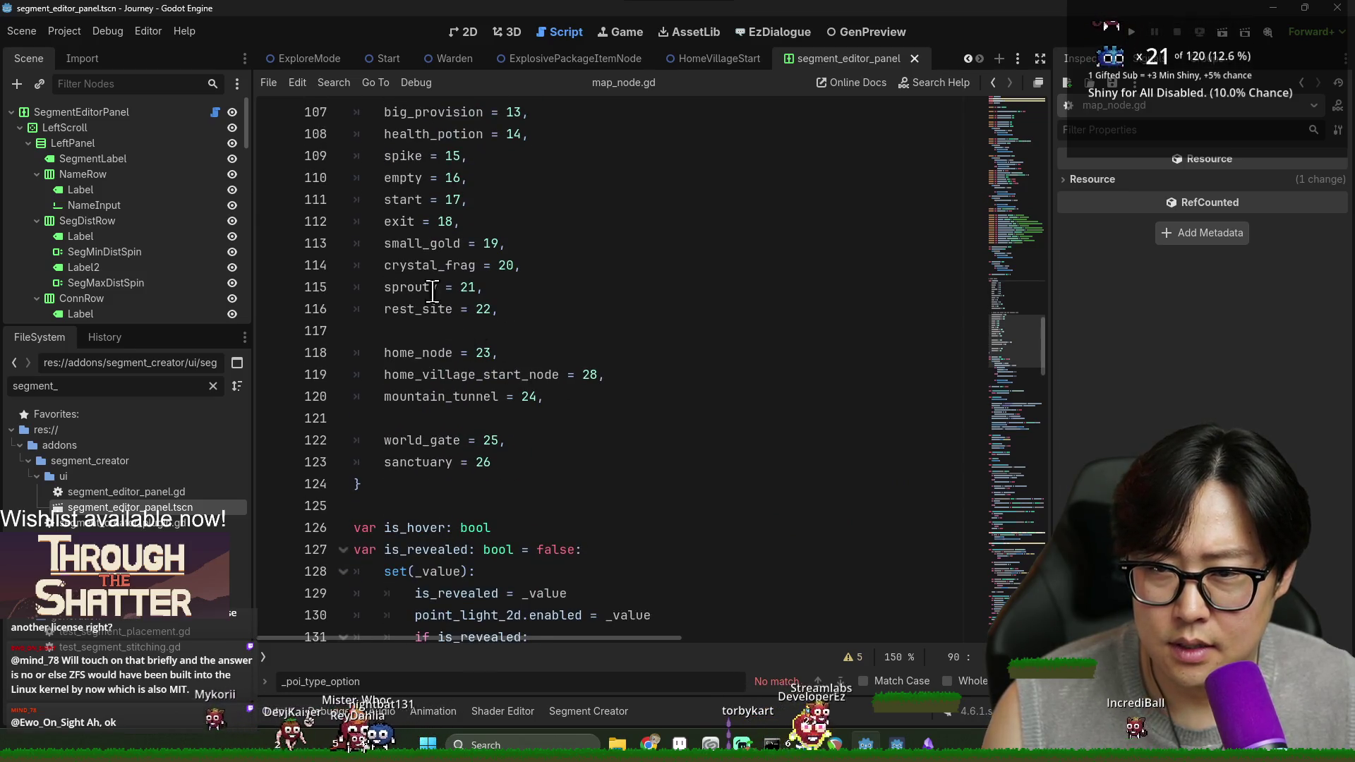
pyautogui.click(424, 369)
pyautogui.doubleClick(424, 369)
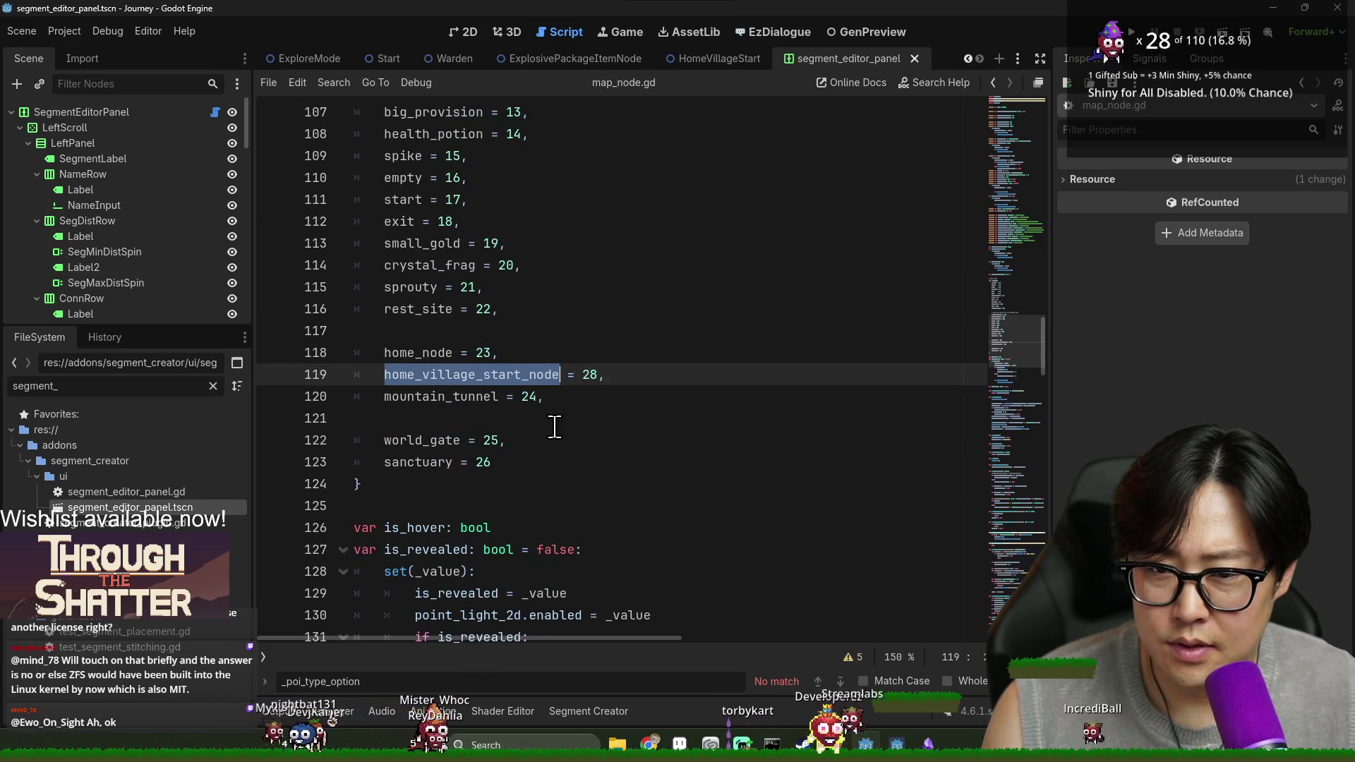
pyautogui.hotkey('ctrl', 's')
pyautogui.scroll(3, 760, 133)
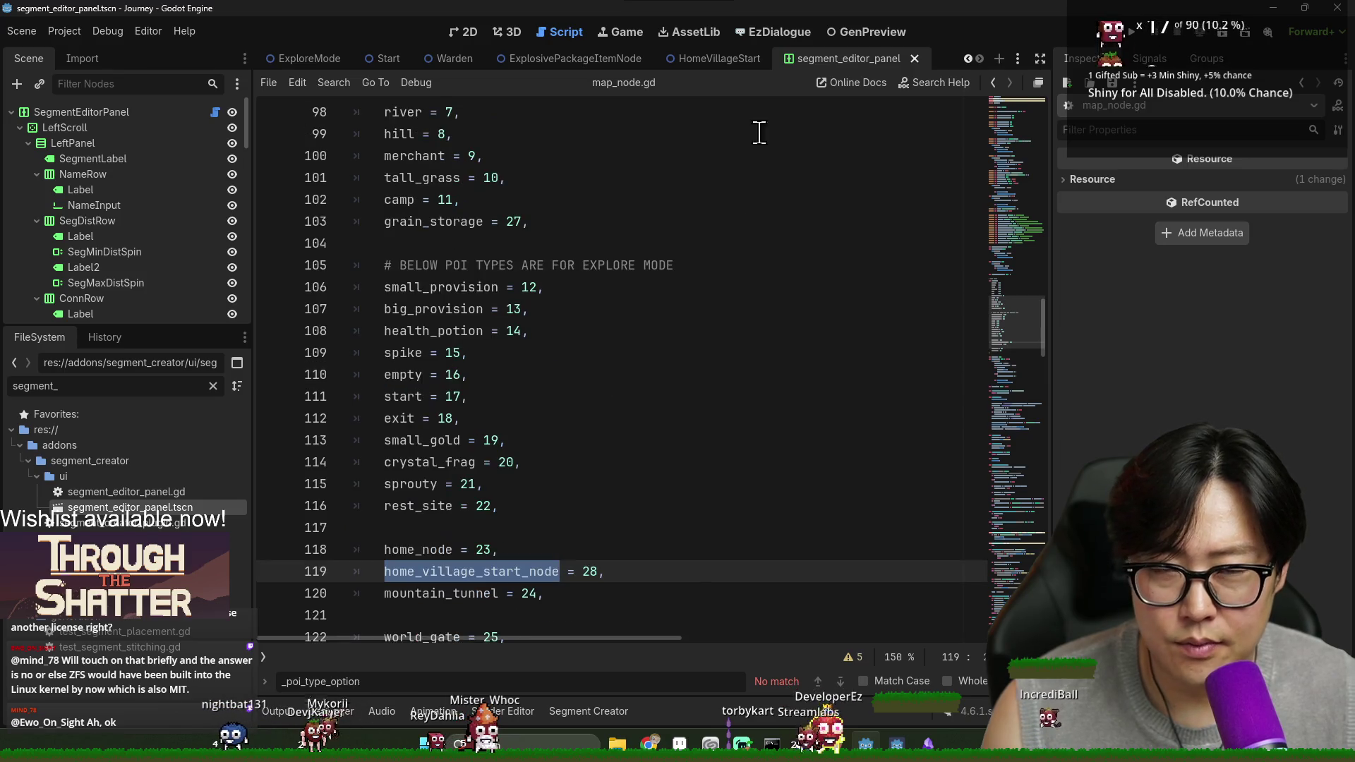
# Set both the new-node default type and node 8 to home_village_start_node in the Segment Creator
pyautogui.click(621, 713)
pyautogui.click(387, 531)
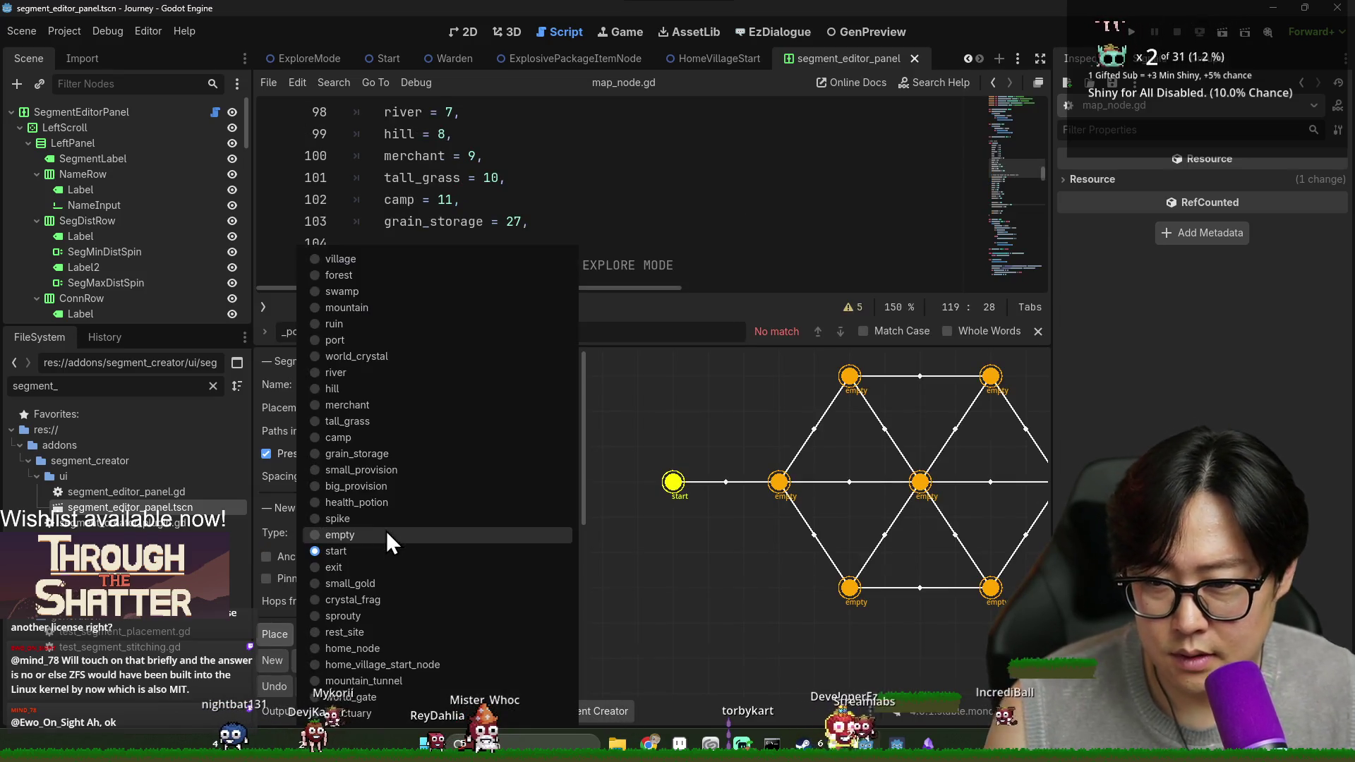
pyautogui.click(381, 536)
pyautogui.click(382, 535)
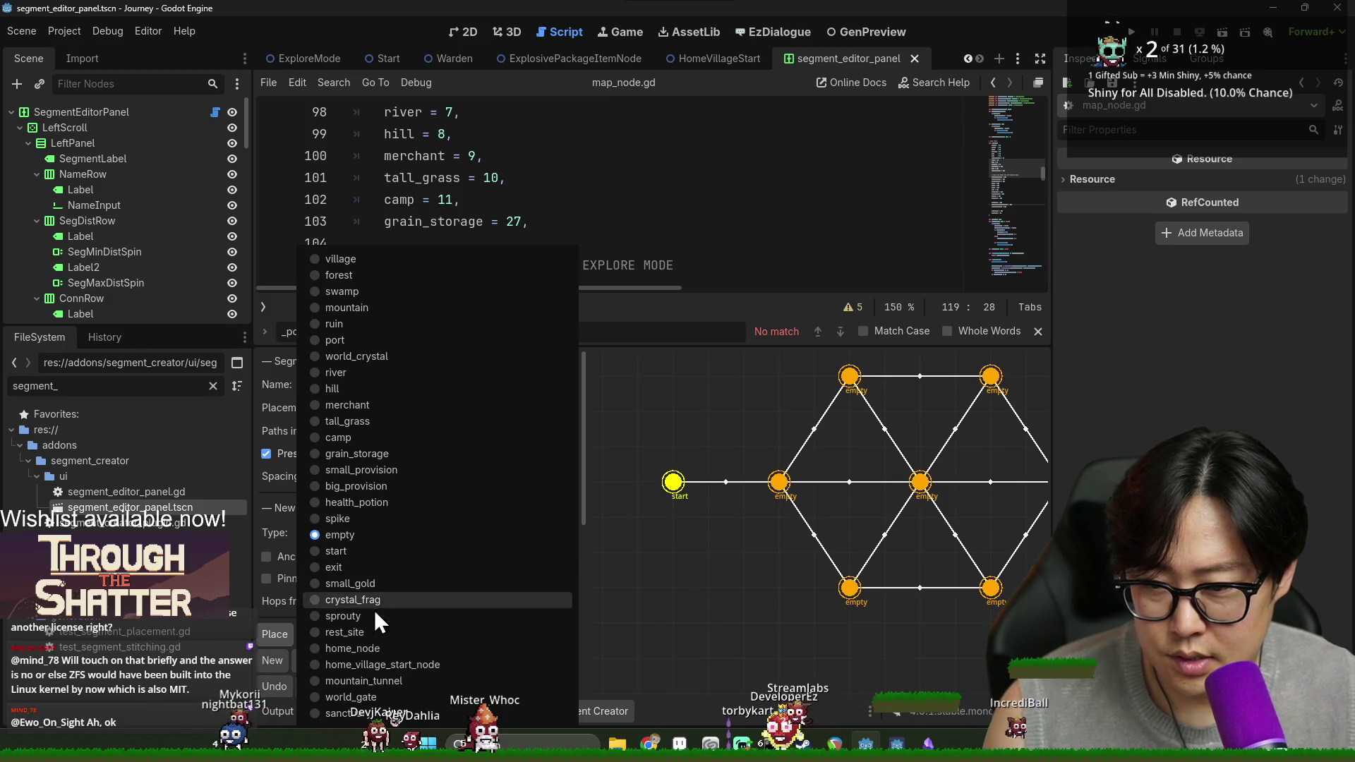
pyautogui.click(369, 665)
pyautogui.scroll(-5, 423, 607)
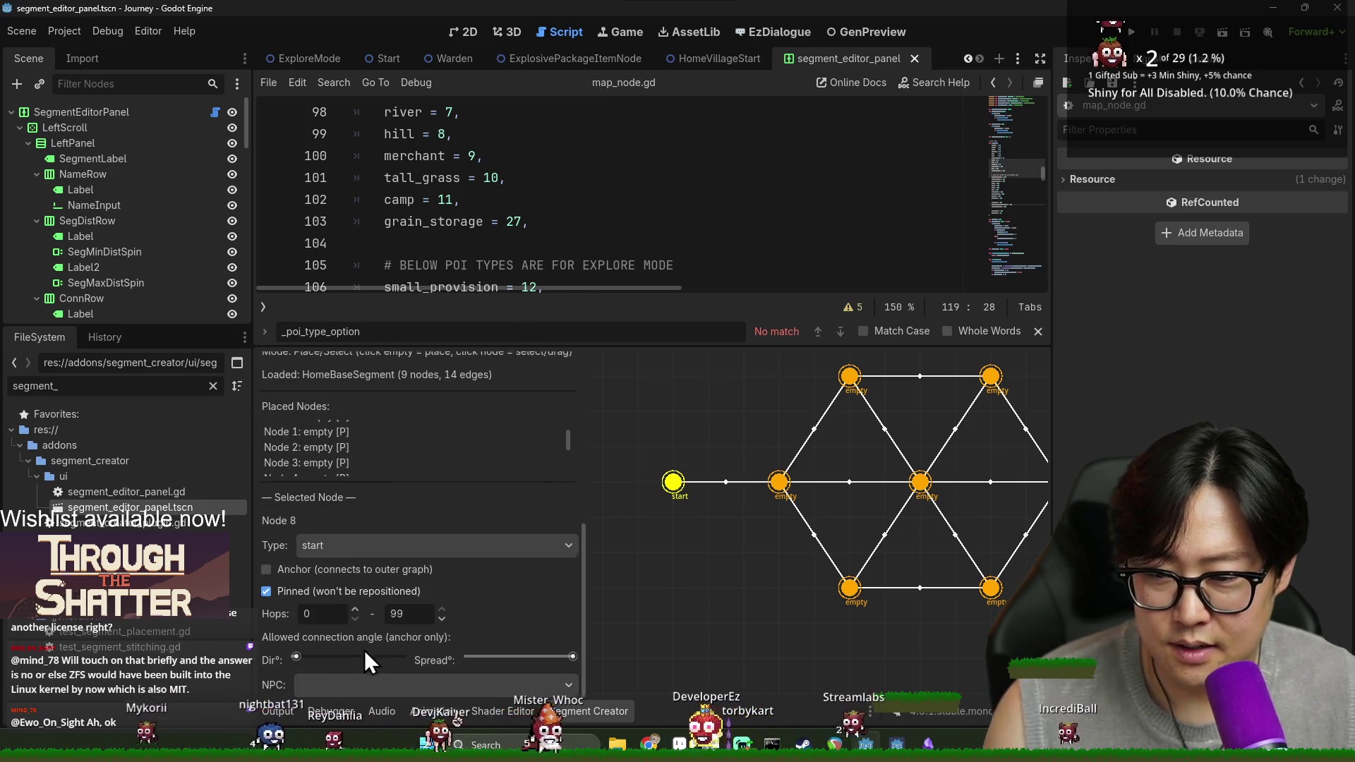
pyautogui.click(393, 545)
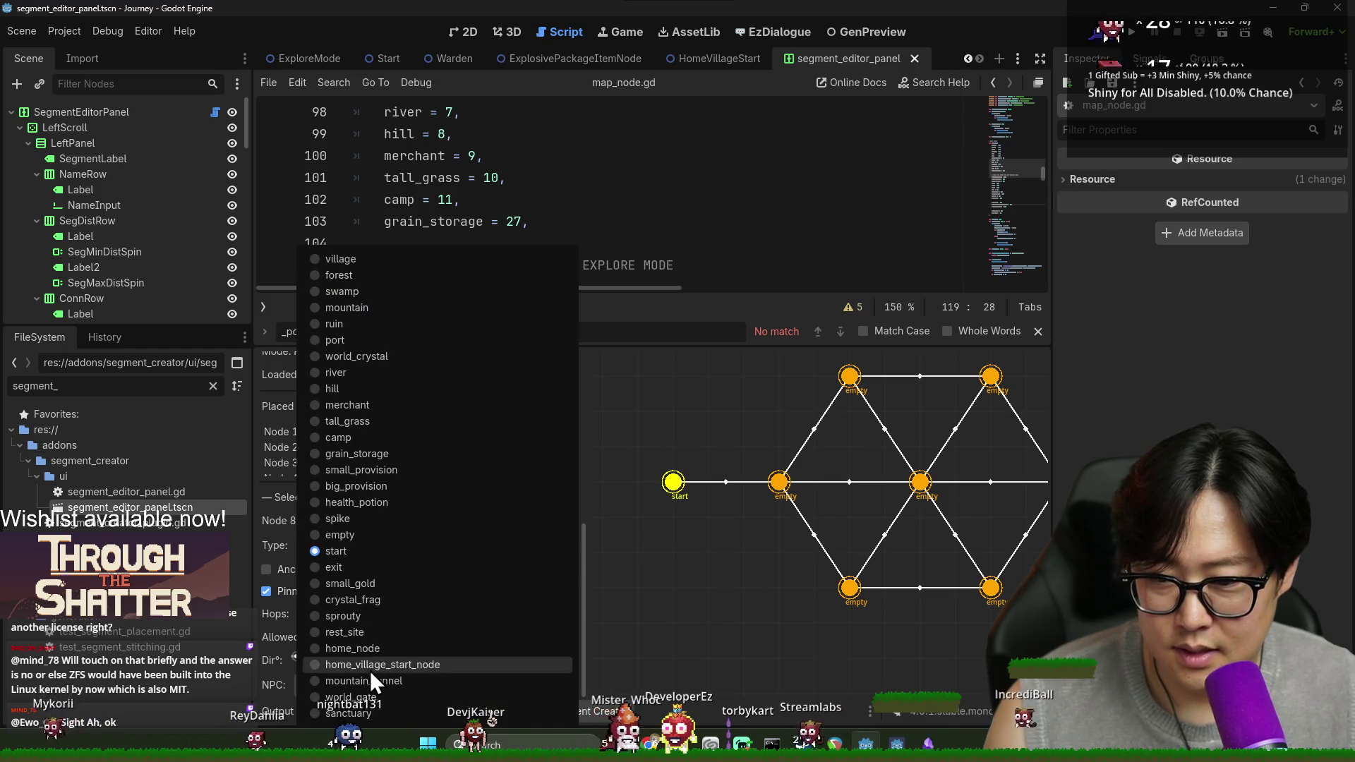
pyautogui.click(370, 670)
pyautogui.scroll(3, 459, 516)
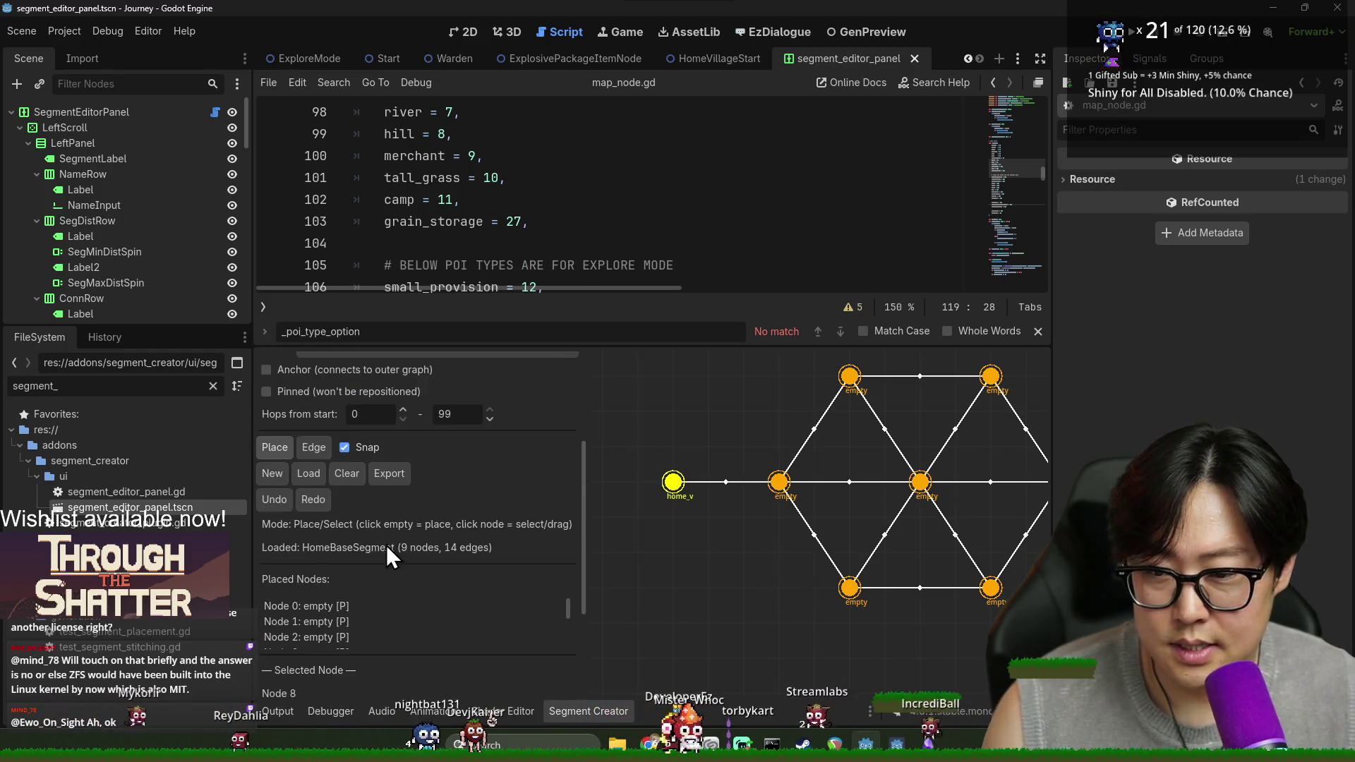
# Export HomeBaseSegment to res://generation/segments/constructed, dismiss the find bar, collapse the panel, and save
pyautogui.click(384, 475)
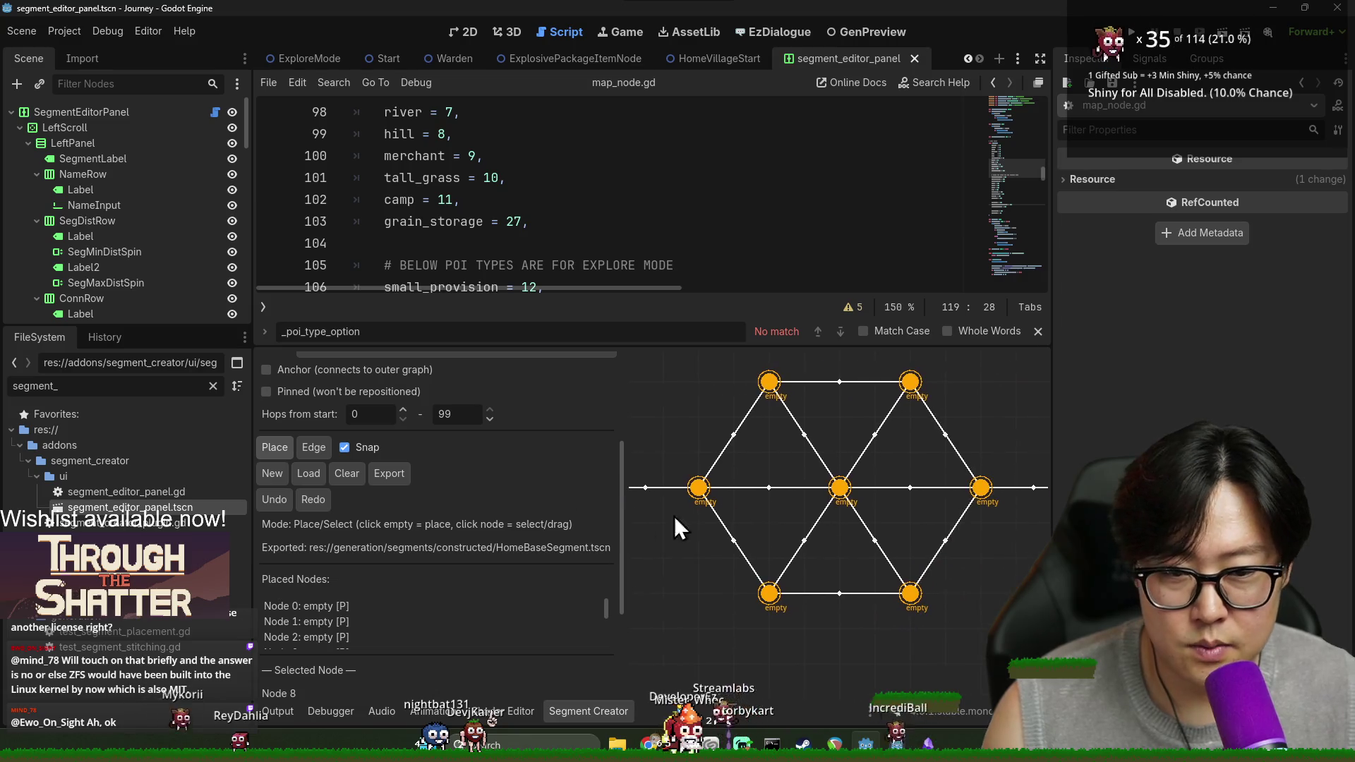
pyautogui.click(636, 243)
pyautogui.click(1037, 332)
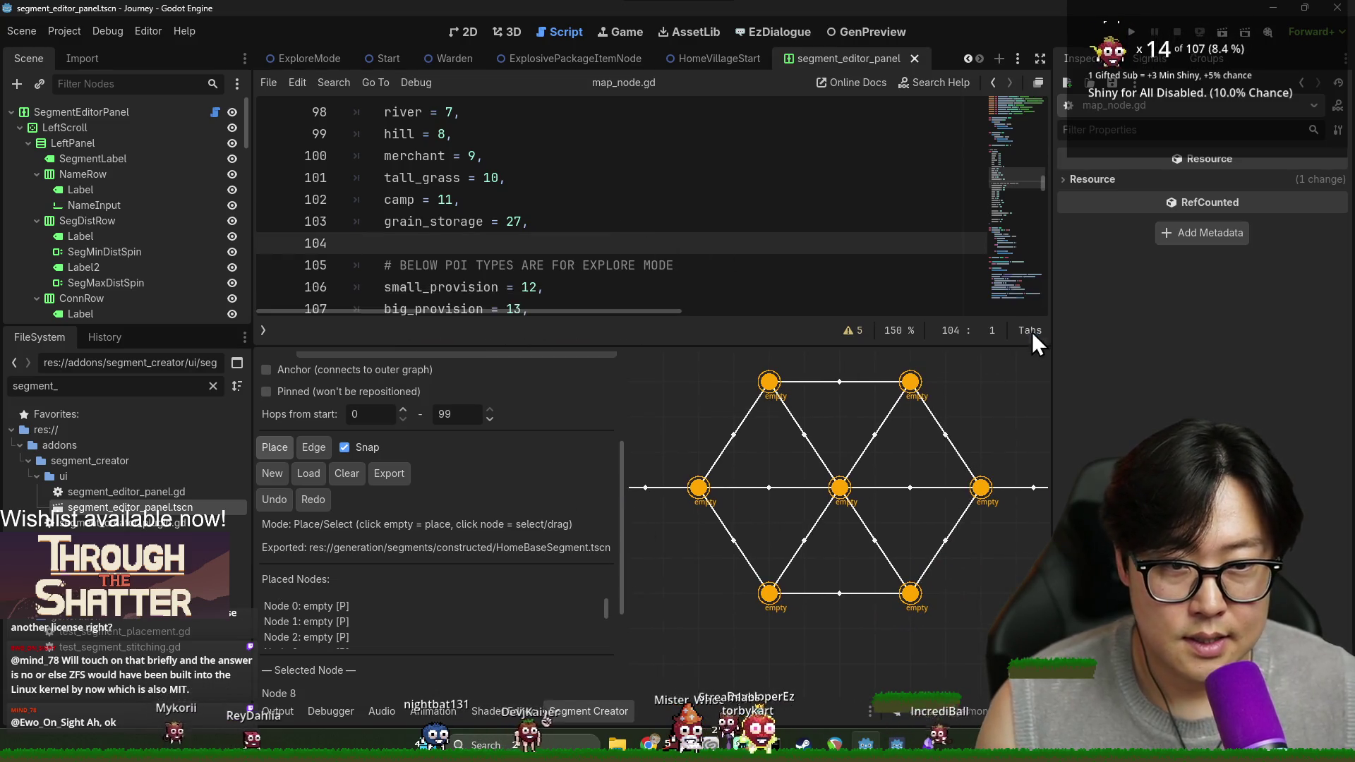
pyautogui.click(612, 703)
pyautogui.click(495, 374)
pyautogui.hotkey('ctrl', 's')
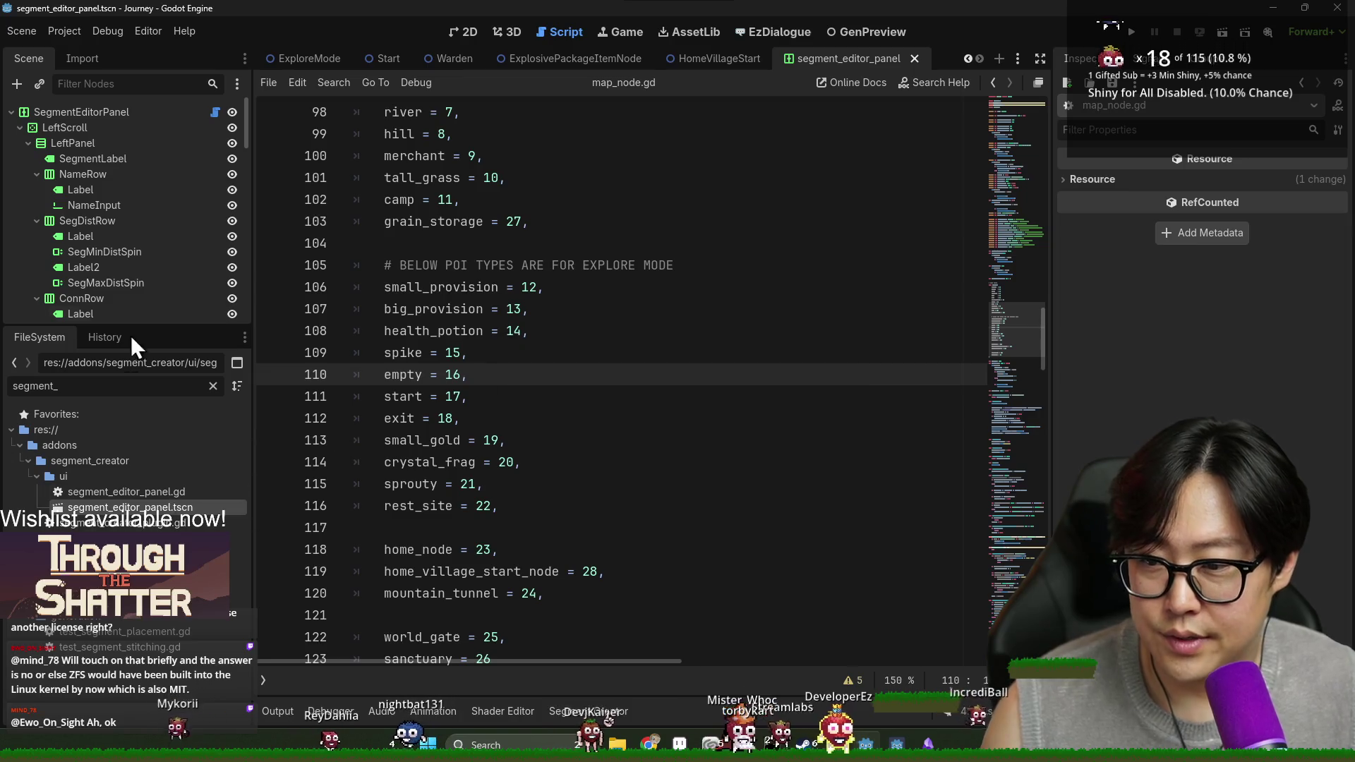
pyautogui.click(915, 59)
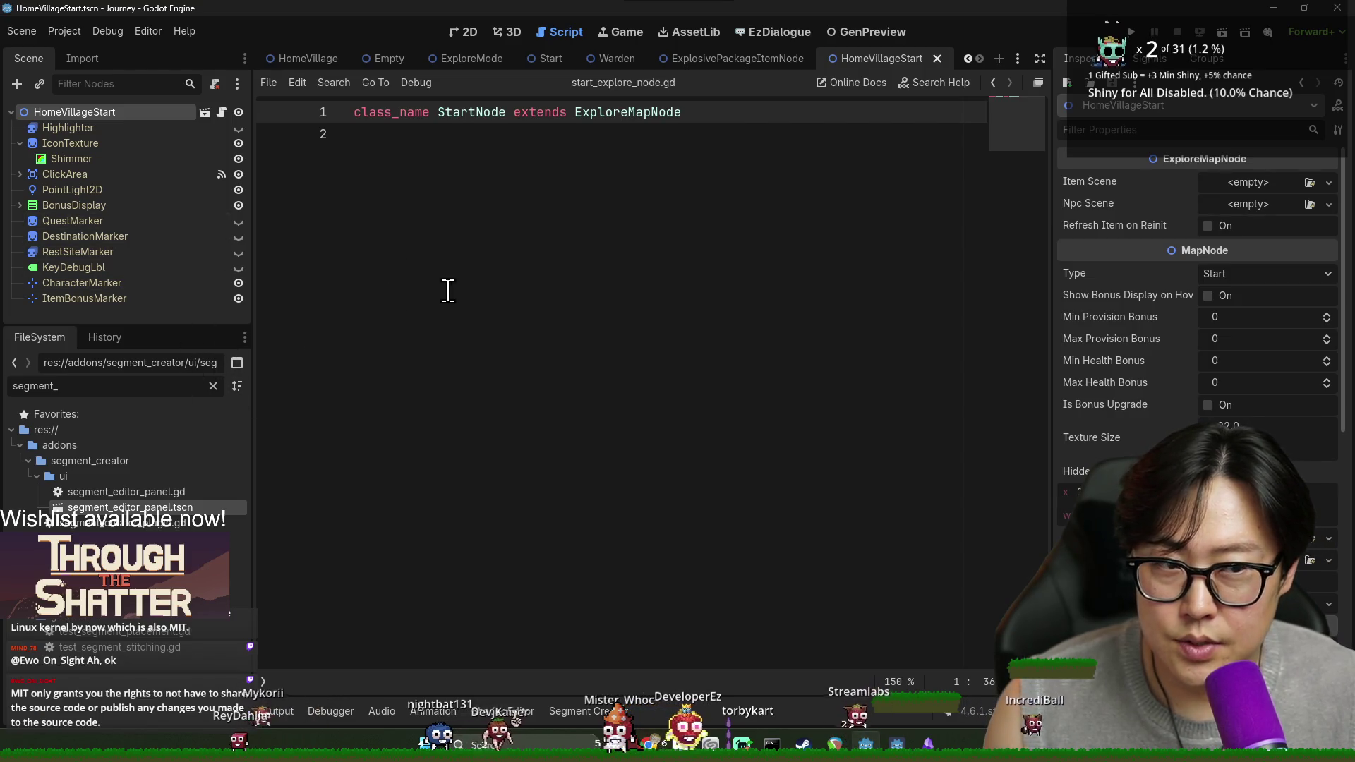
# Add a line in start_explore_node.gd, inspect the ExploreMapNode script, and close the HomeVillageStart scene
pyautogui.click(540, 230)
pyautogui.press('Return')
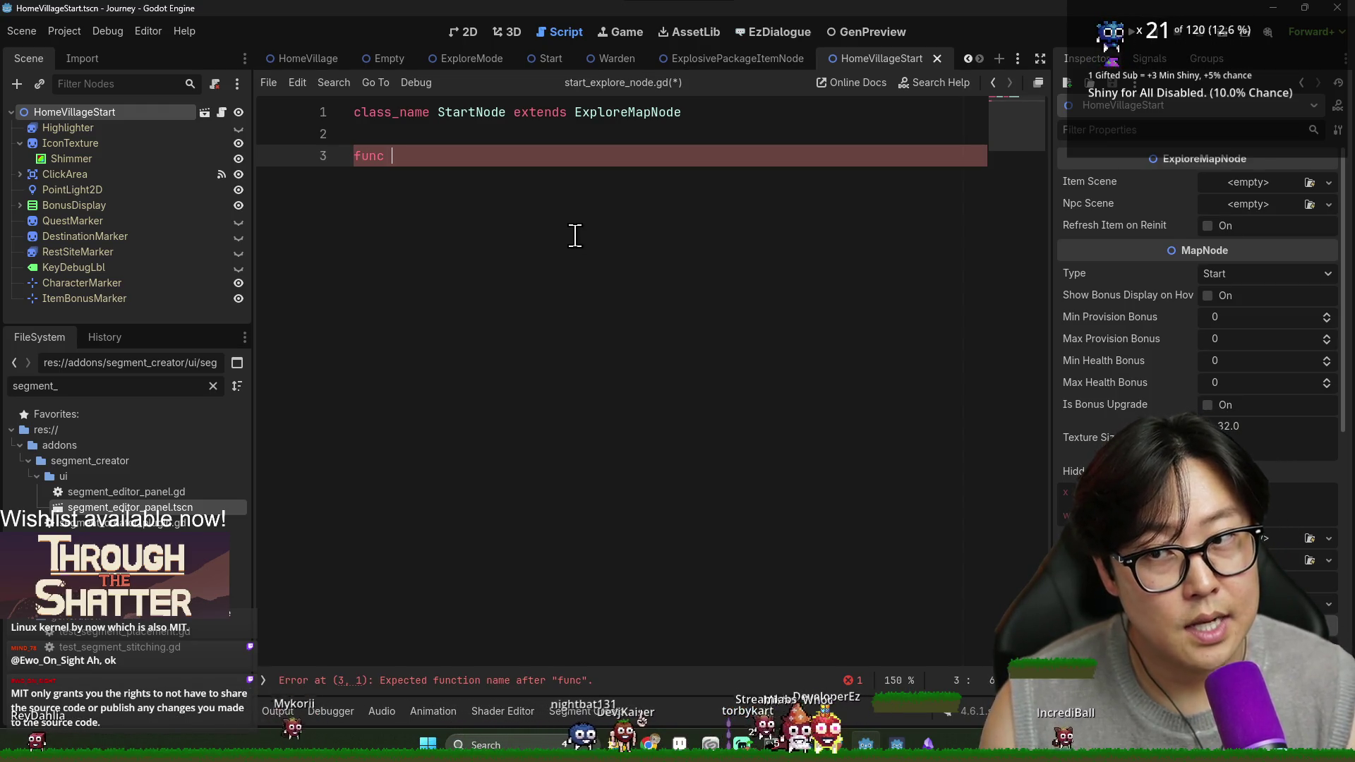
pyautogui.keyDown('ctrl'); pyautogui.click(625, 113); pyautogui.keyUp('ctrl')
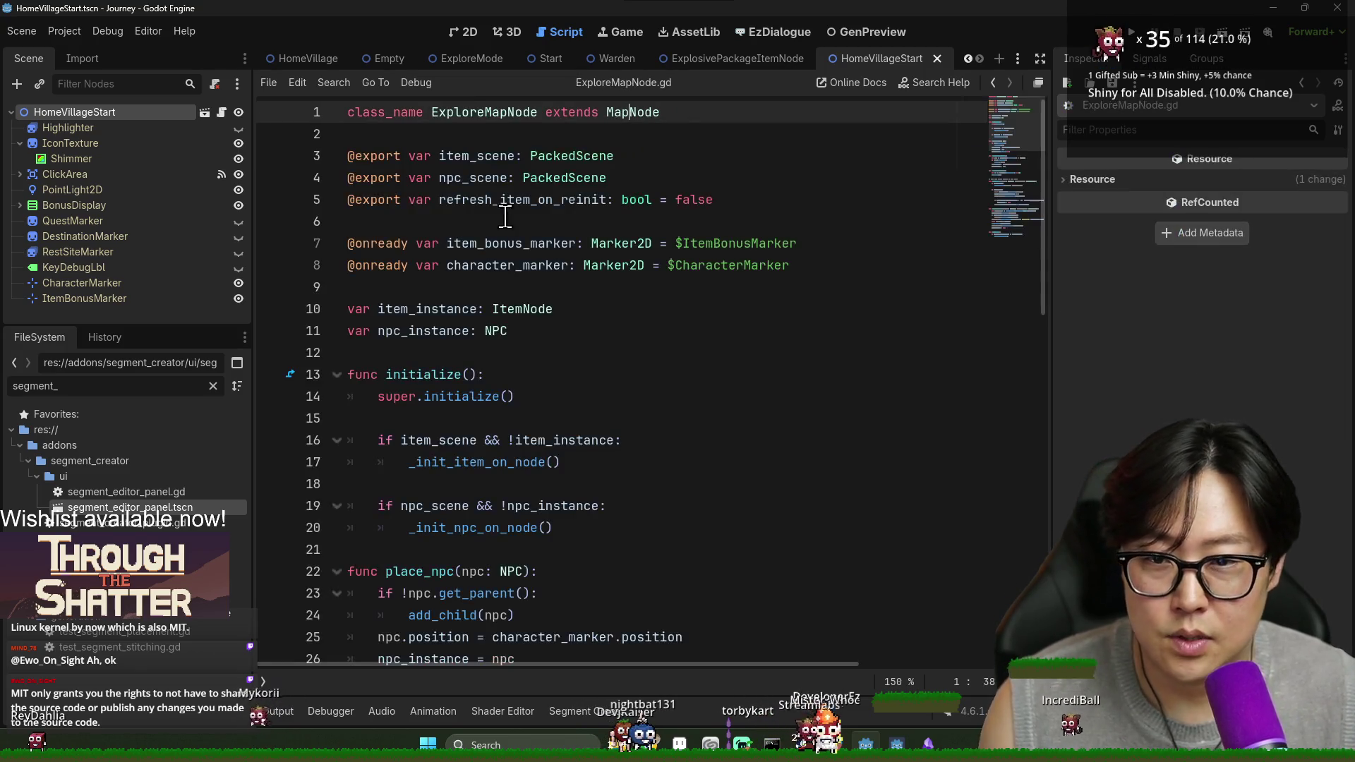
pyautogui.scroll(-4, 478, 287)
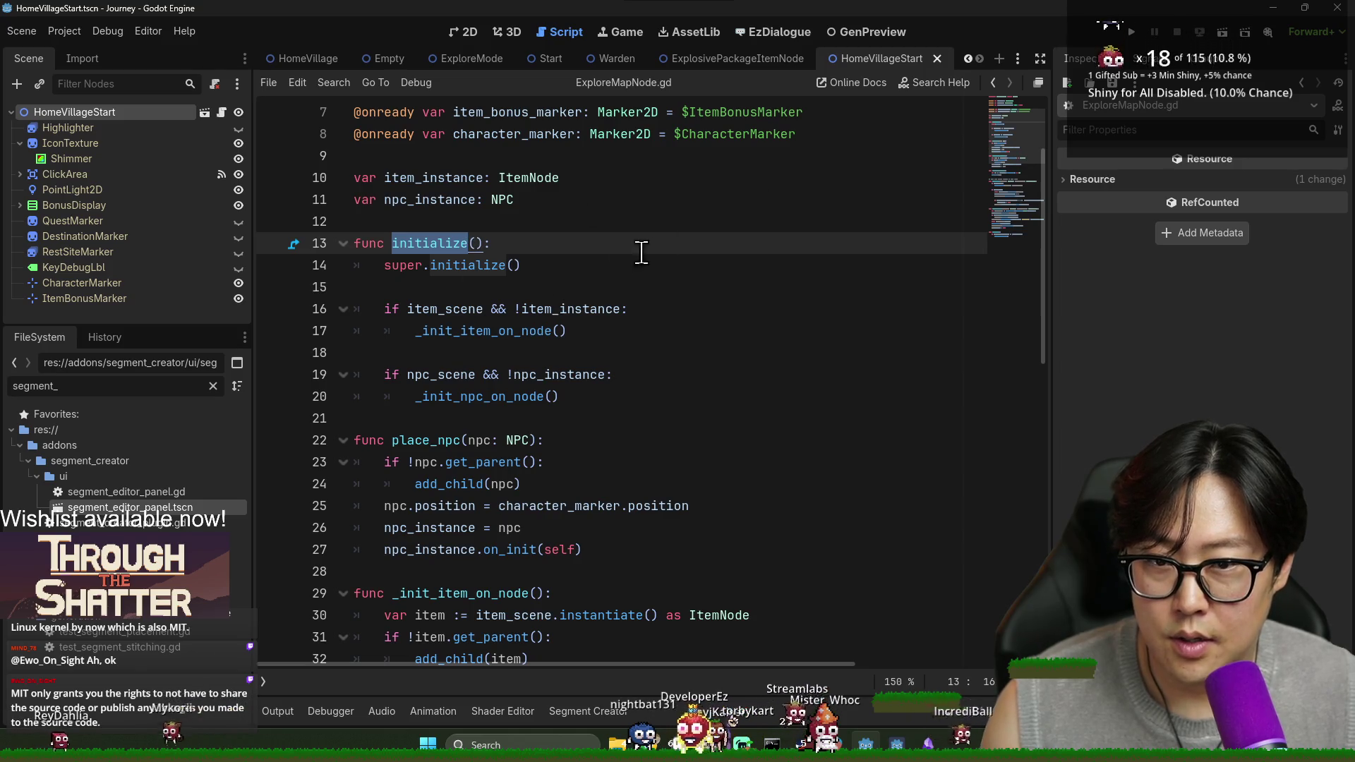
pyautogui.click(935, 60)
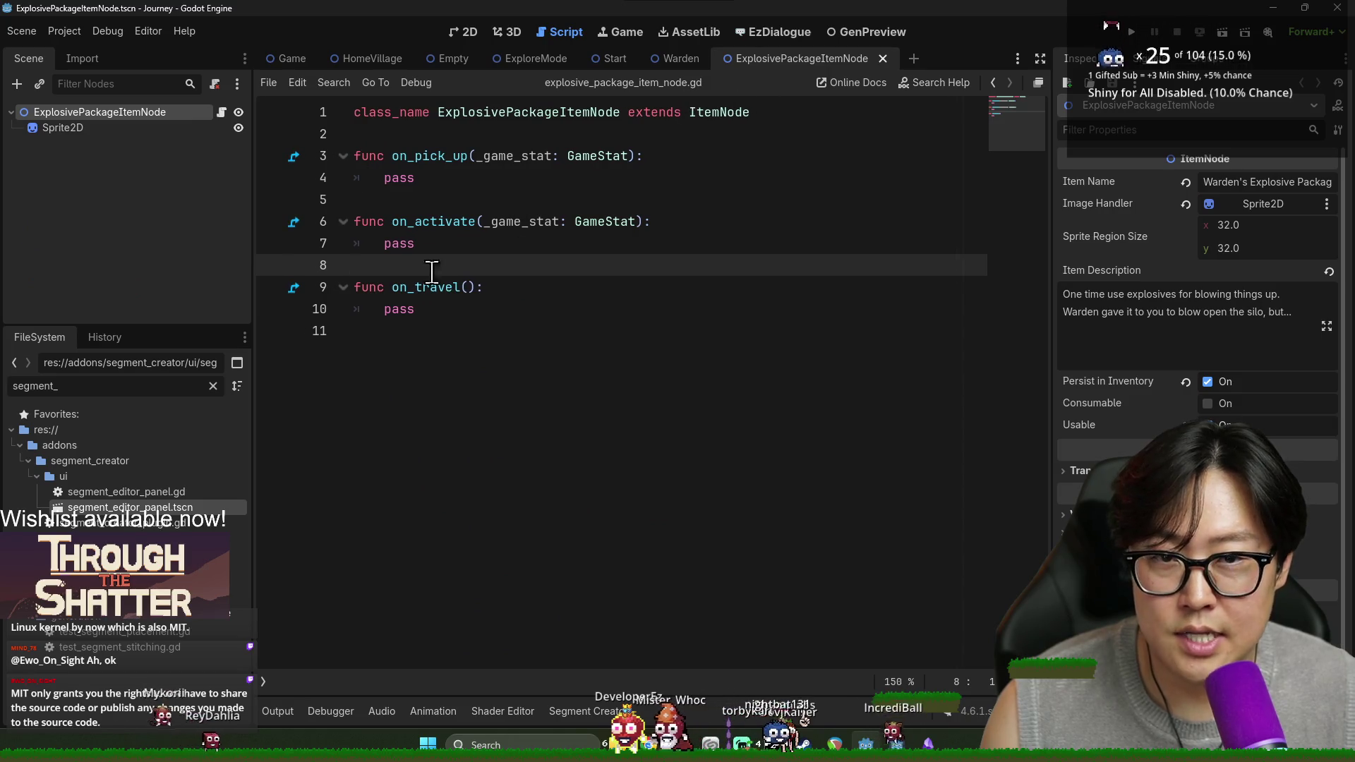
# Reopen HomeVillageStart.tscn via a homevil filter and delete the stray func line
pyautogui.doubleClick(111, 388)
pyautogui.write('home')
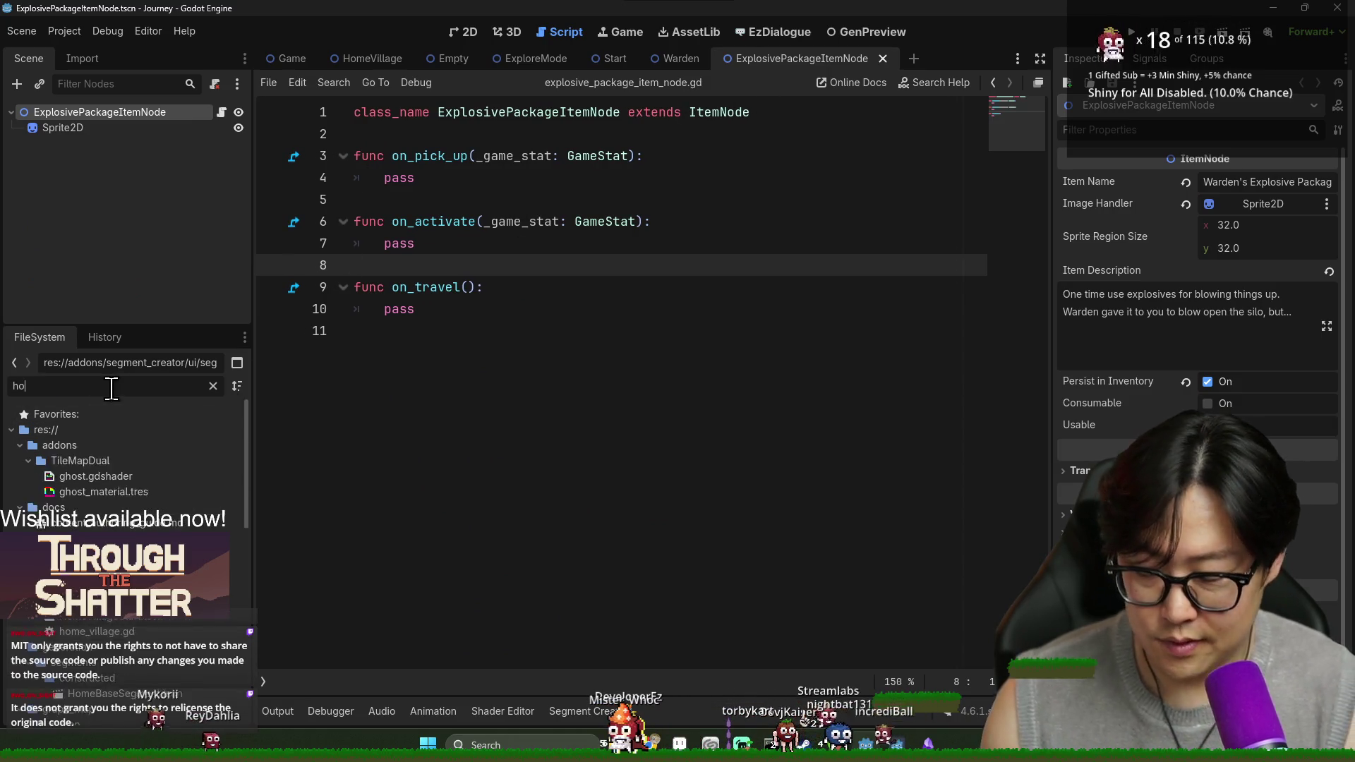
pyautogui.write('_vill')
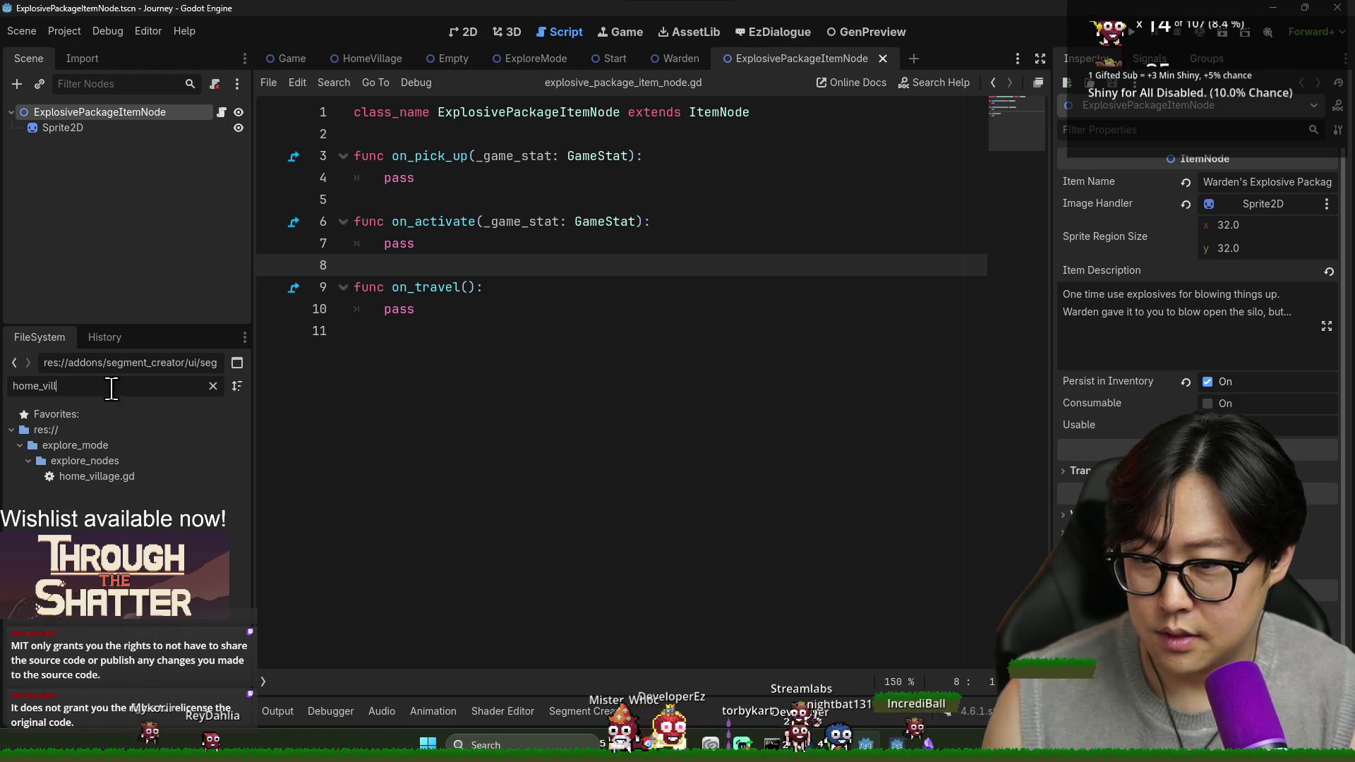
pyautogui.write('homevil')
pyautogui.doubleClick(111, 492)
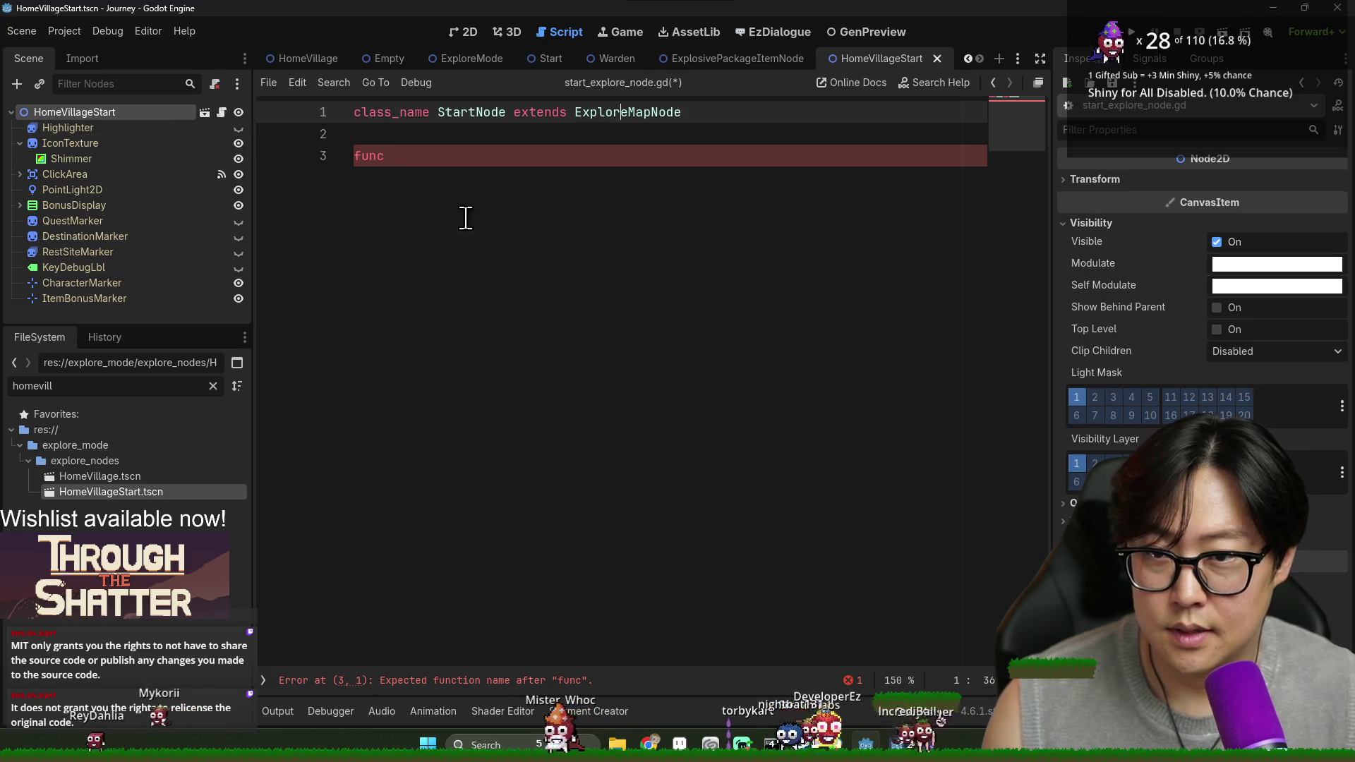
pyautogui.click(414, 156)
pyautogui.press('BackSpace')
pyautogui.press('BackSpace')
pyautogui.press('BackSpace')
pyautogui.press('Up')
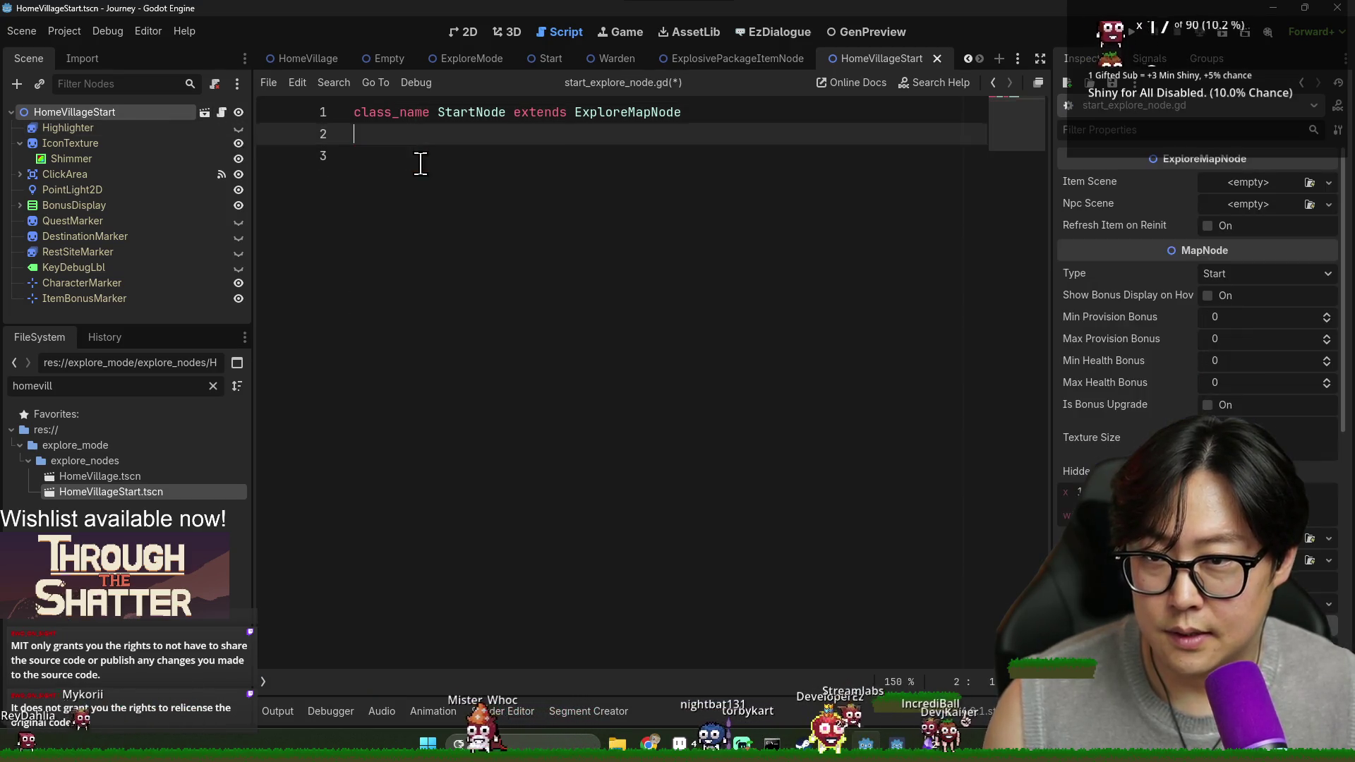
# Save, then extend the HomeVillageStart root with a new home_village_start.gd script inheriting ExploreMapNode
pyautogui.hotkey('ctrl', 's')
pyautogui.rightClick(145, 113)
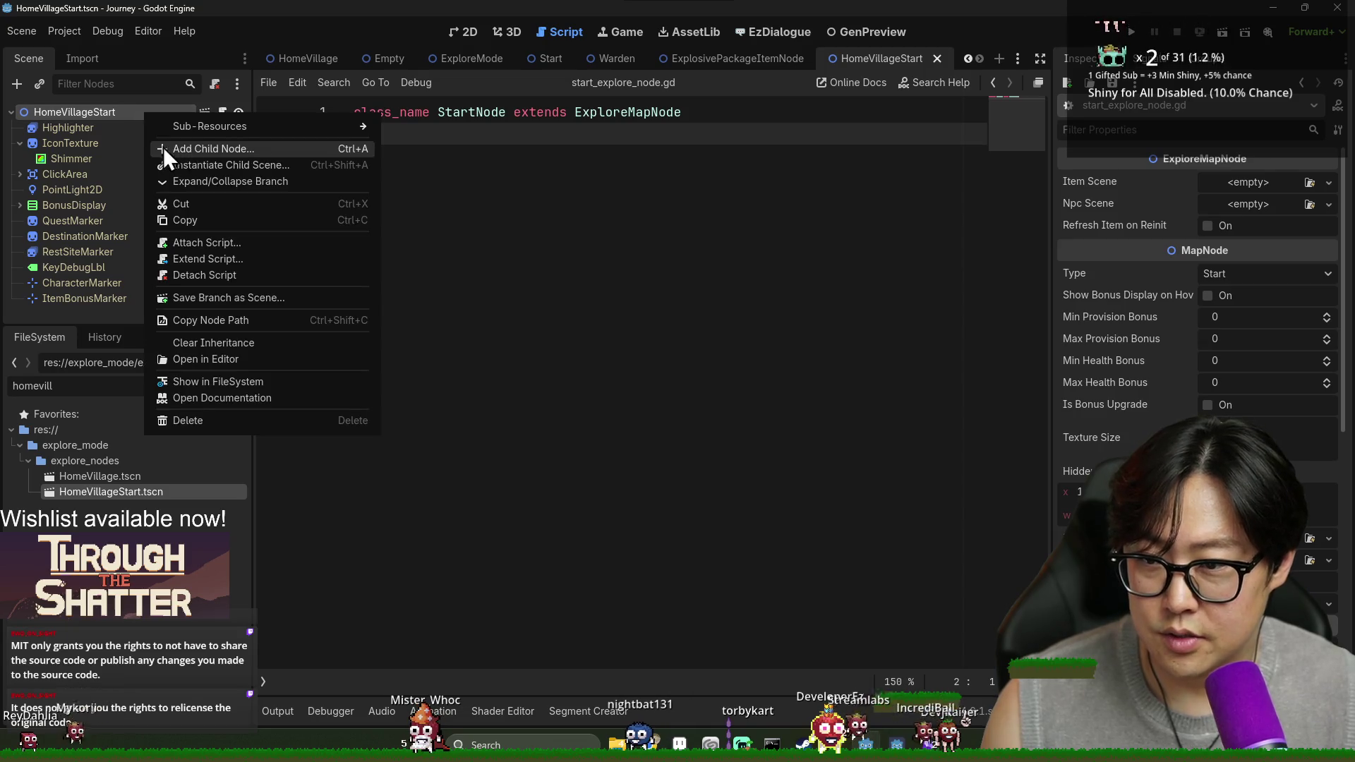
pyautogui.click(213, 257)
pyautogui.click(805, 292)
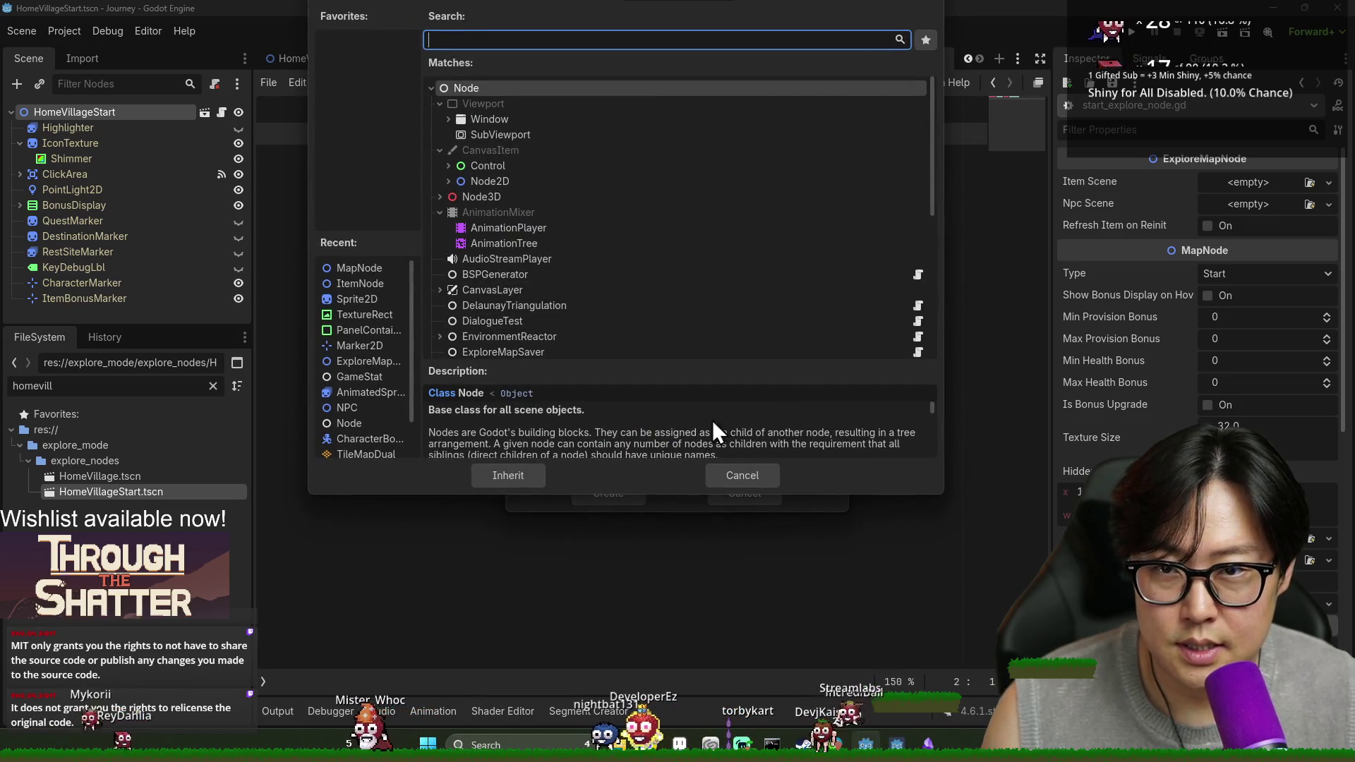
pyautogui.write('hom')
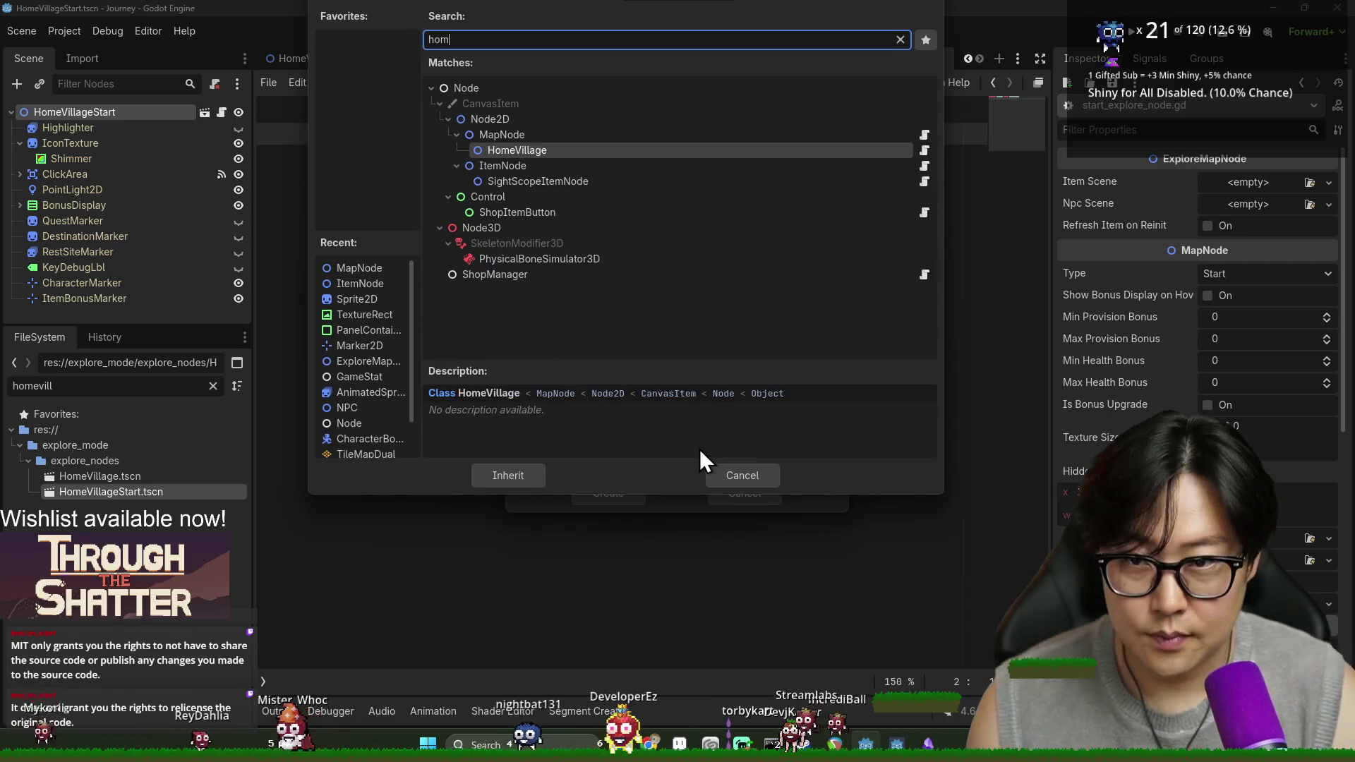
pyautogui.press('BackSpace')
pyautogui.press('BackSpace')
pyautogui.press('BackSpace')
pyautogui.press('Escape')
pyautogui.click(805, 293)
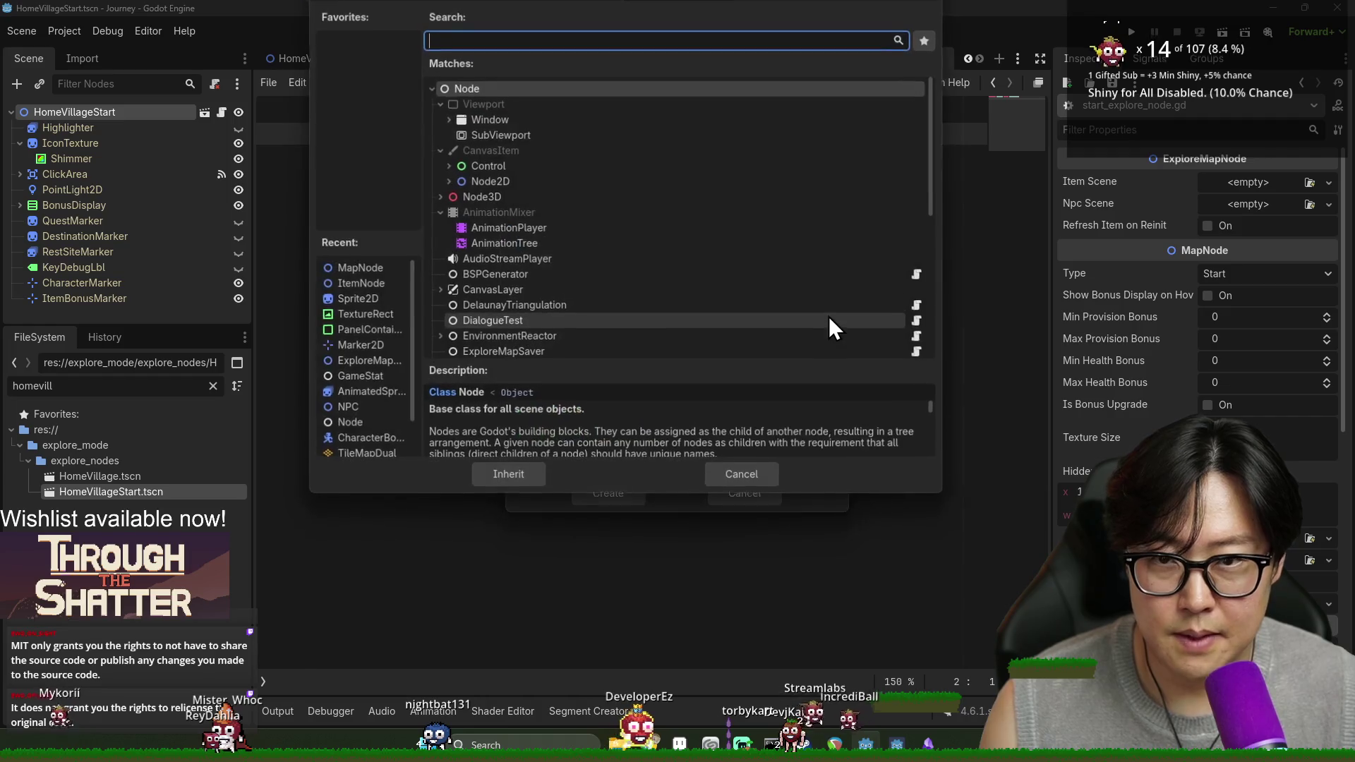
pyautogui.write('ExploreM')
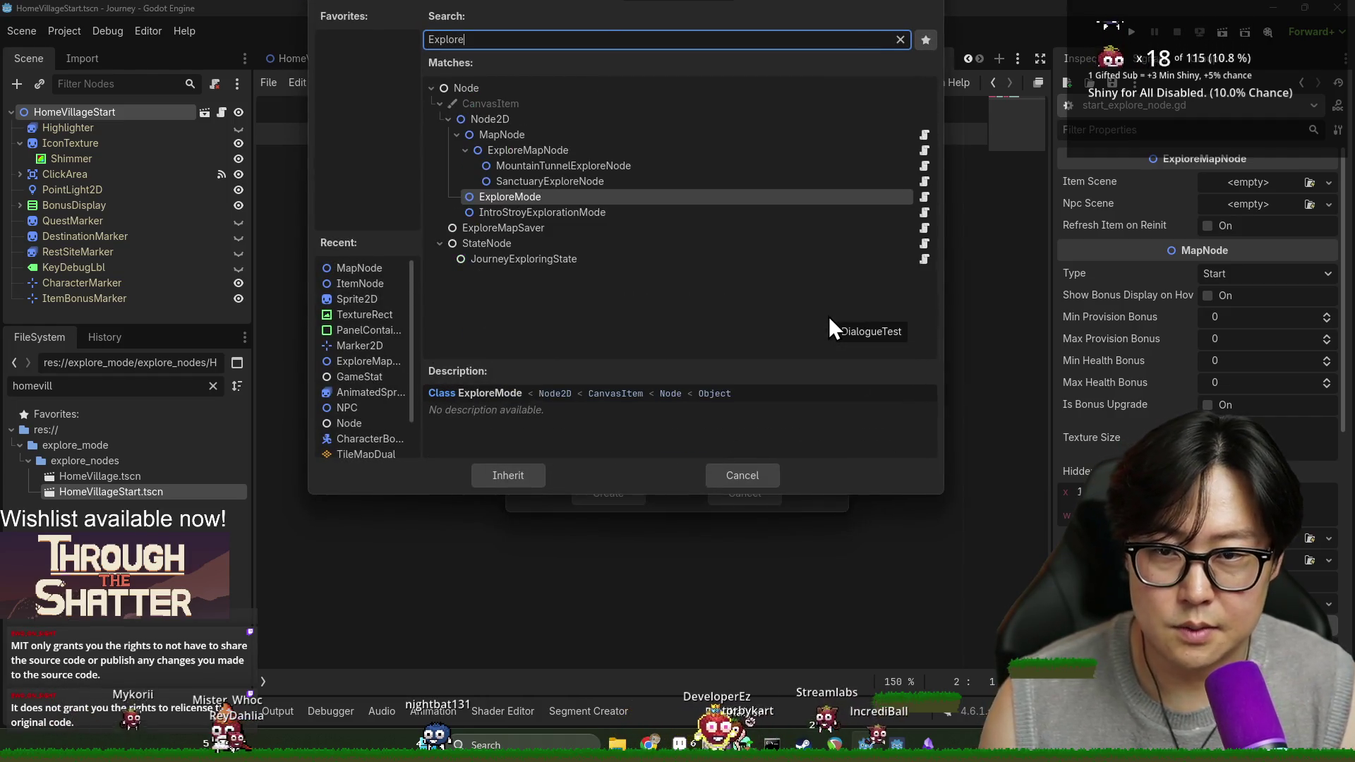
pyautogui.doubleClick(582, 150)
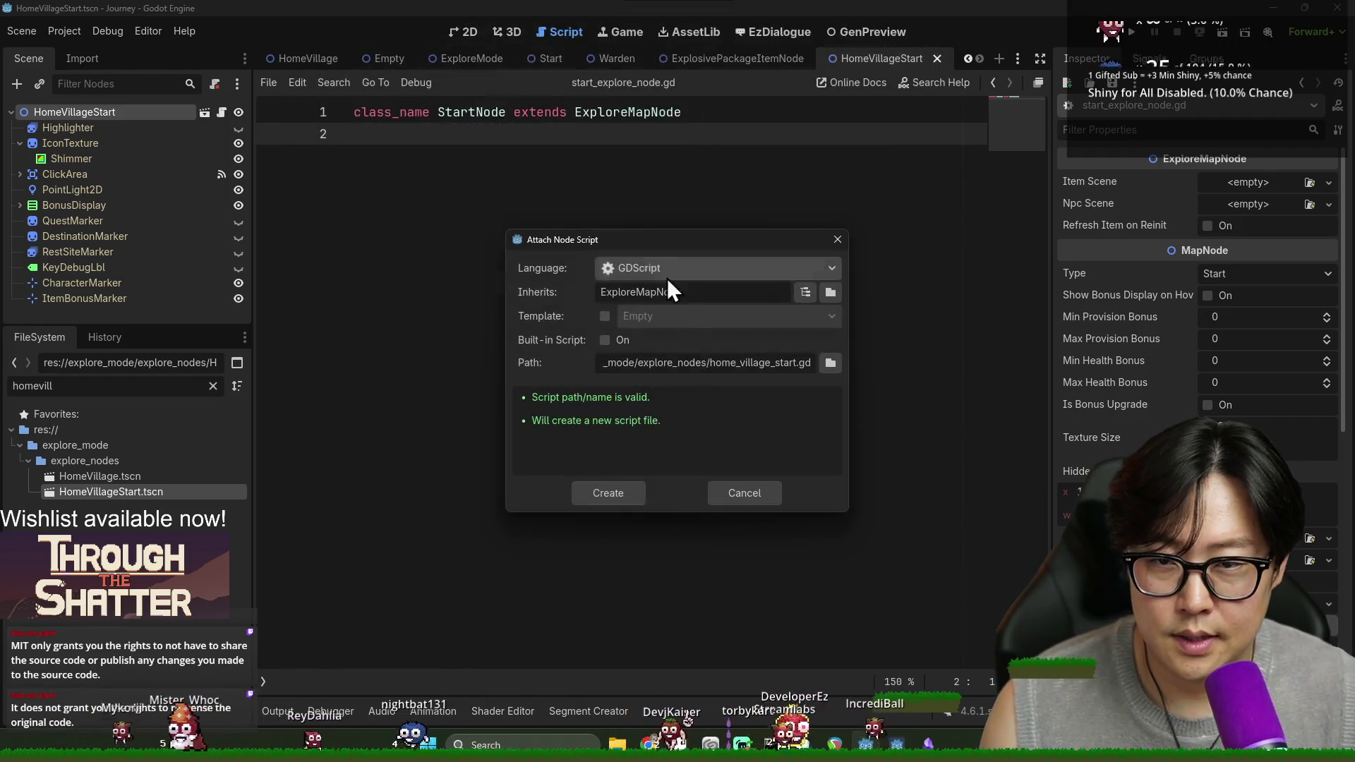
pyautogui.click(629, 492)
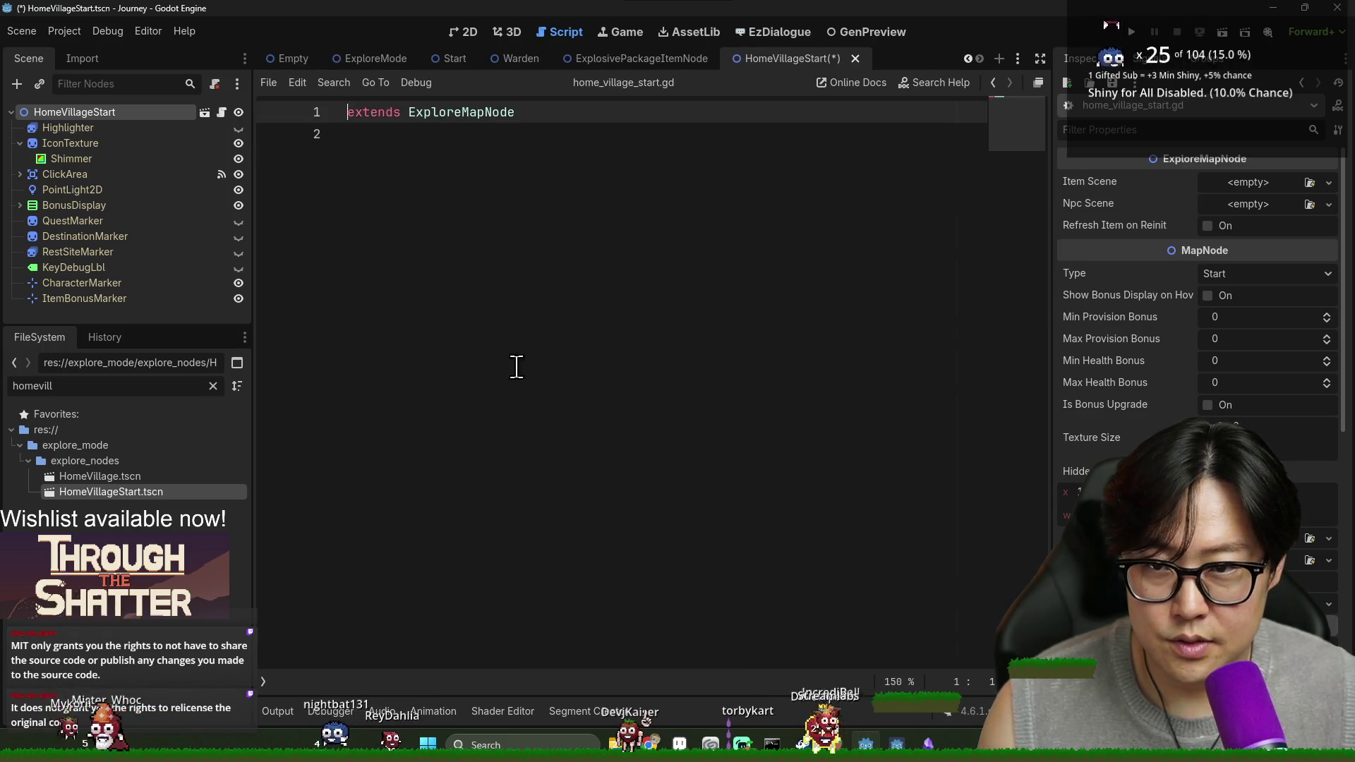
# Declare class_name HomeVillageStartExploreNode and add initialize() calling super.initialize(), then save
pyautogui.write('class_name HomeVillageS')
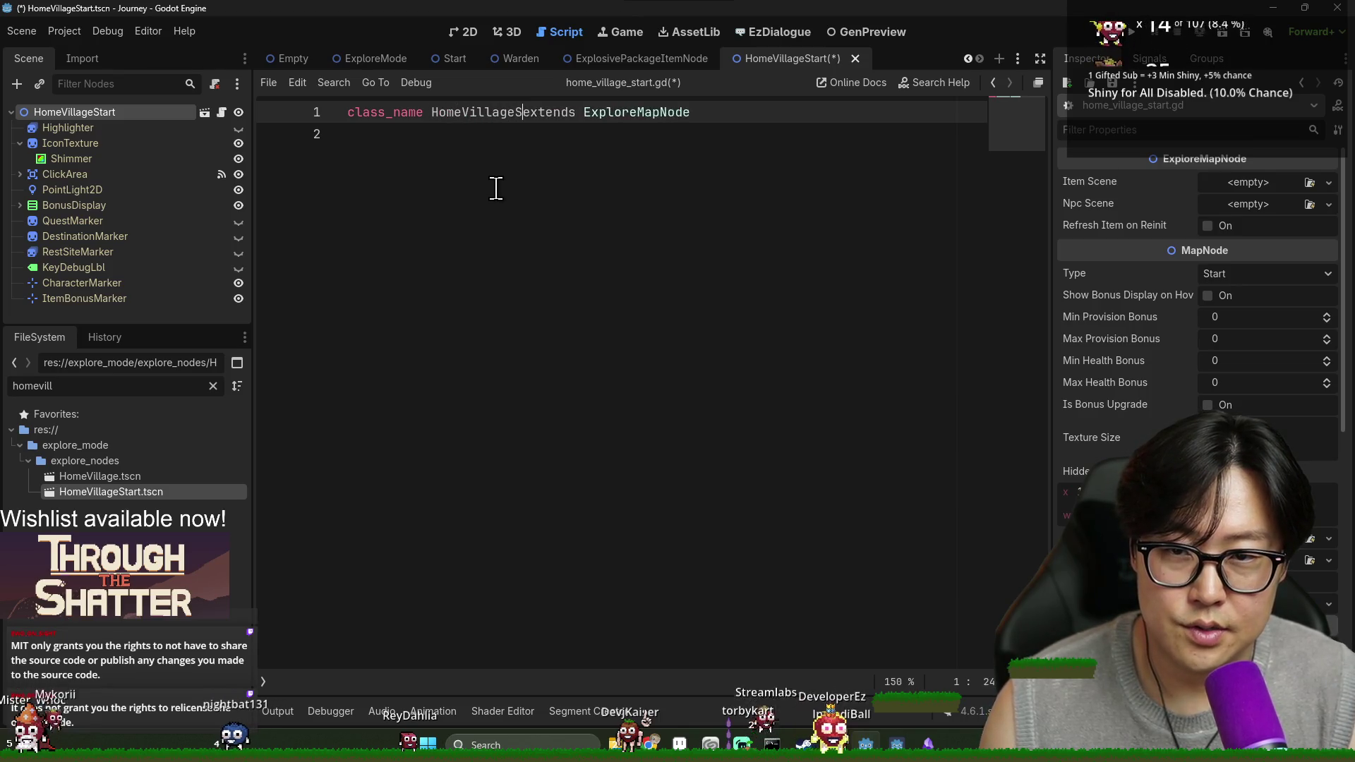
pyautogui.write('tartExploreNode')
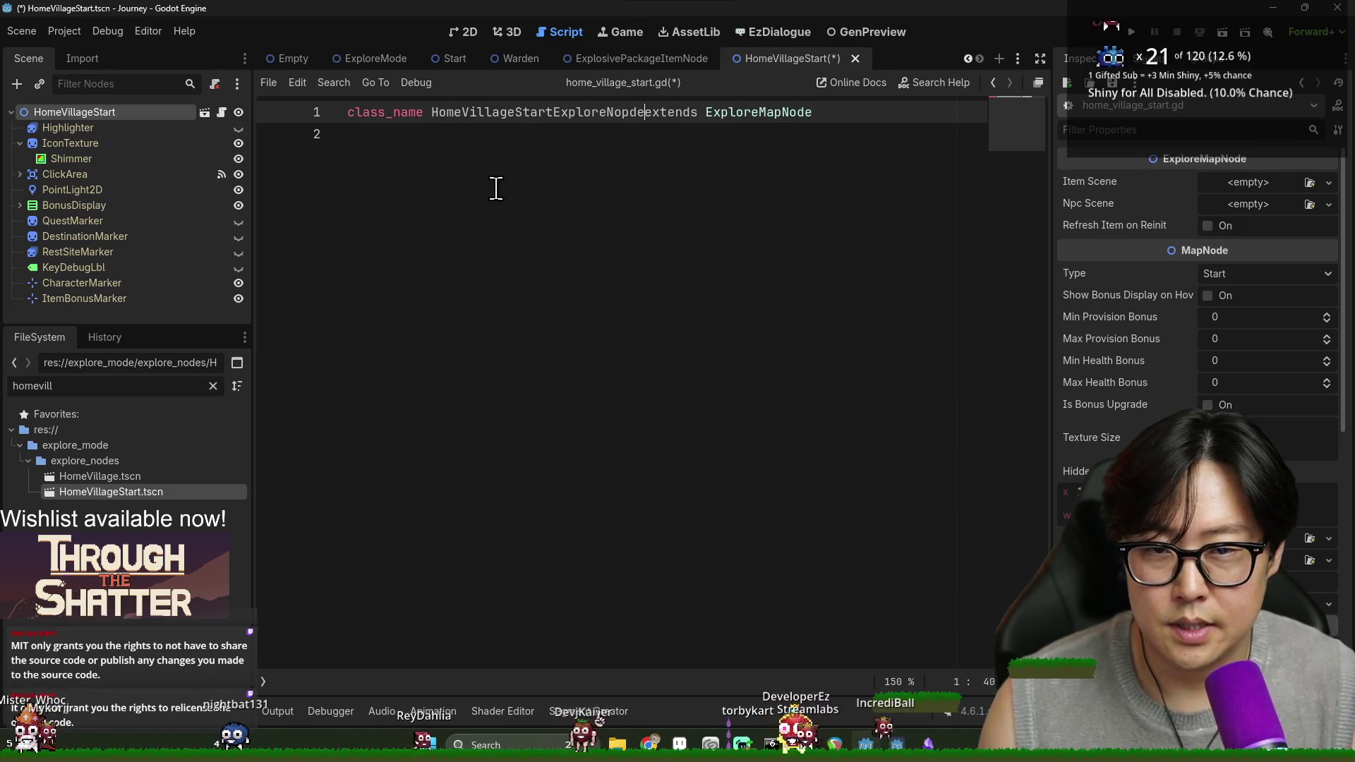
pyautogui.click(711, 200)
pyautogui.press('Return')
pyautogui.write('func in')
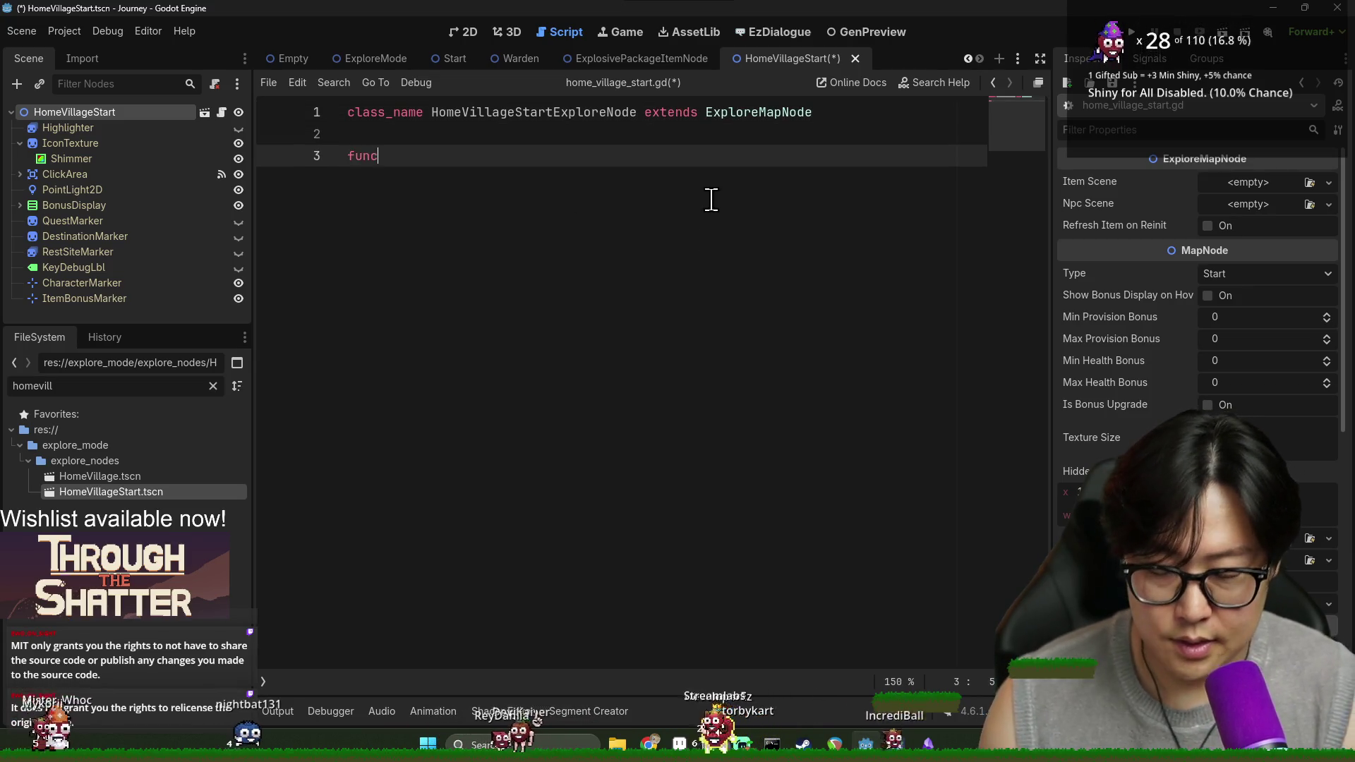
pyautogui.press('Return')
pyautogui.press('Return')
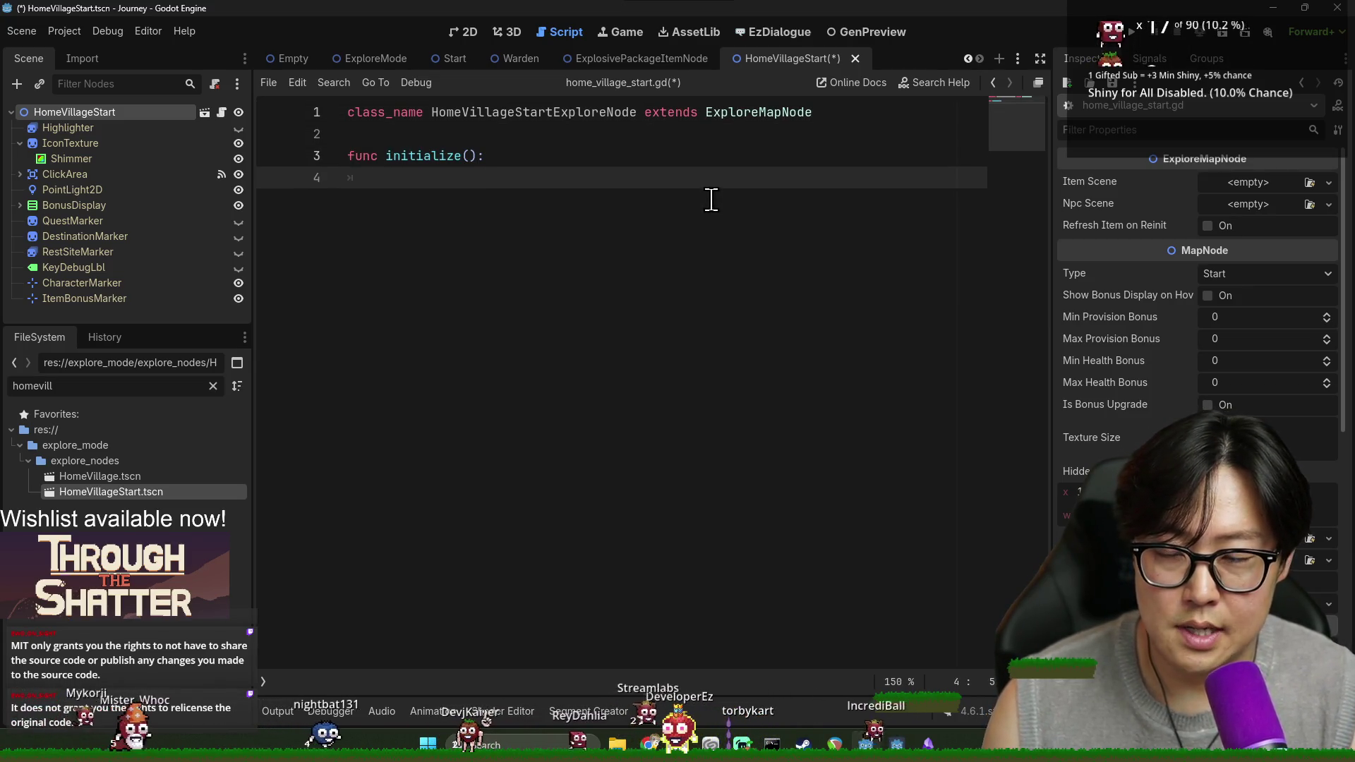
pyautogui.write('super.ini')
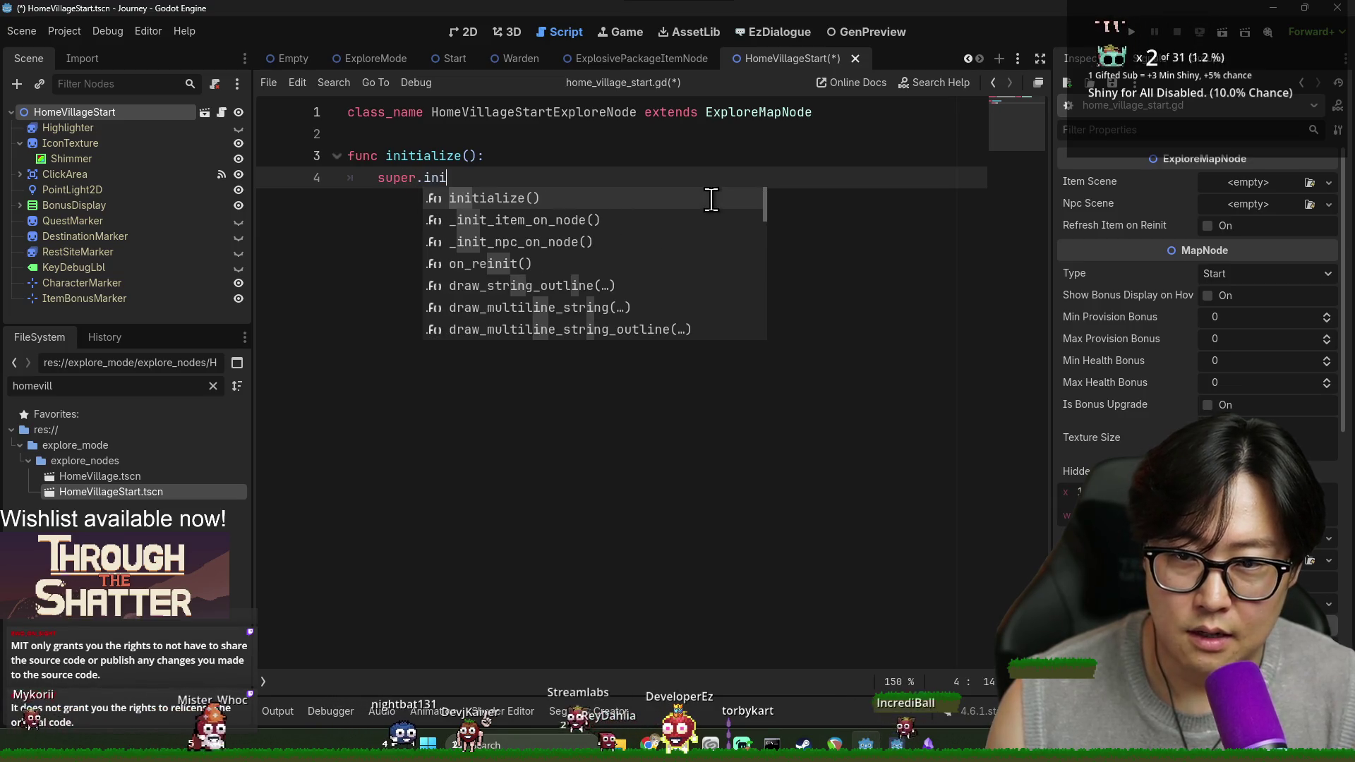
pyautogui.press('Return')
pyautogui.press('Return')
pyautogui.click(530, 160)
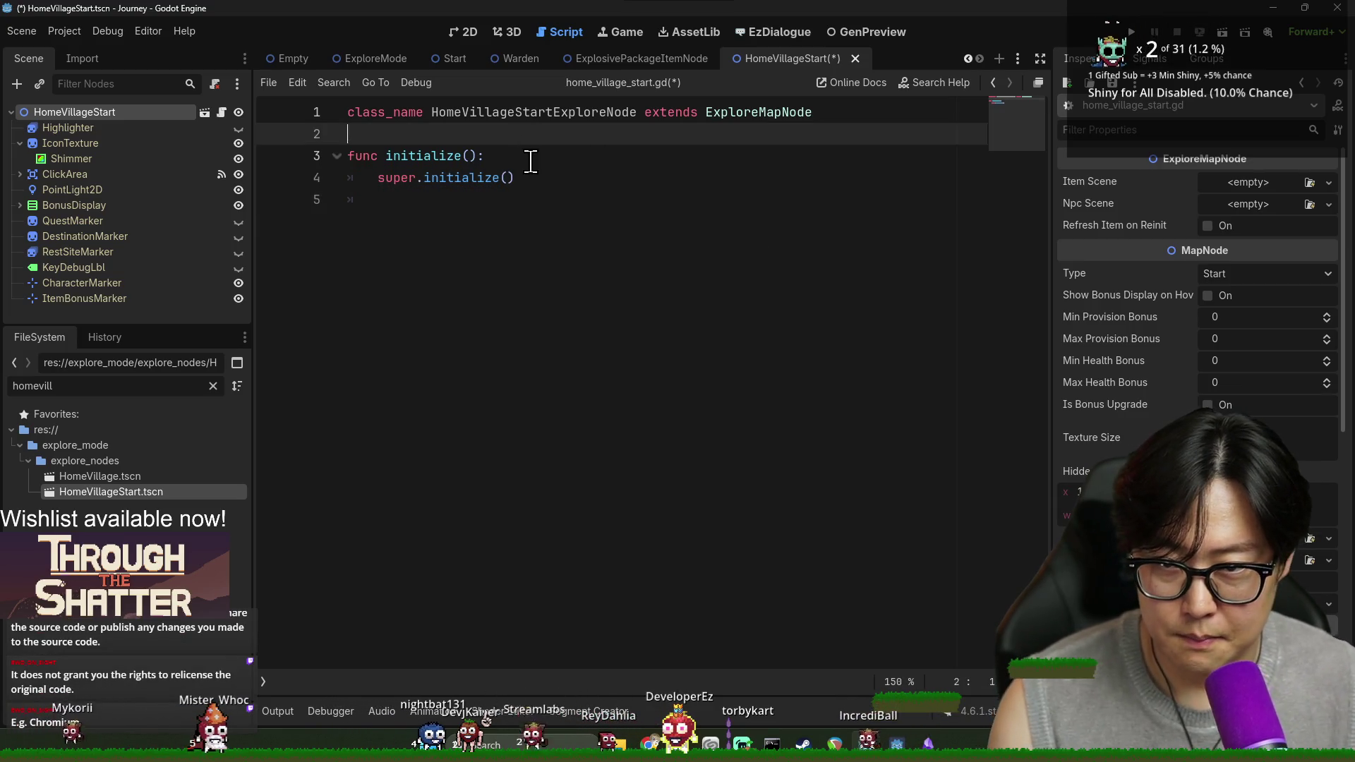
pyautogui.press('Return')
pyautogui.click(494, 228)
pyautogui.hotkey('ctrl', 's')
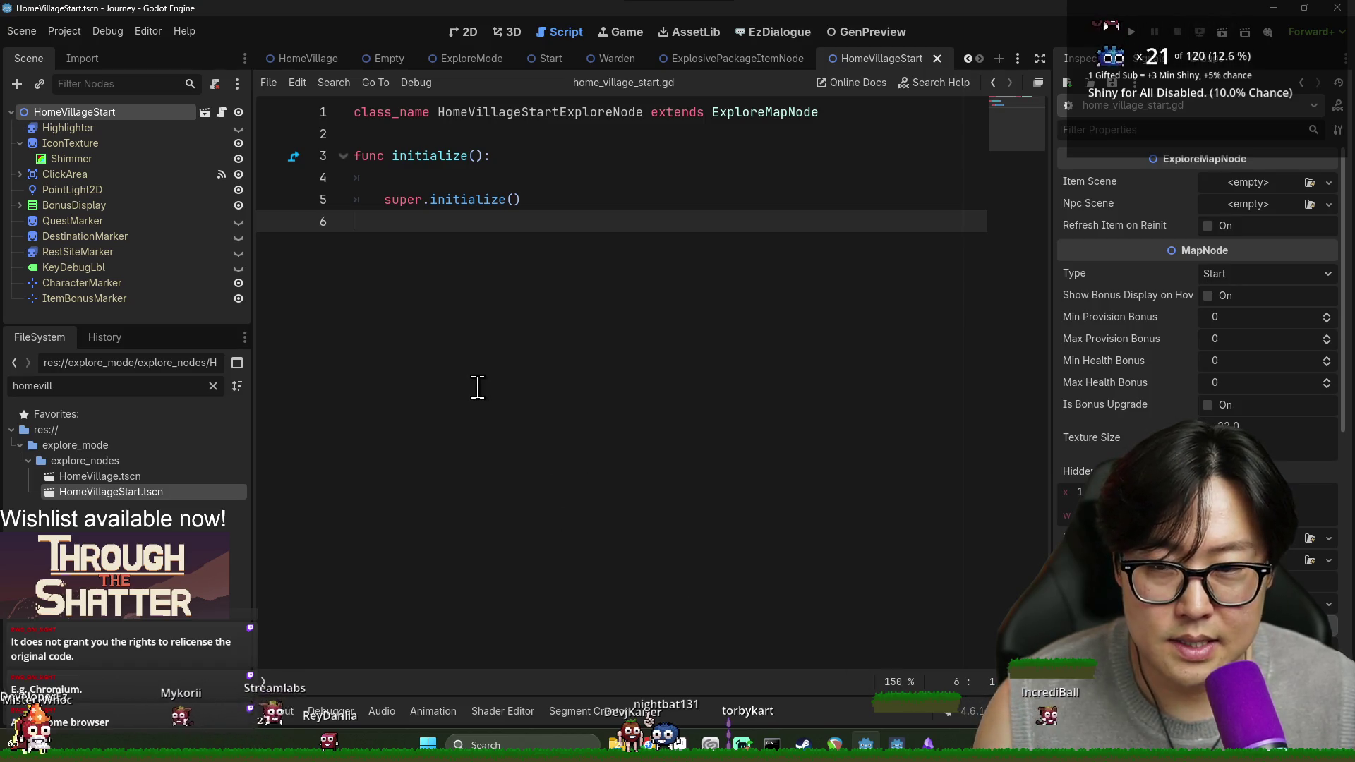
# Switch to the Aseprite window showing the items_atlas sprite sheet
pyautogui.hotkey('alt', 'Tab')
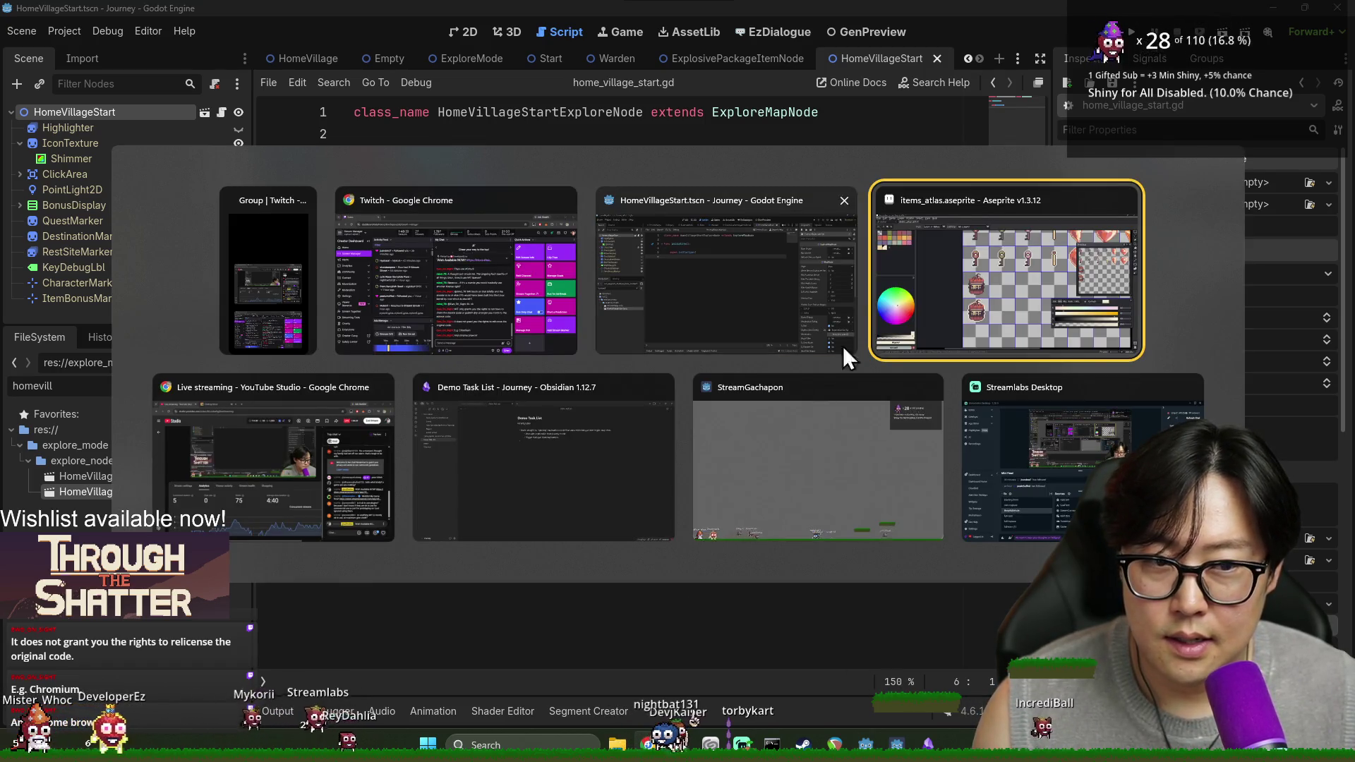
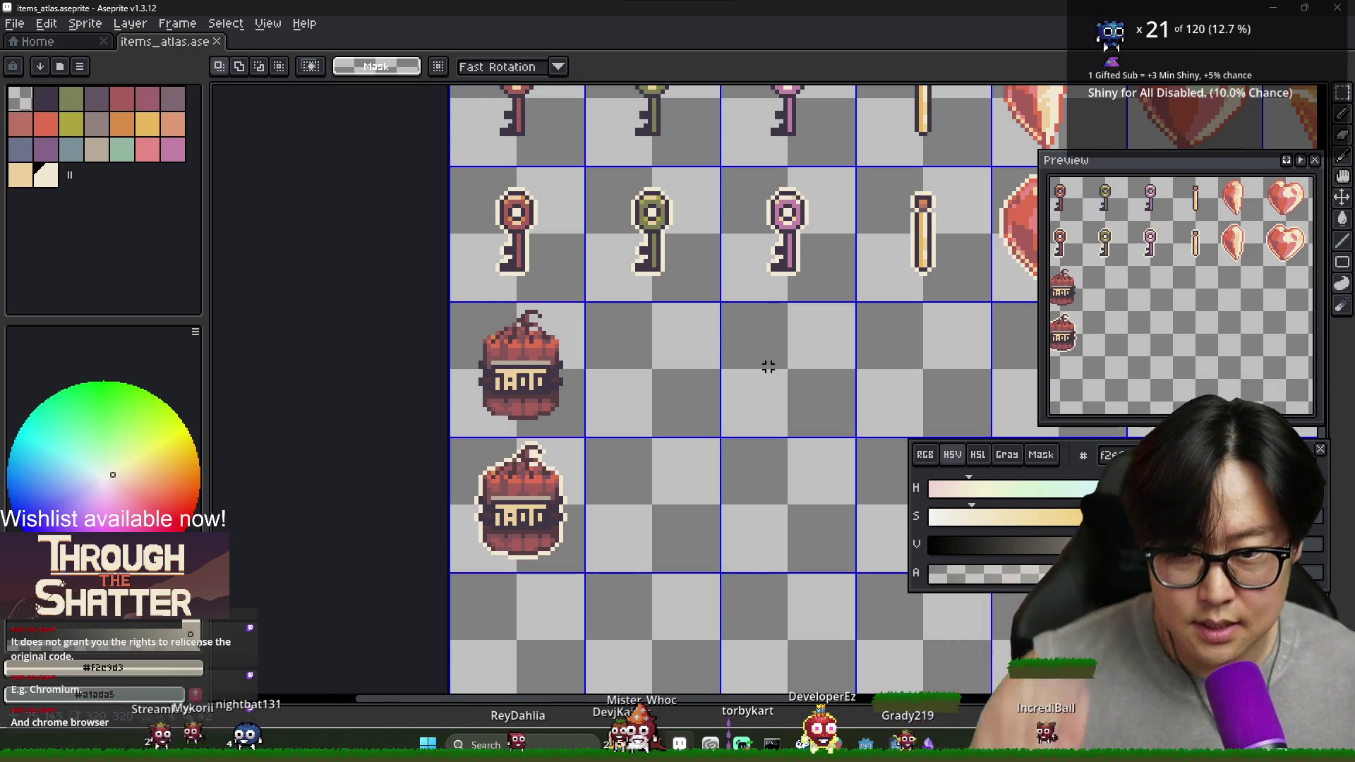
# Switch from Aseprite to the Godot editor showing the home_village_start.gd script
pyautogui.hotkey('alt', 'Tab')
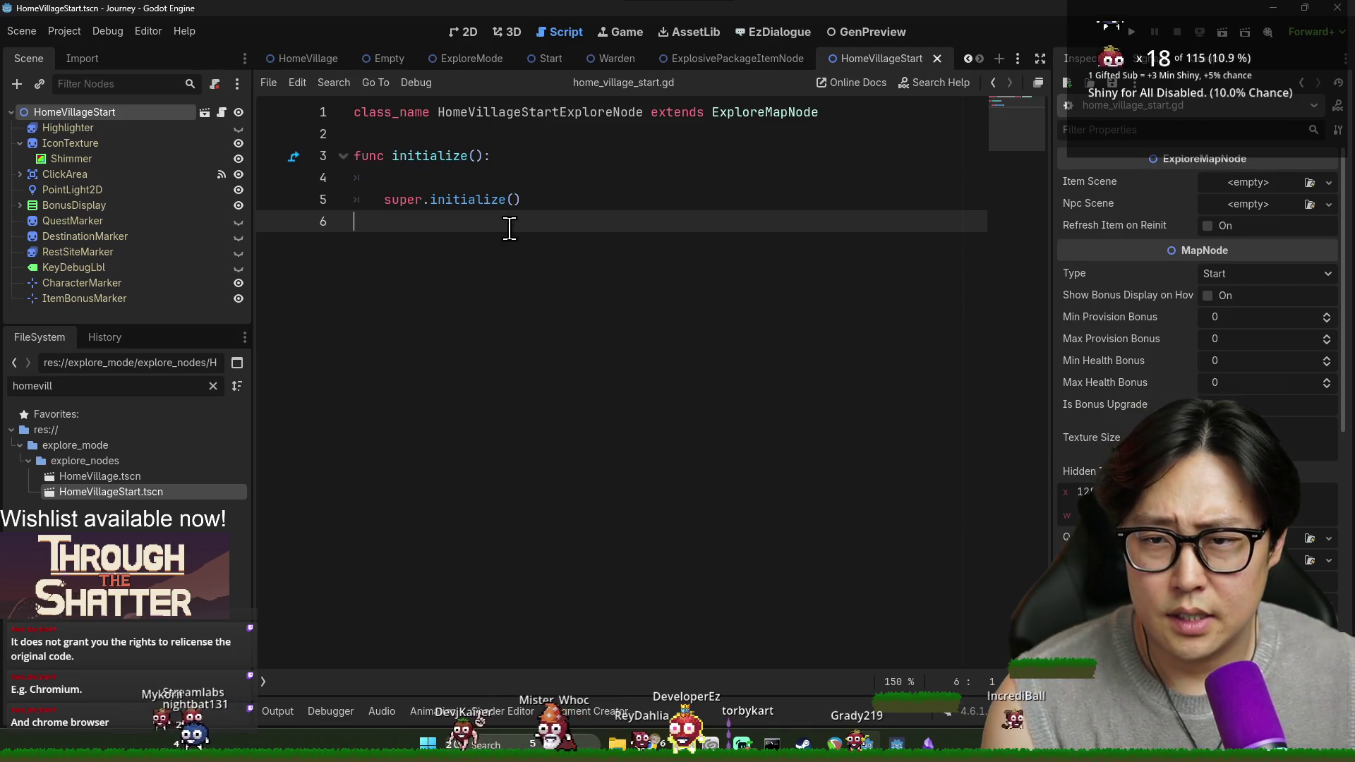
pyautogui.click(466, 180)
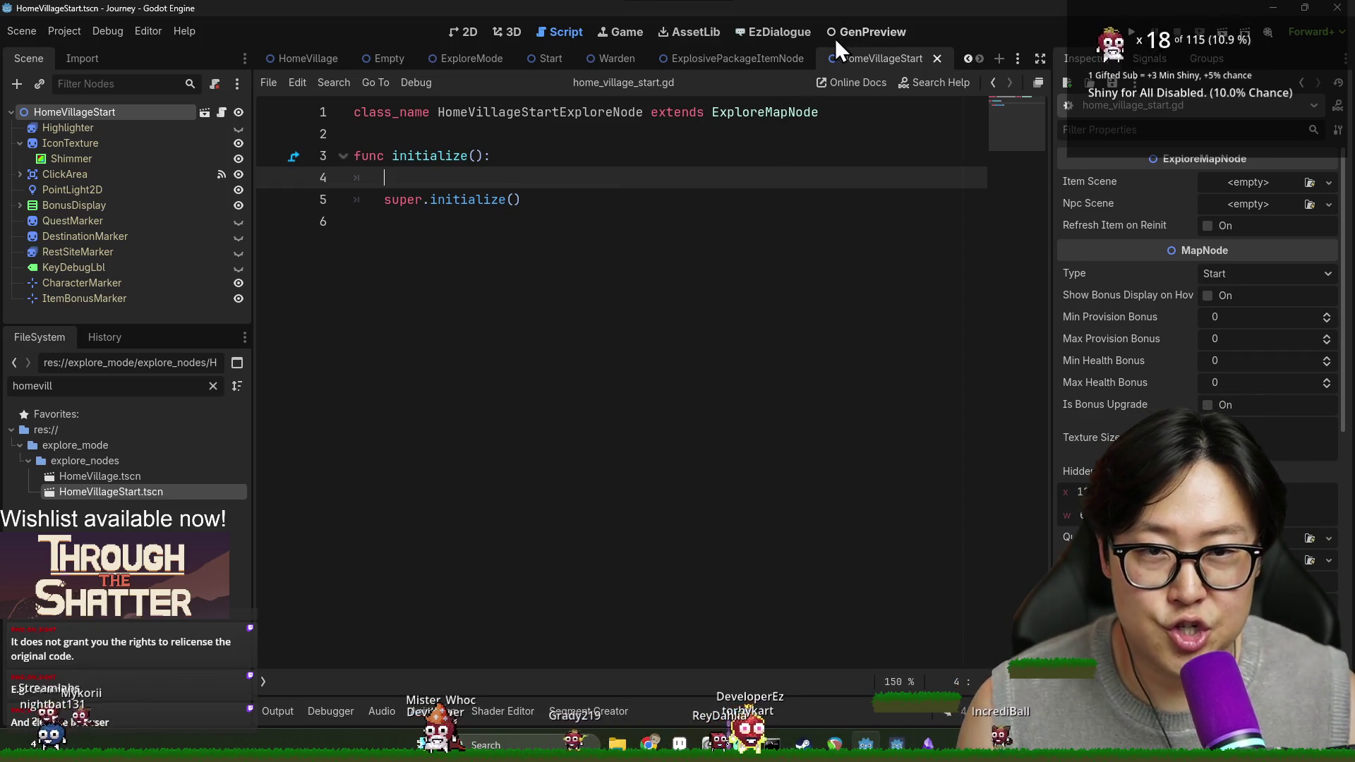
pyautogui.click(790, 40)
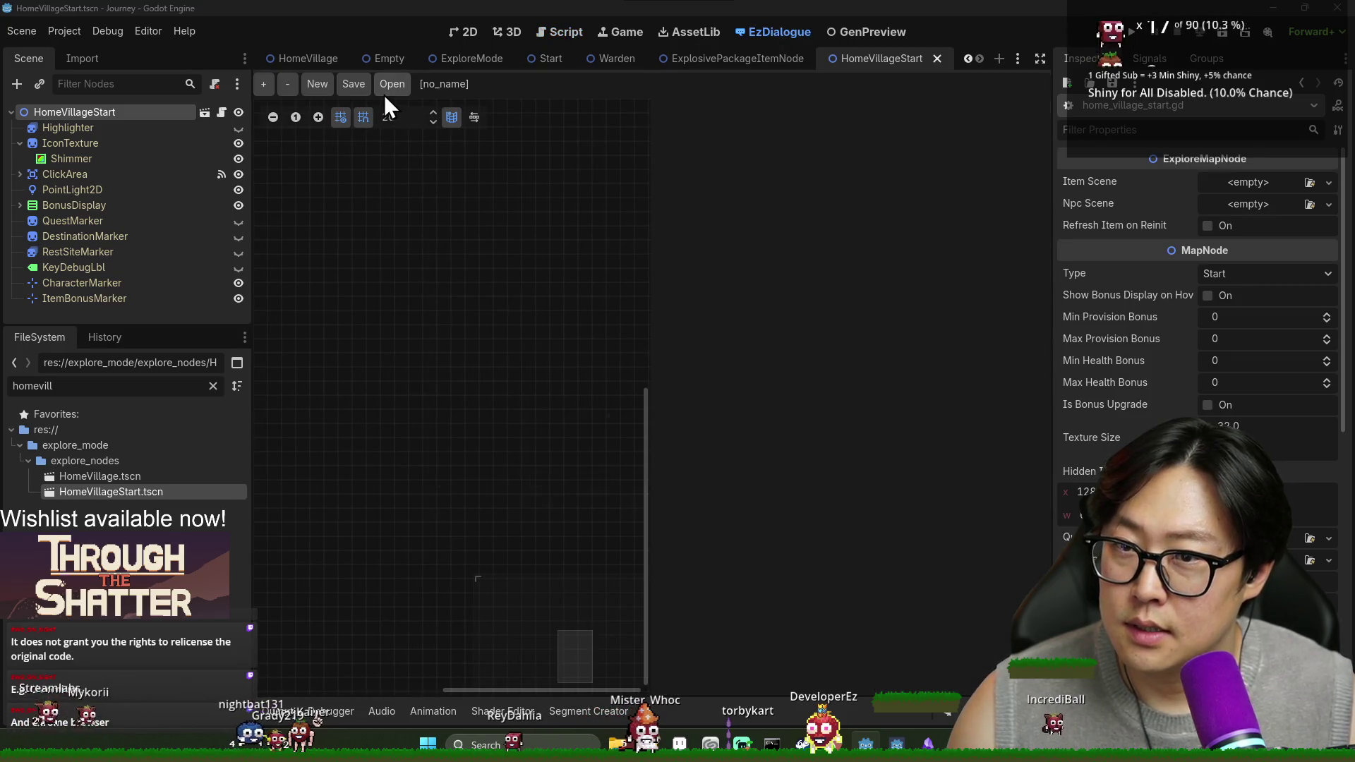
# Browse for a dialogue file, cancel without opening, and select the homevill filter text
pyautogui.click(389, 85)
pyautogui.scroll(-2, 736, 375)
pyautogui.scroll(-1, 735, 375)
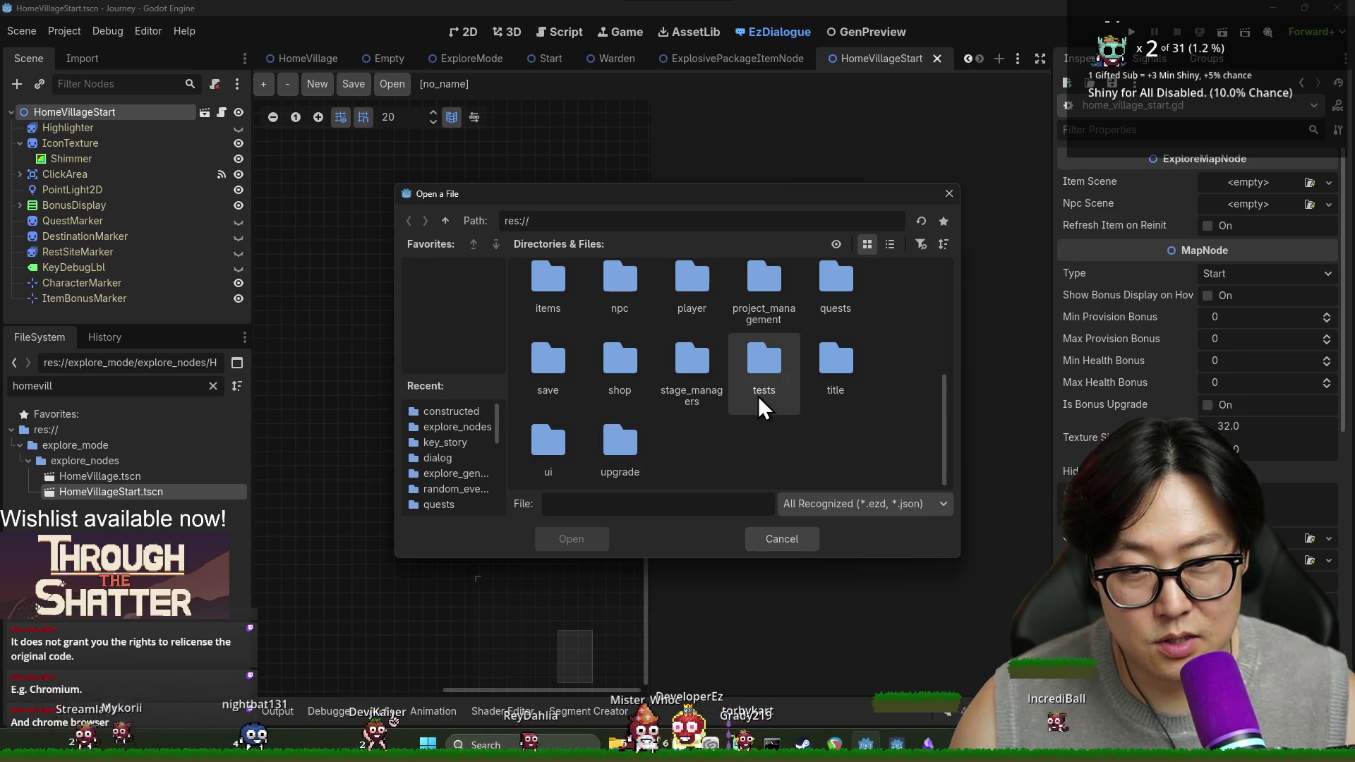
pyautogui.scroll(5, 761, 405)
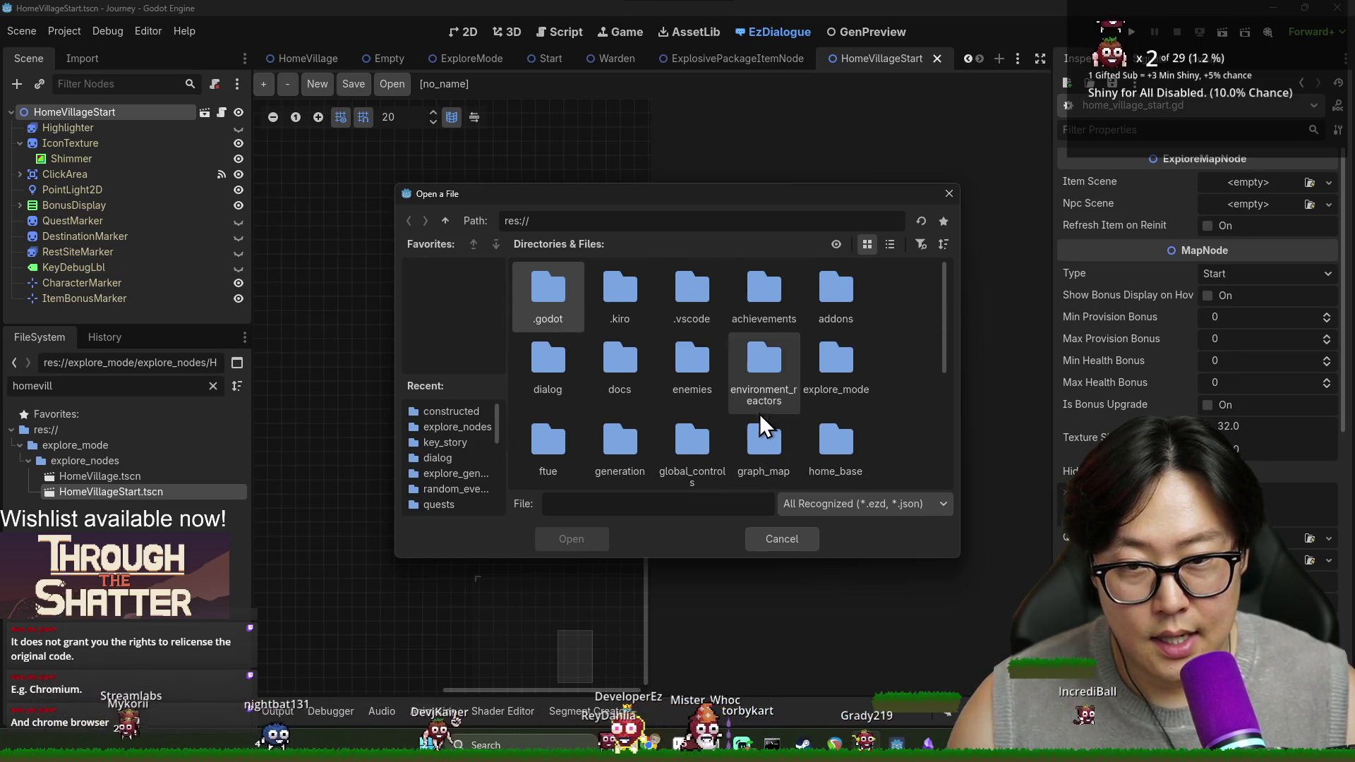
pyautogui.click(782, 541)
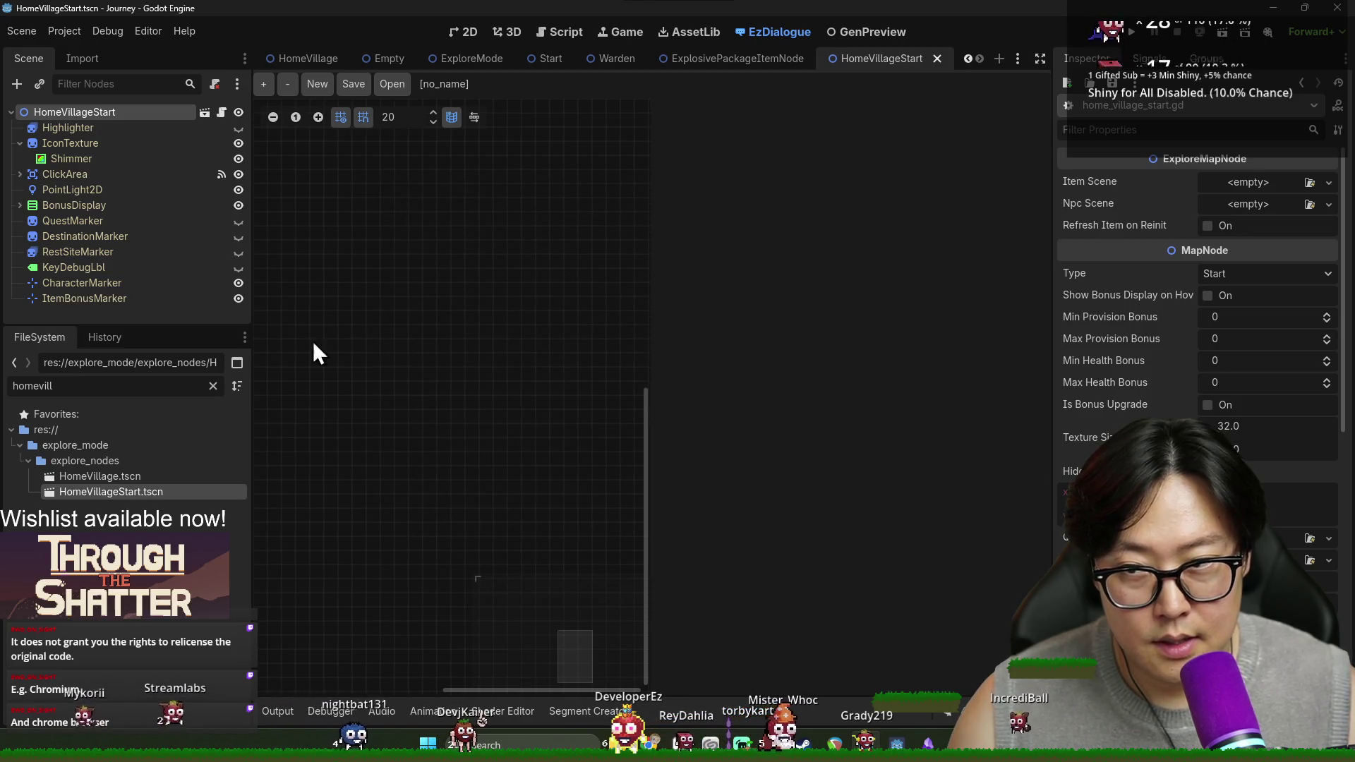
pyautogui.doubleClick(124, 387)
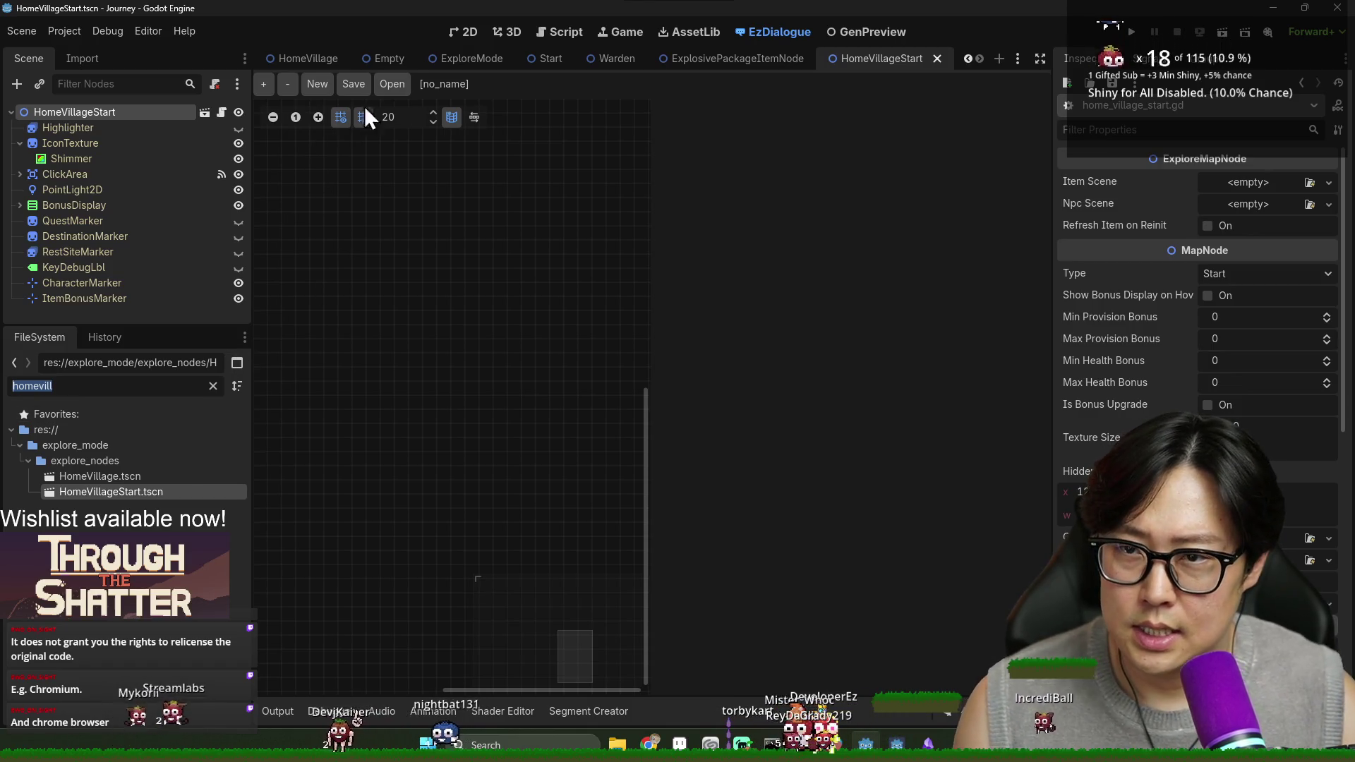
pyautogui.click(149, 386)
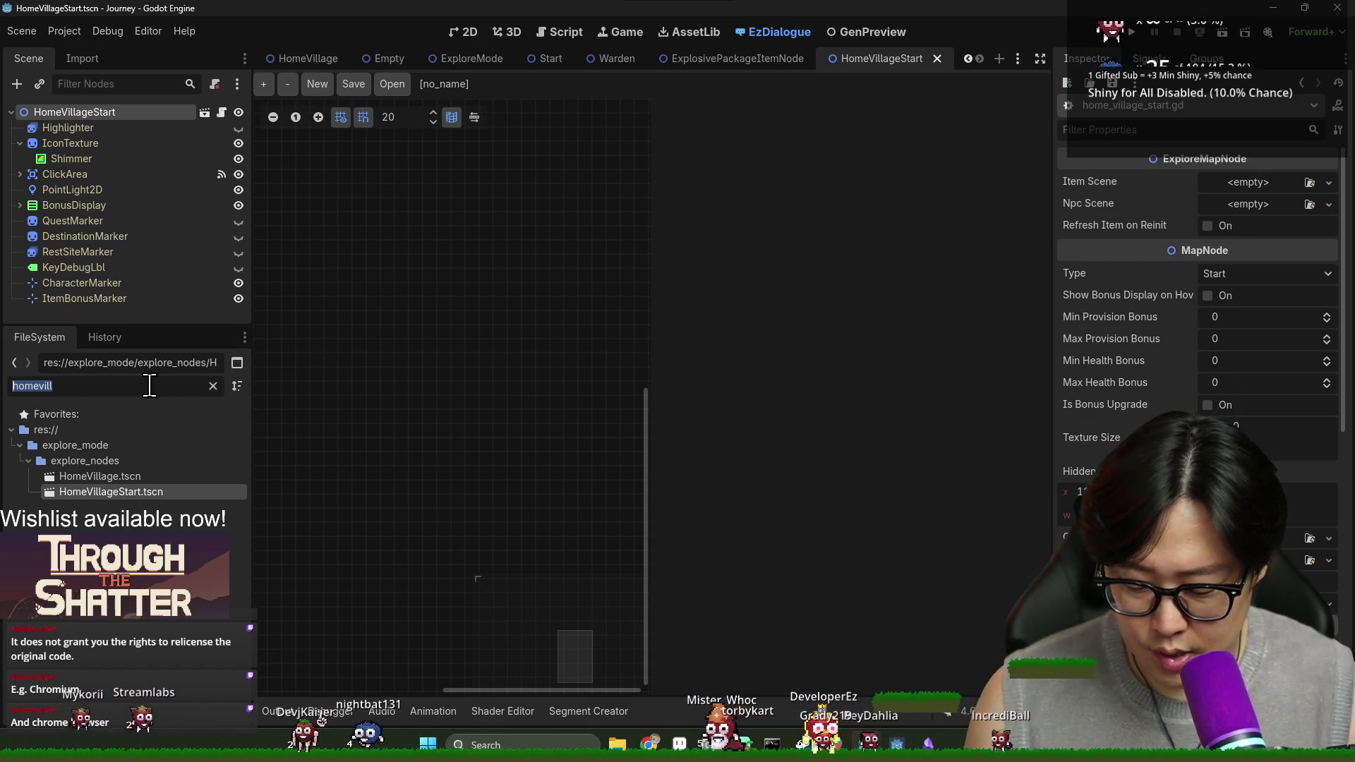
# Open warden.ezd from quests/key_story in the EzDialogue editor
pyautogui.click(394, 83)
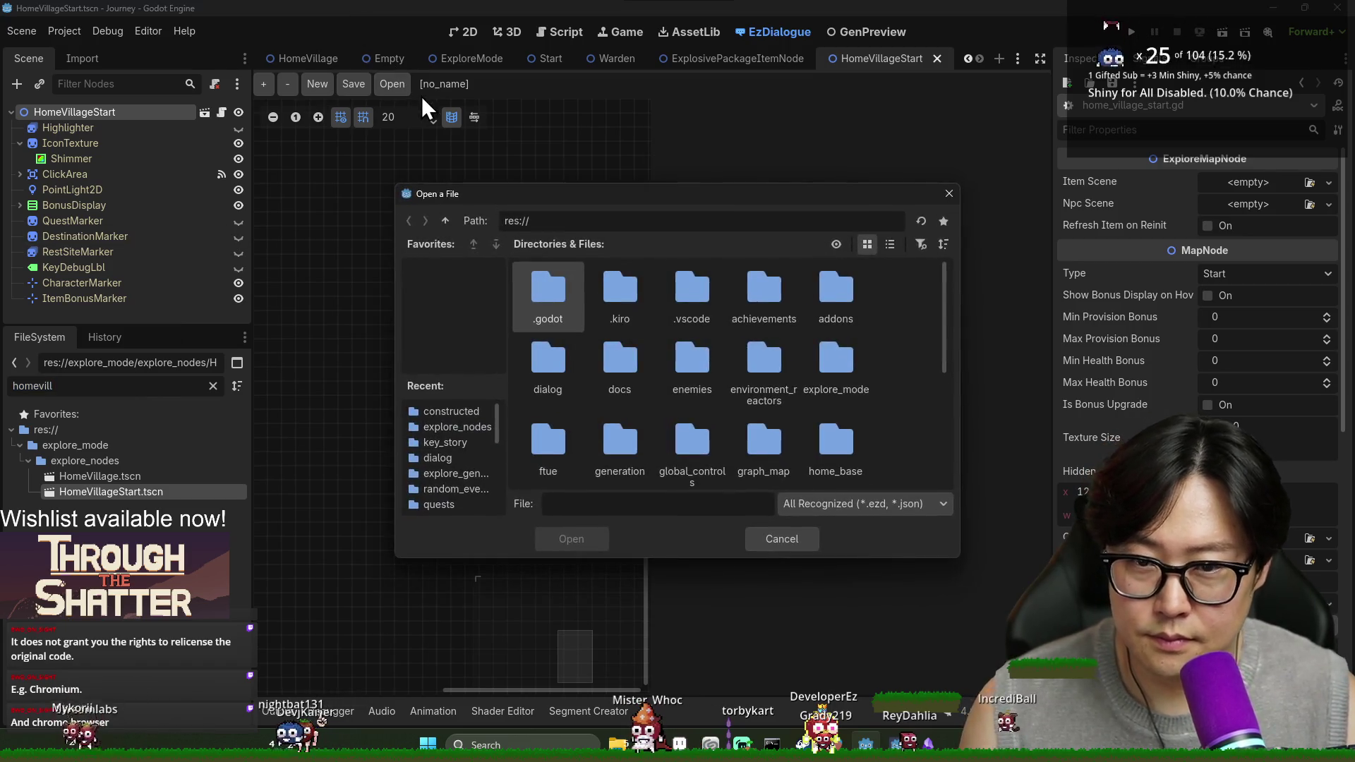
pyautogui.scroll(-3, 611, 322)
pyautogui.scroll(-2, 617, 358)
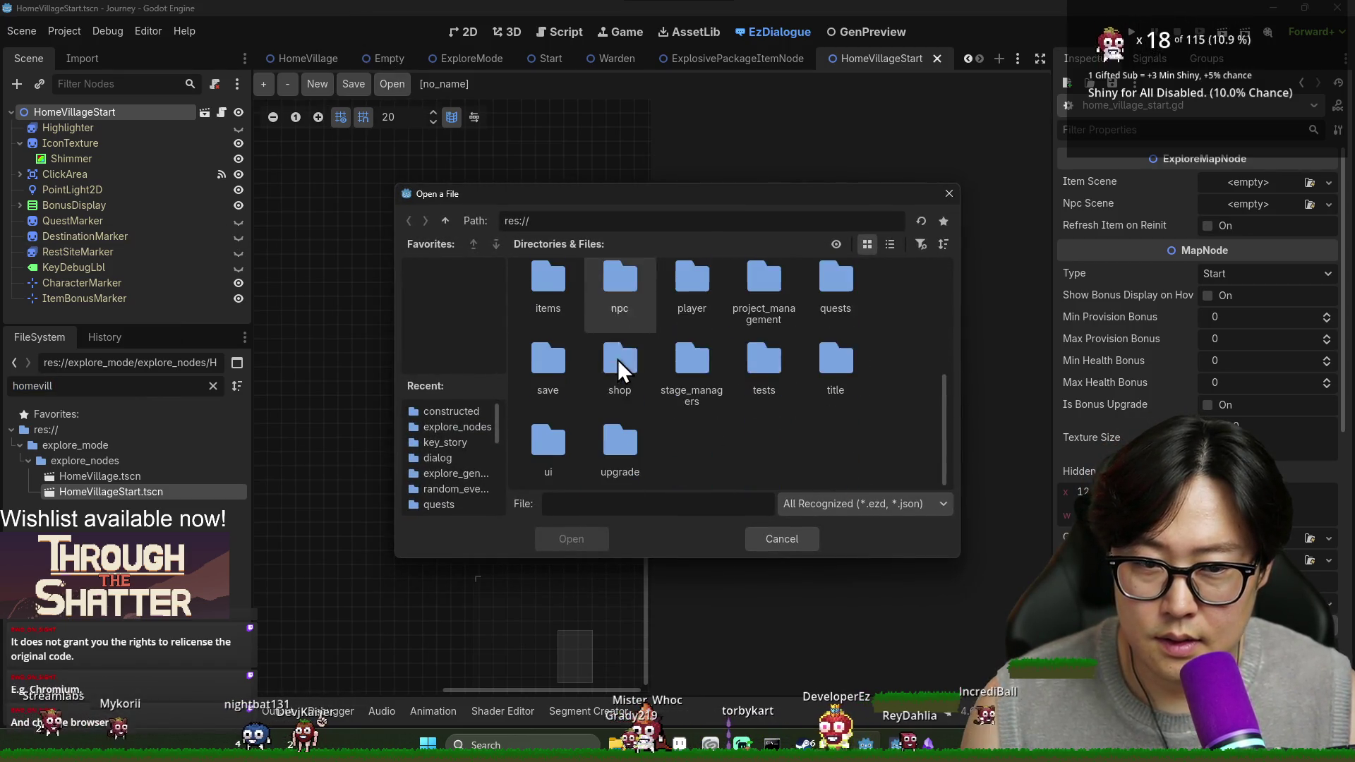
pyautogui.doubleClick(831, 303)
pyautogui.doubleClick(548, 315)
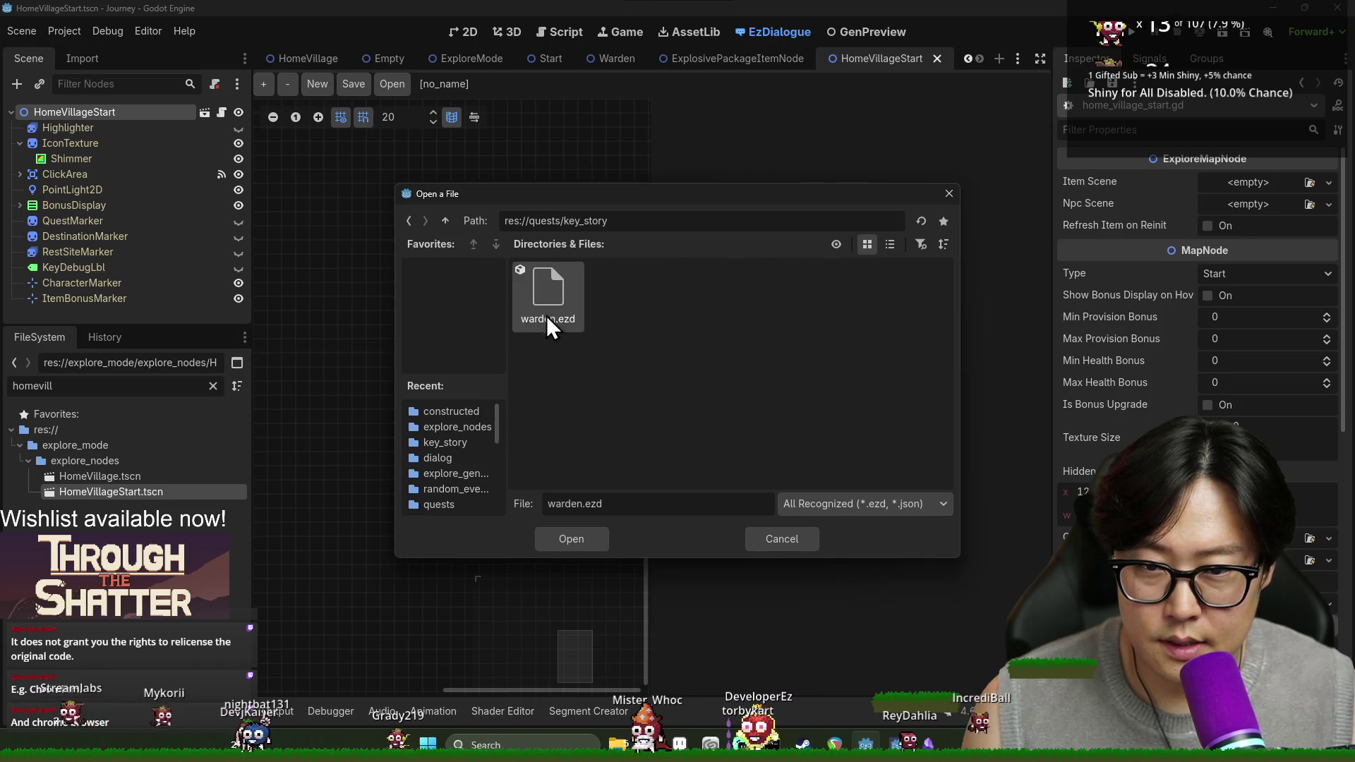
pyautogui.doubleClick(550, 312)
pyautogui.scroll(-1, 490, 322)
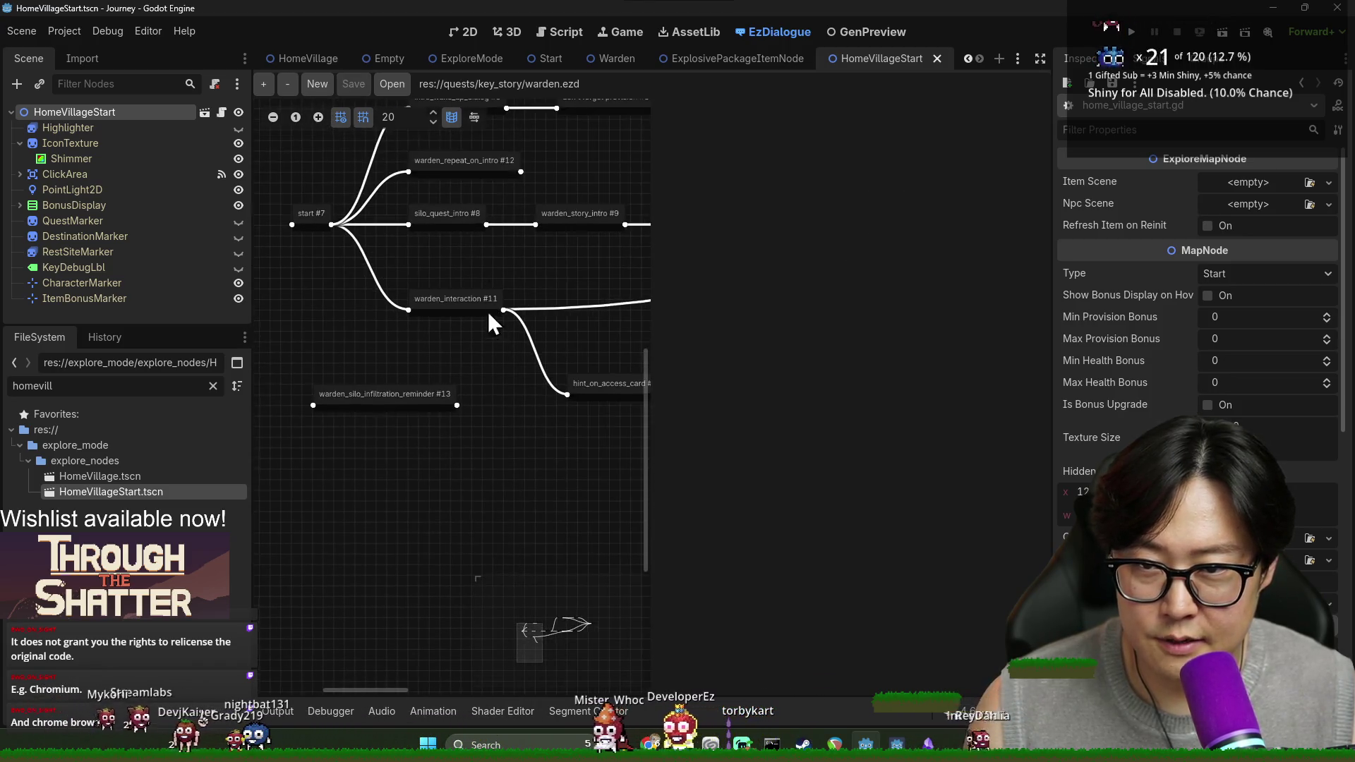
# Inspect the start, intro_wake_up_dialog and don't forget provision nodes in the warden graph
pyautogui.scroll(3, 374, 279)
pyautogui.click(298, 286)
pyautogui.click(434, 180)
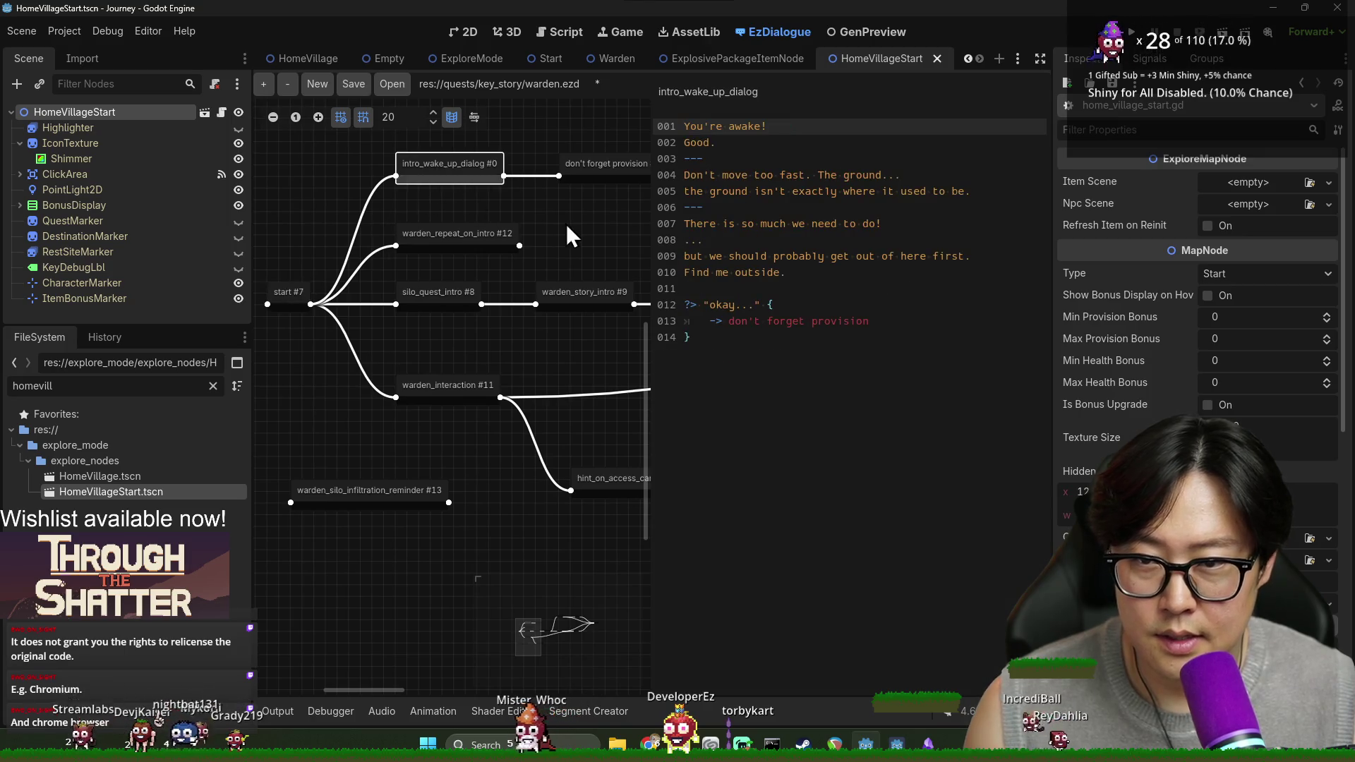
pyautogui.hscroll(5, 567, 224)
pyautogui.click(311, 247)
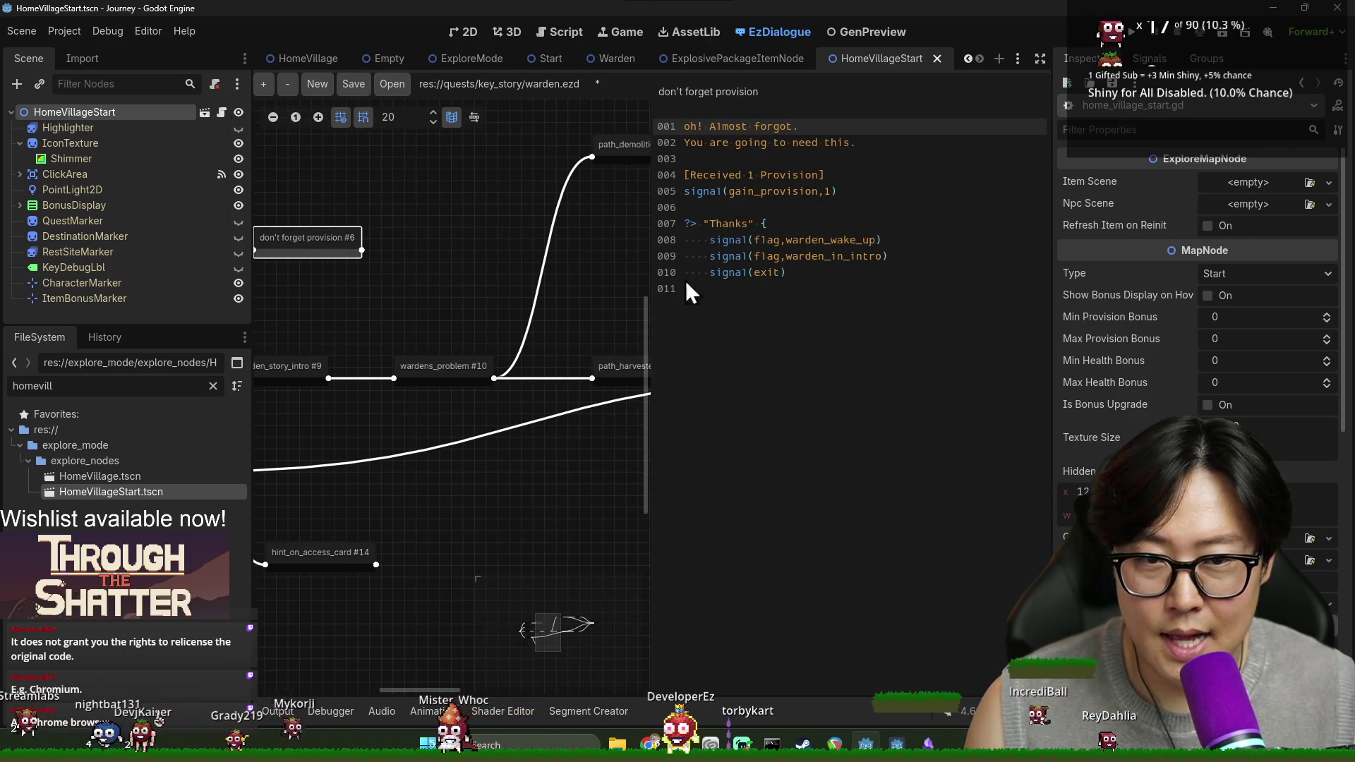
pyautogui.moveTo(786, 256); pyautogui.dragTo(883, 255)
pyautogui.scroll(-2, 494, 311)
pyautogui.scroll(2, 338, 310)
# Check the warden_repeat_on_intro node's lines, then return to the start node's script
pyautogui.click(325, 348)
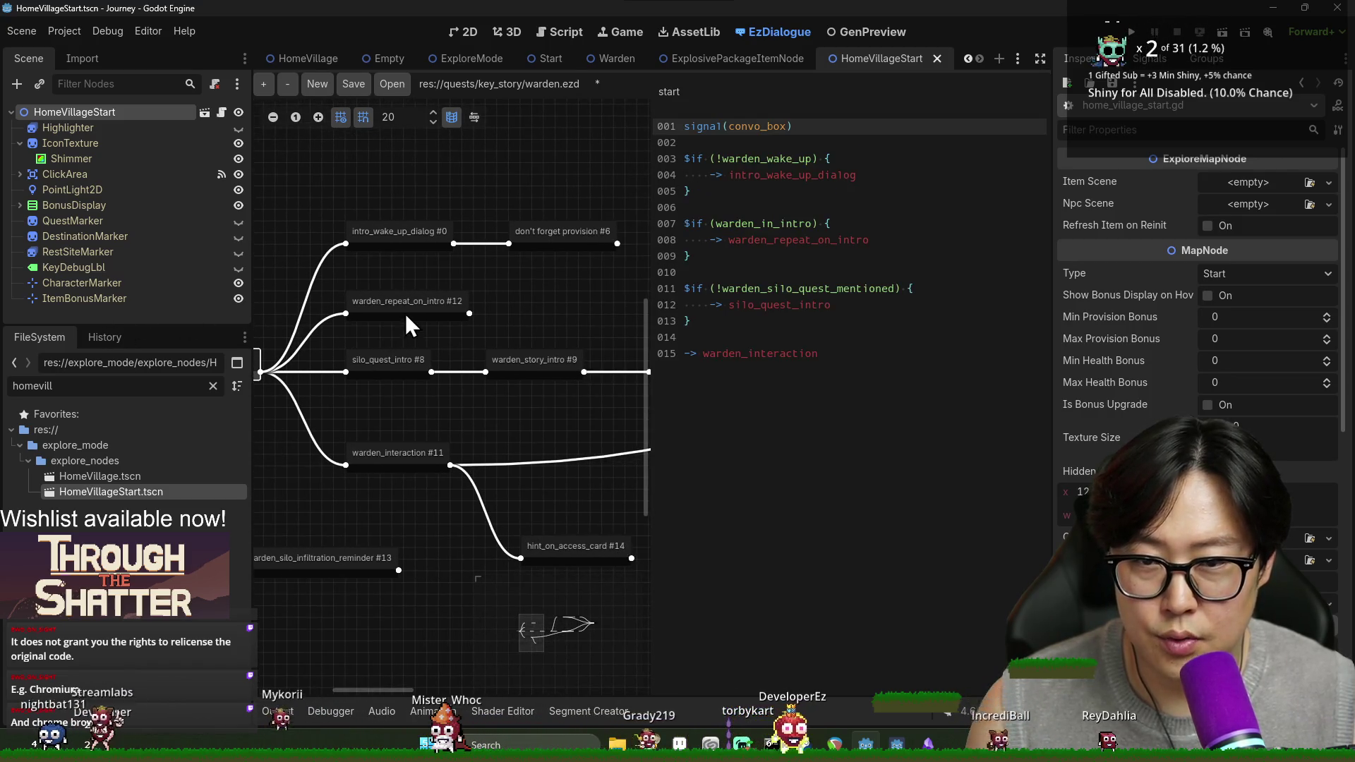
pyautogui.click(354, 312)
pyautogui.scroll(-2, 414, 348)
pyautogui.scroll(2, 336, 332)
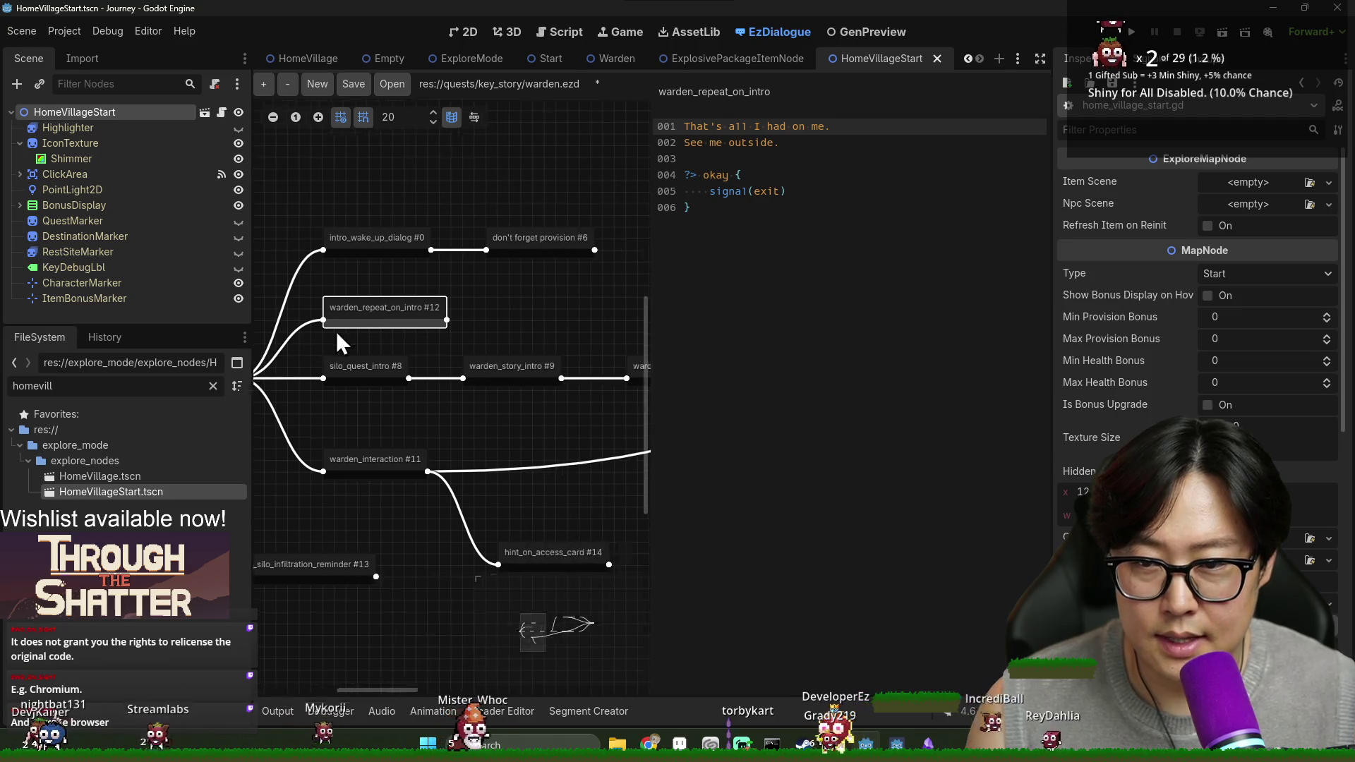
pyautogui.scroll(-2, 413, 322)
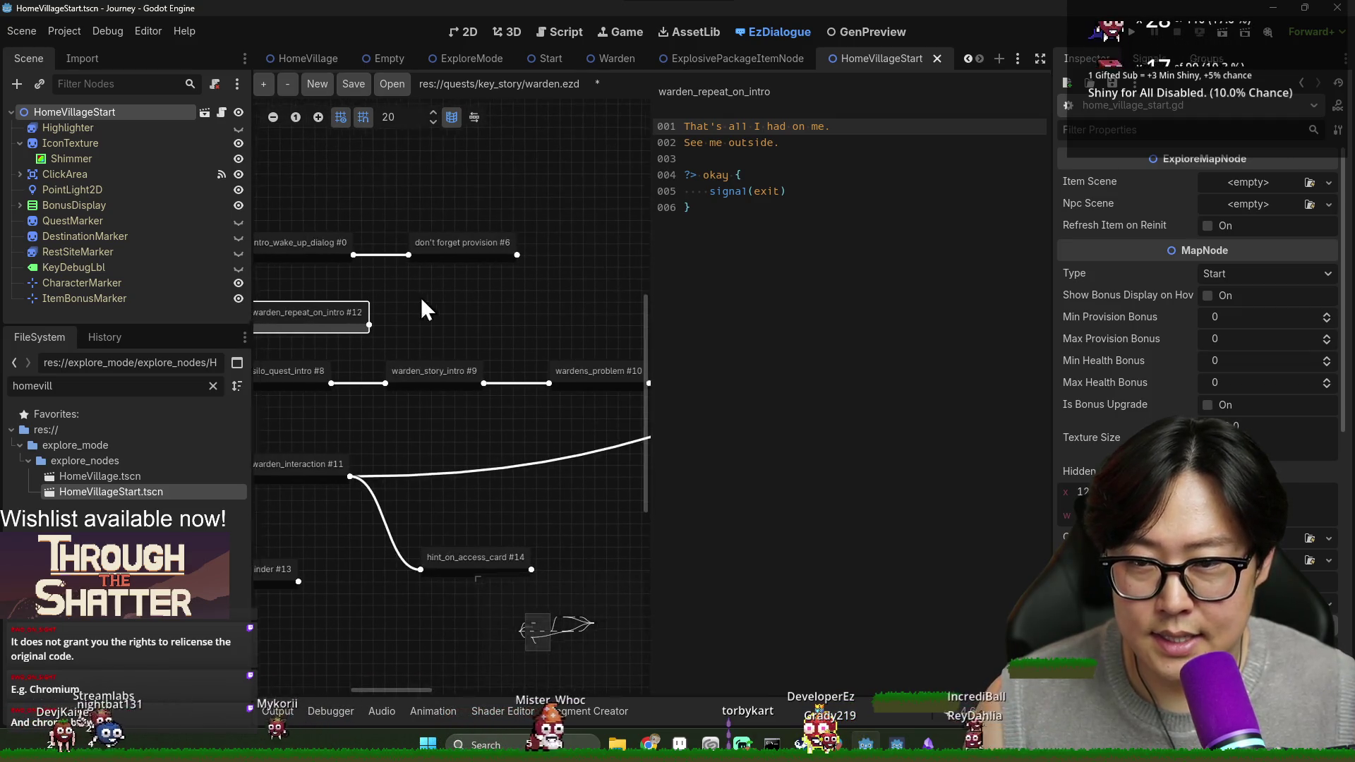
pyautogui.scroll(2, 406, 348)
pyautogui.click(371, 350)
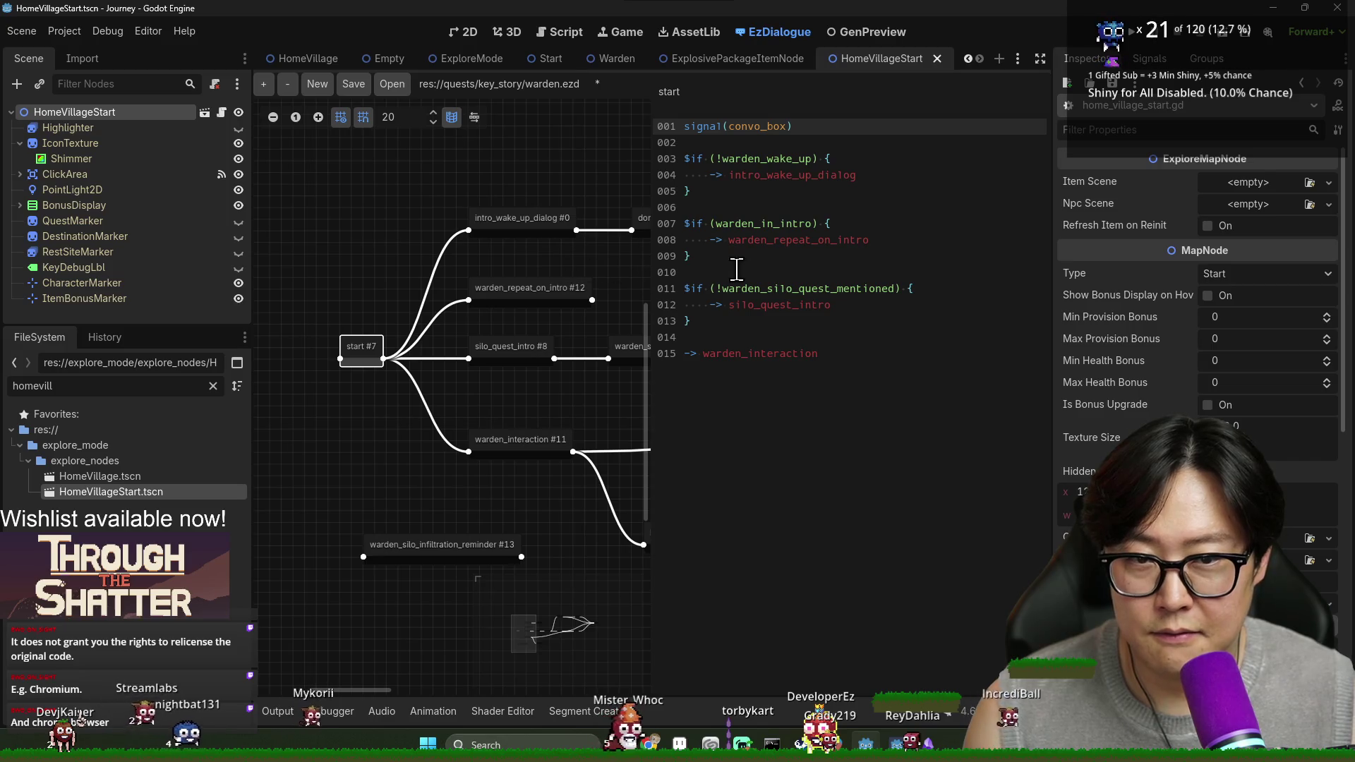
pyautogui.doubleClick(755, 291)
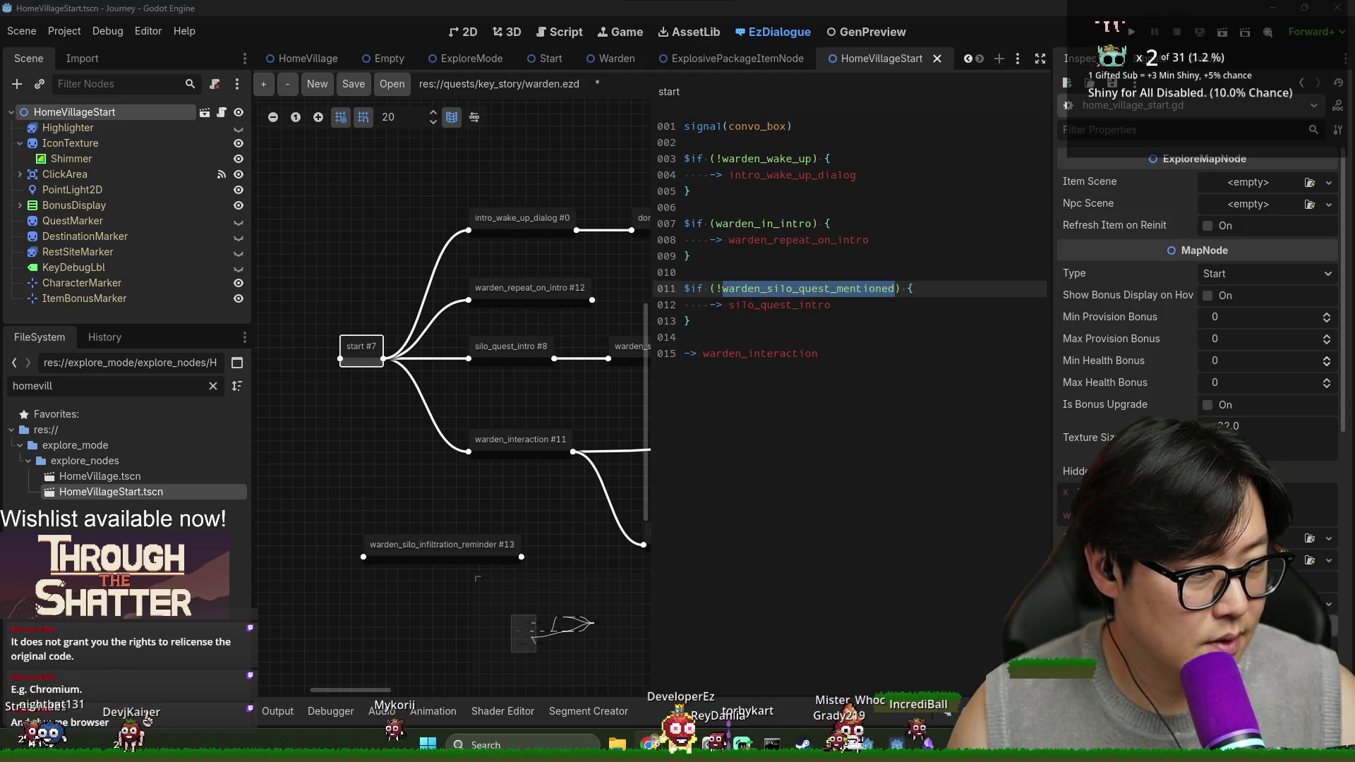
pyautogui.moveTo(722, 163); pyautogui.dragTo(510, 137)
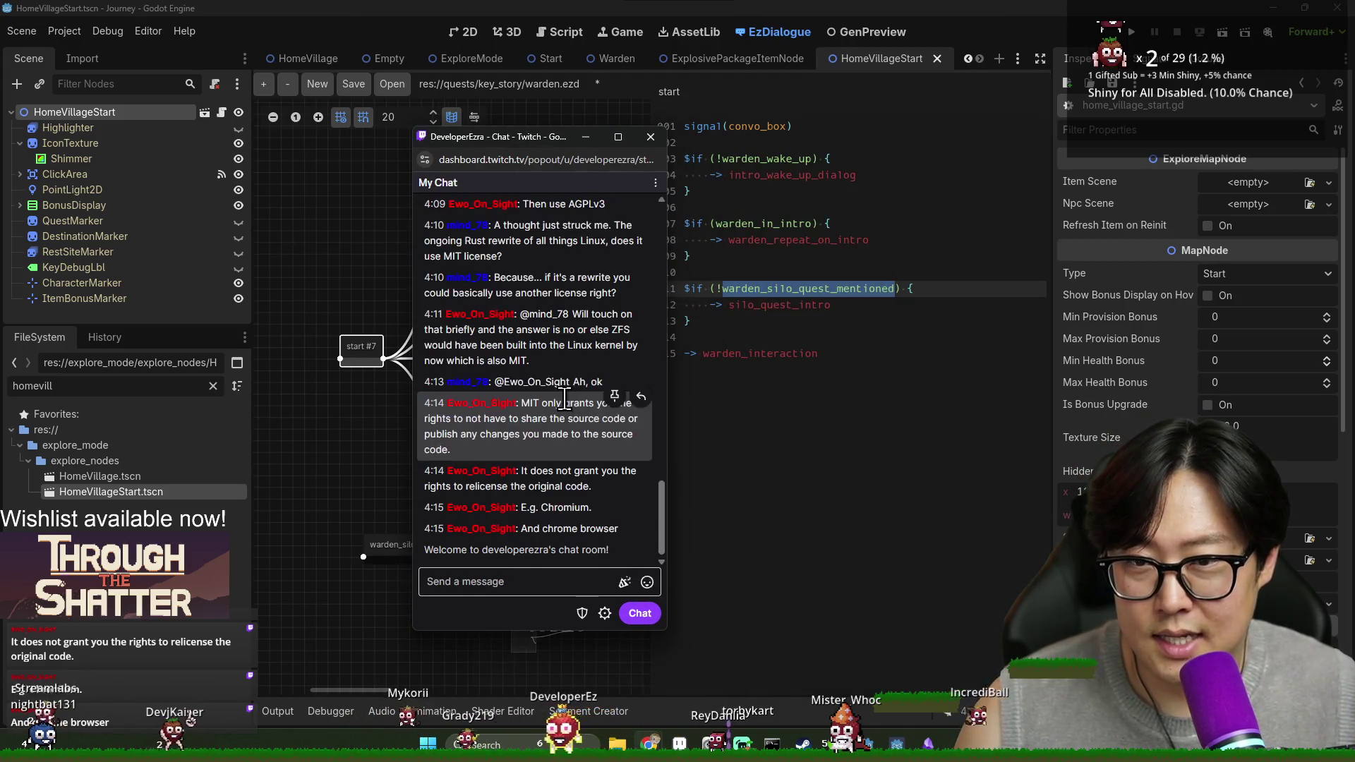
# Pin the 'Wish Available NOW!' wishlist message in Twitch chat and close the chat popout
pyautogui.scroll(7, 562, 438)
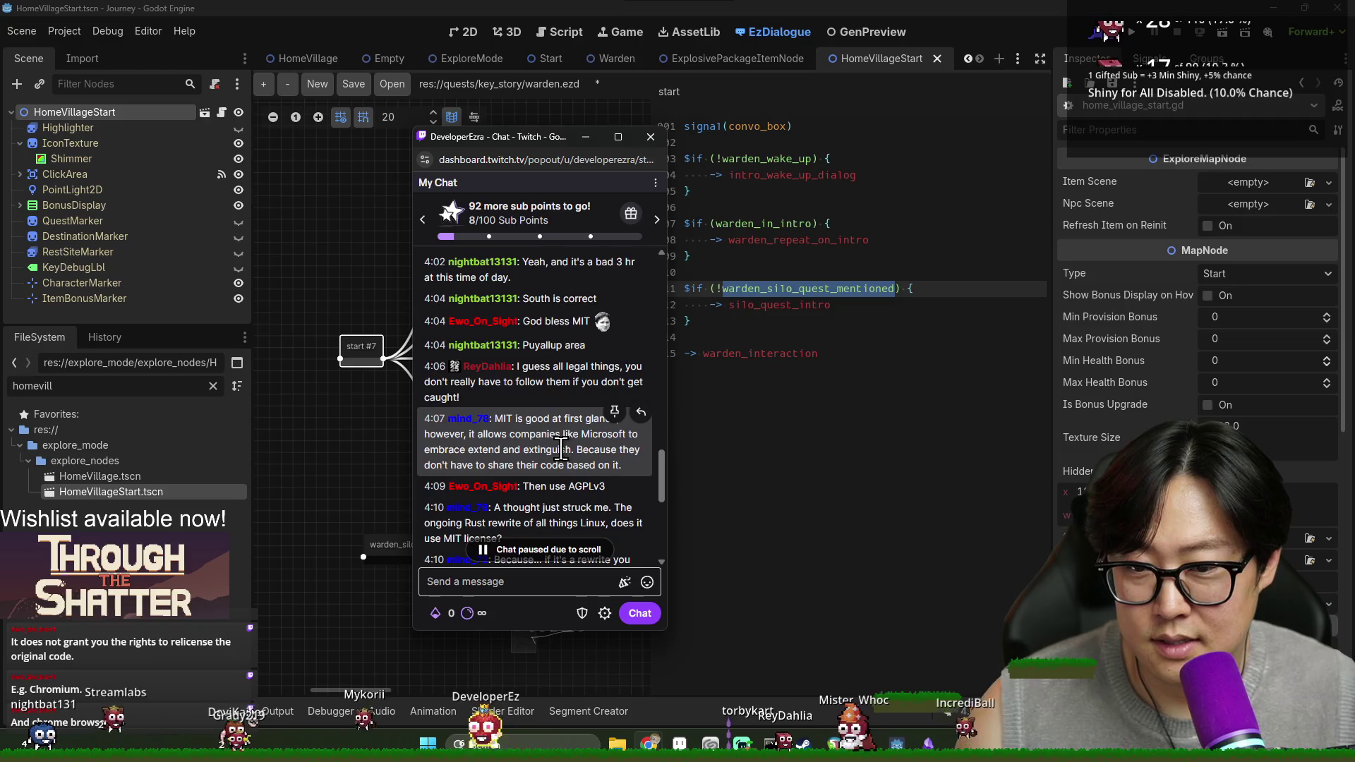
pyautogui.scroll(-2, 562, 452)
pyautogui.scroll(2, 564, 423)
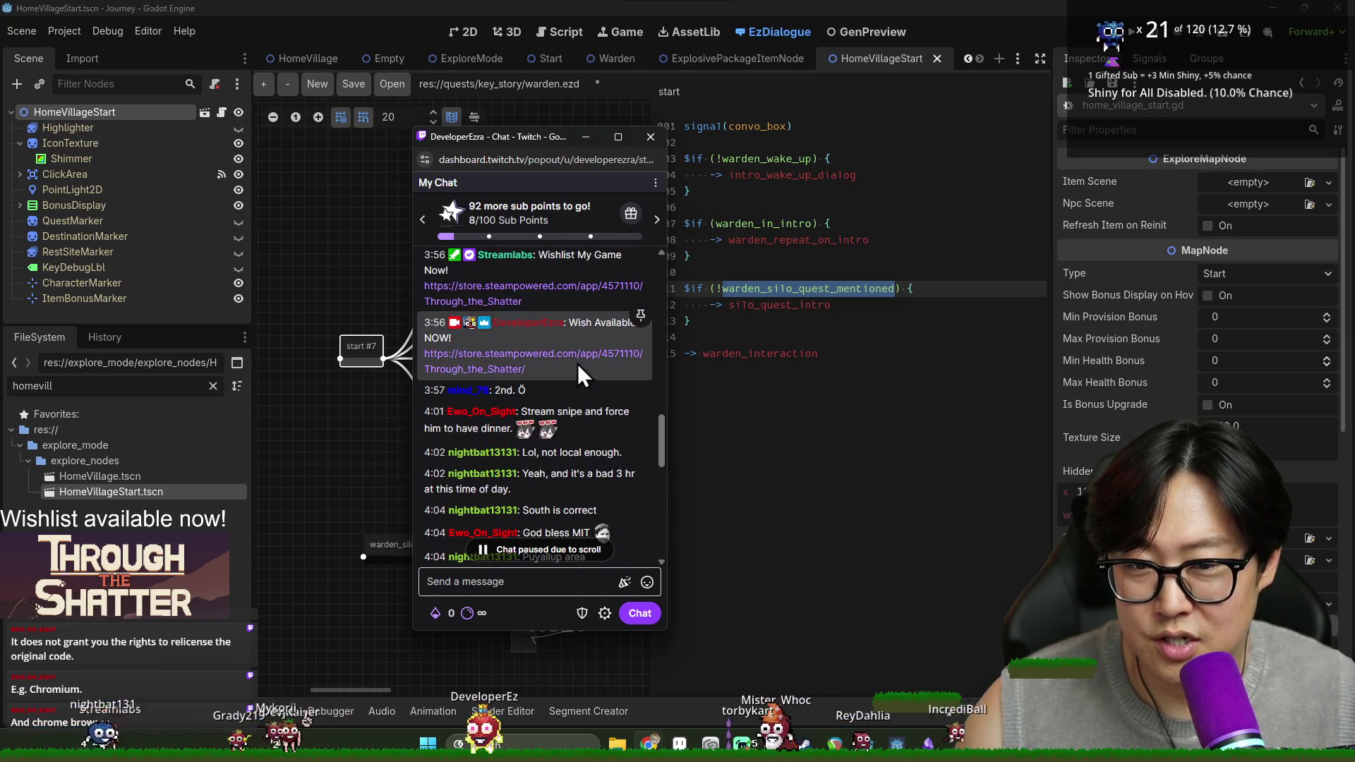
pyautogui.scroll(1, 568, 353)
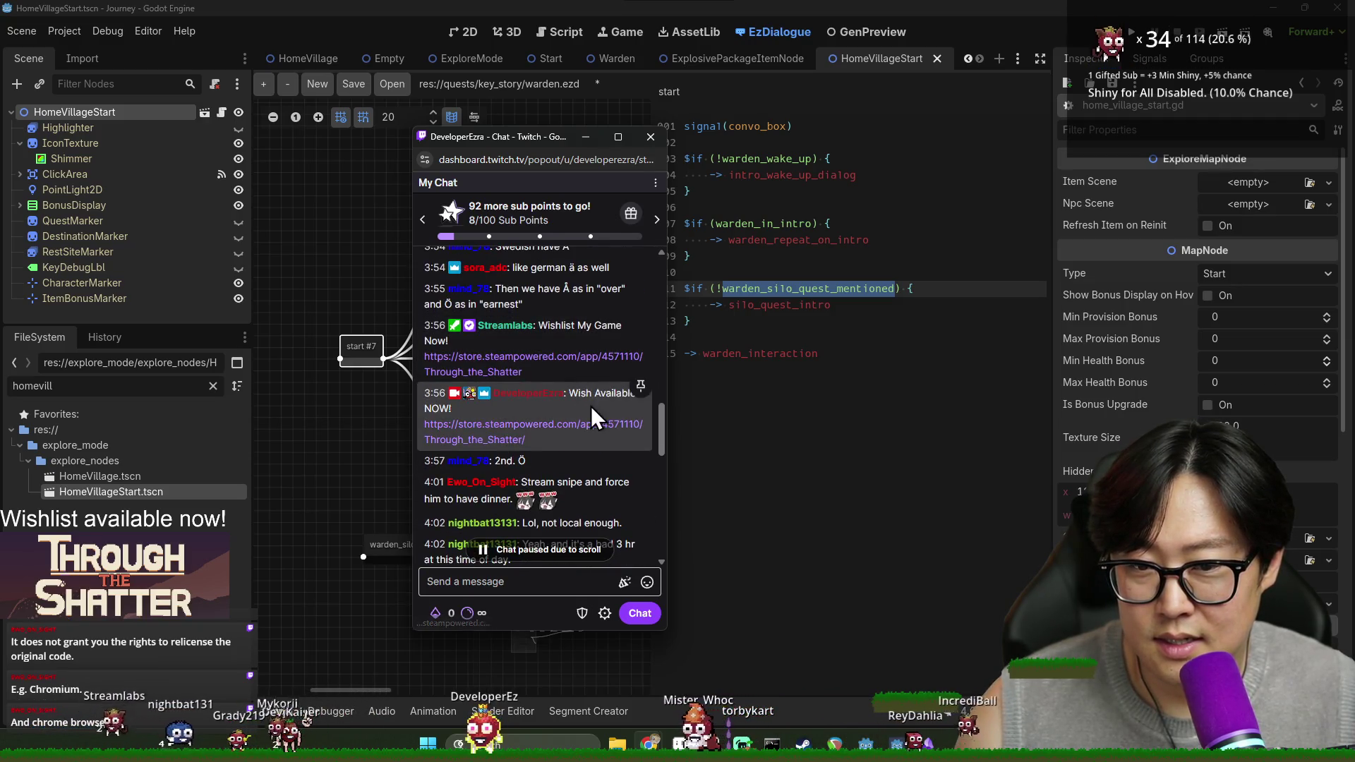
pyautogui.click(640, 385)
pyautogui.click(617, 271)
pyautogui.click(628, 302)
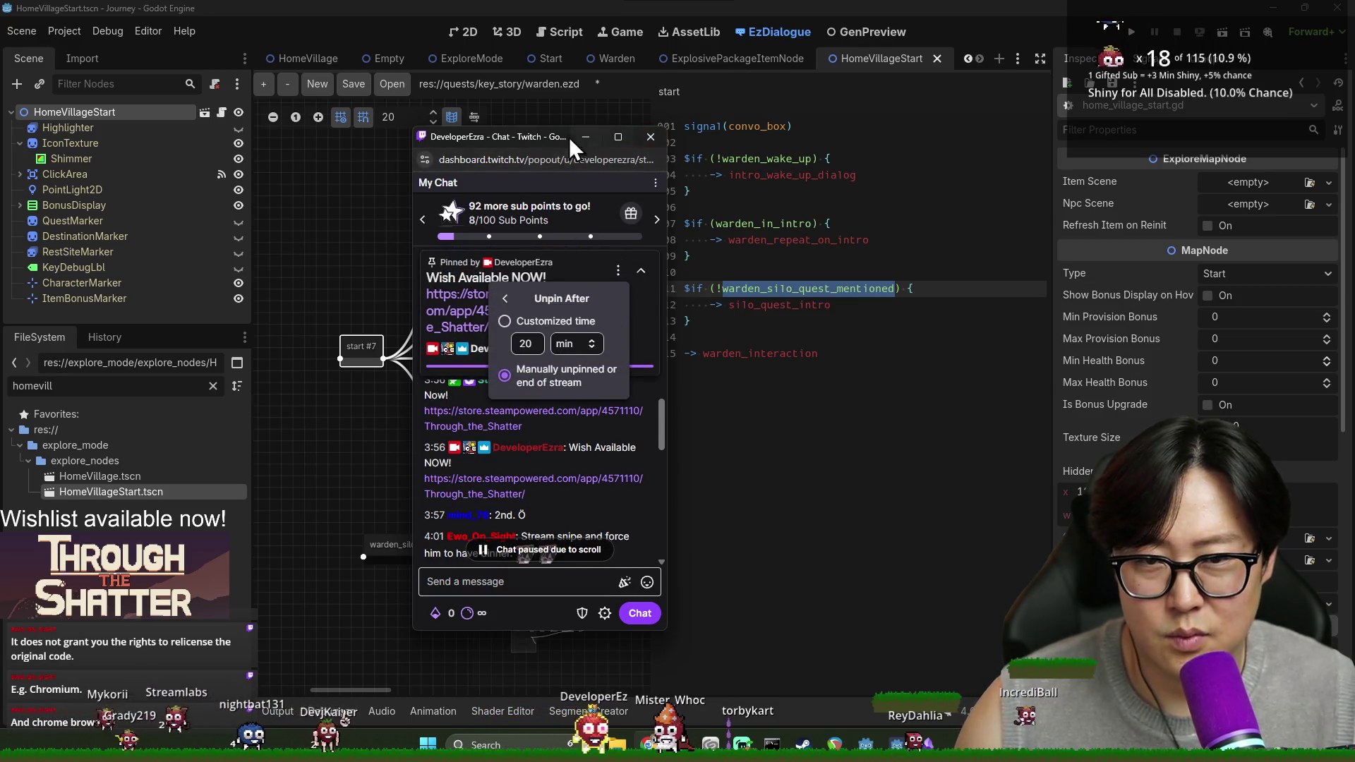
pyautogui.click(649, 138)
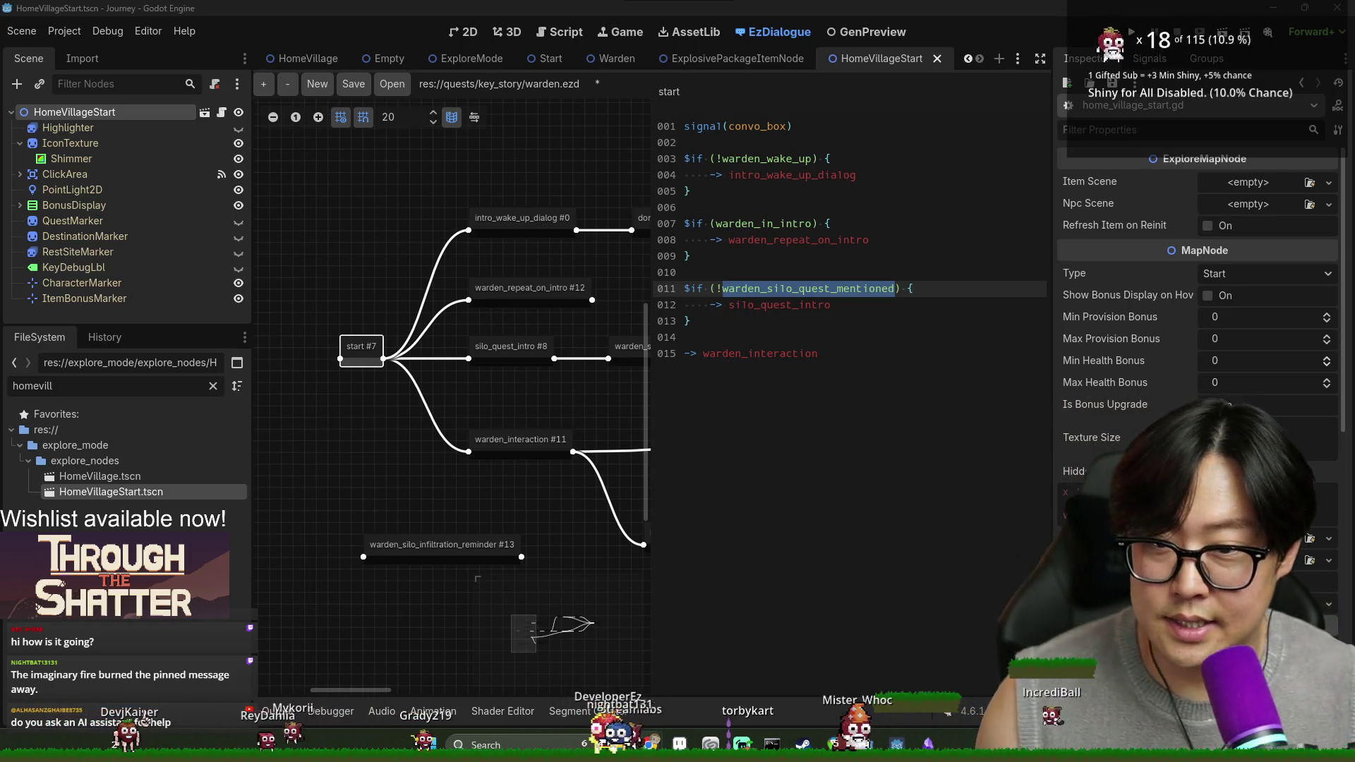
pyautogui.click(589, 712)
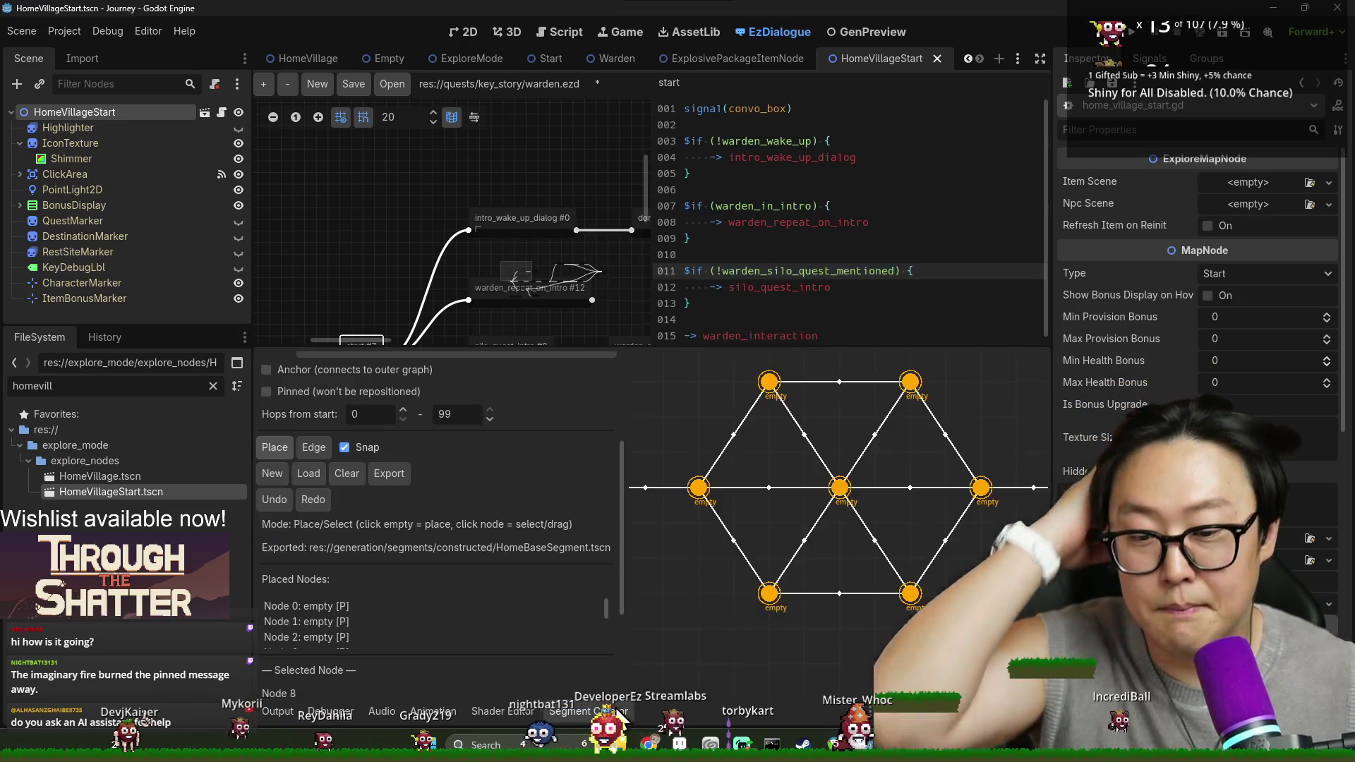
pyautogui.moveTo(800, 515); pyautogui.dragTo(864, 605)
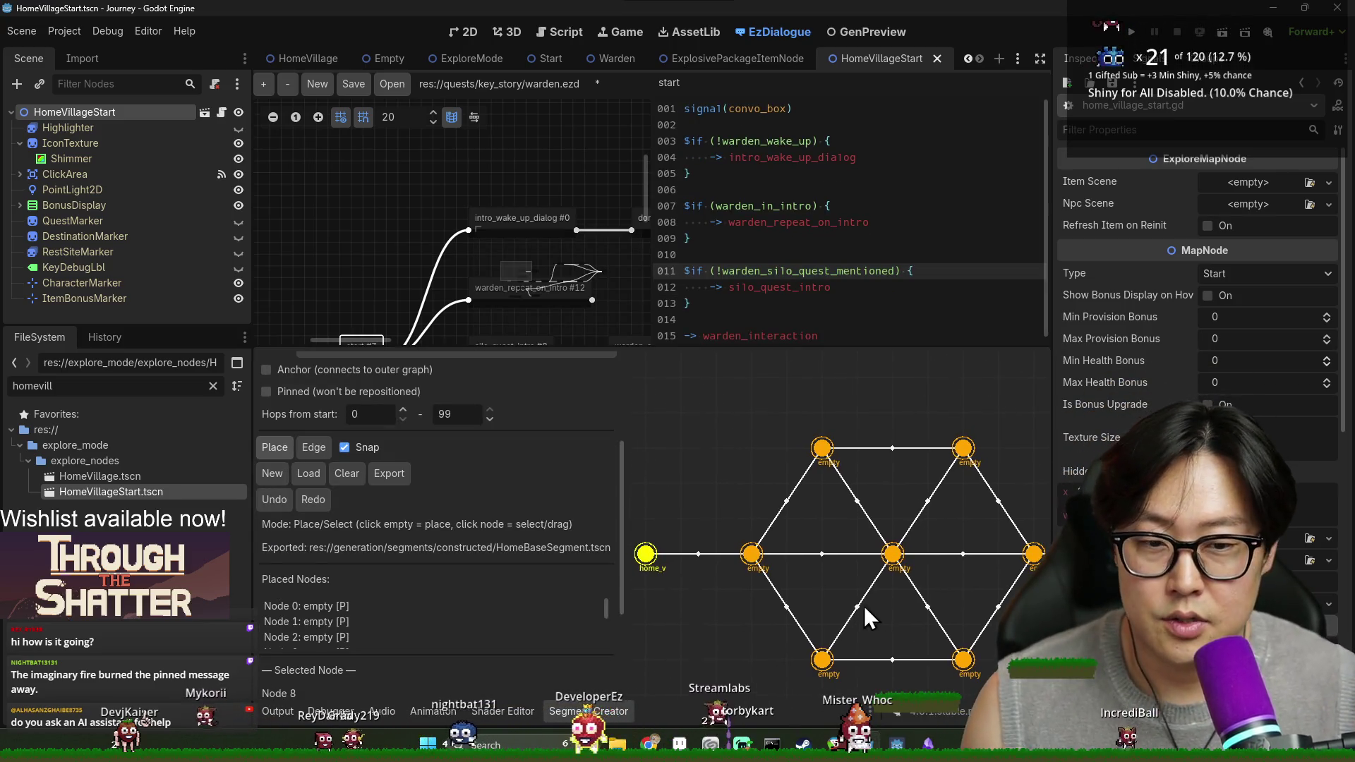
pyautogui.click(606, 710)
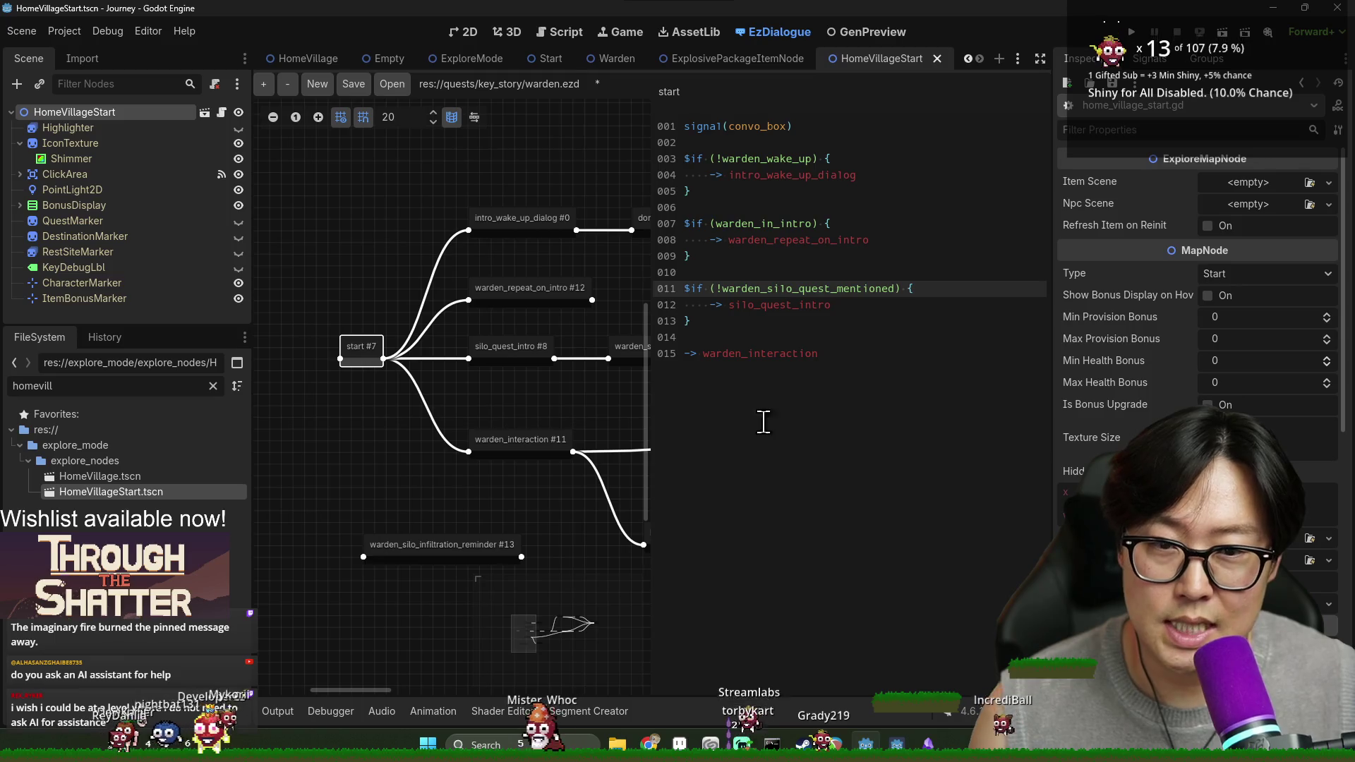
# Save warden.ezd from the EzDialogue toolbar, then clear the homevill file filter
pyautogui.click(769, 355)
pyautogui.click(771, 338)
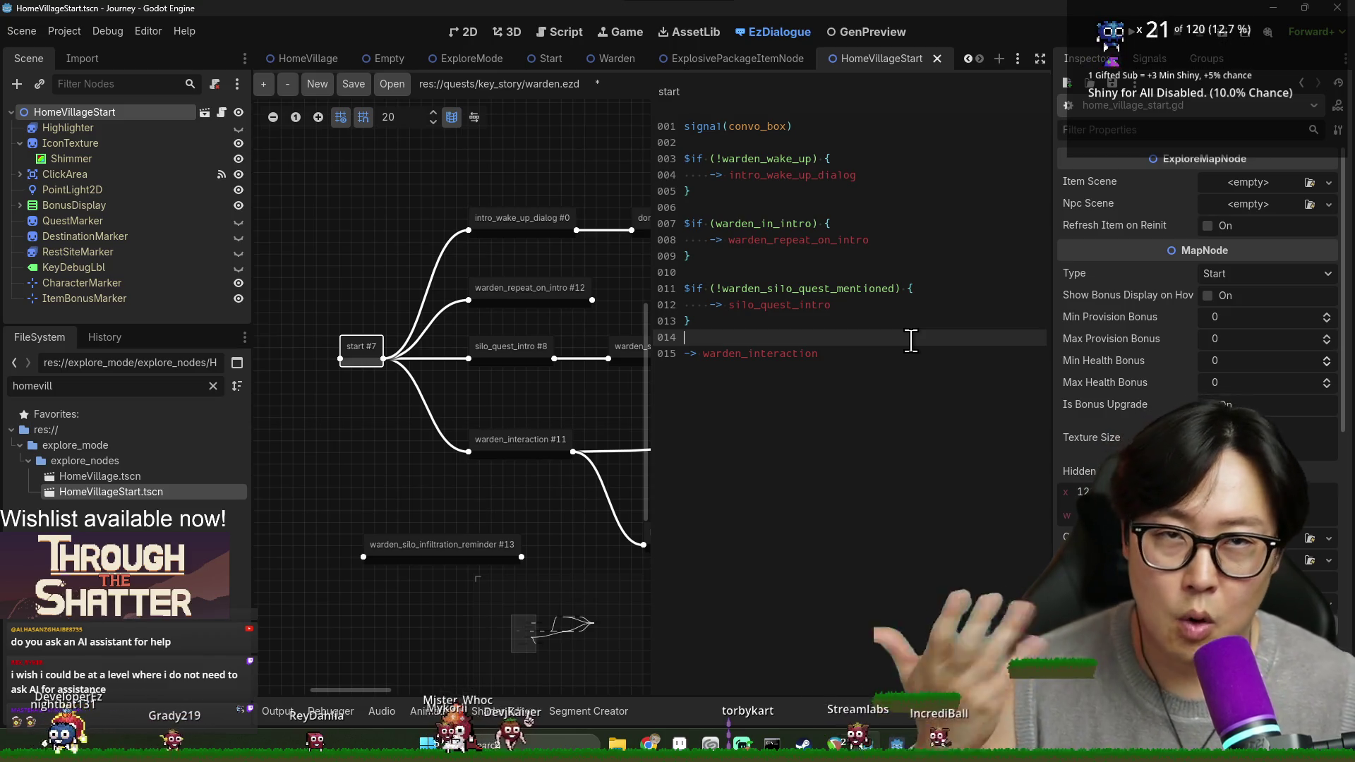
pyautogui.click(351, 82)
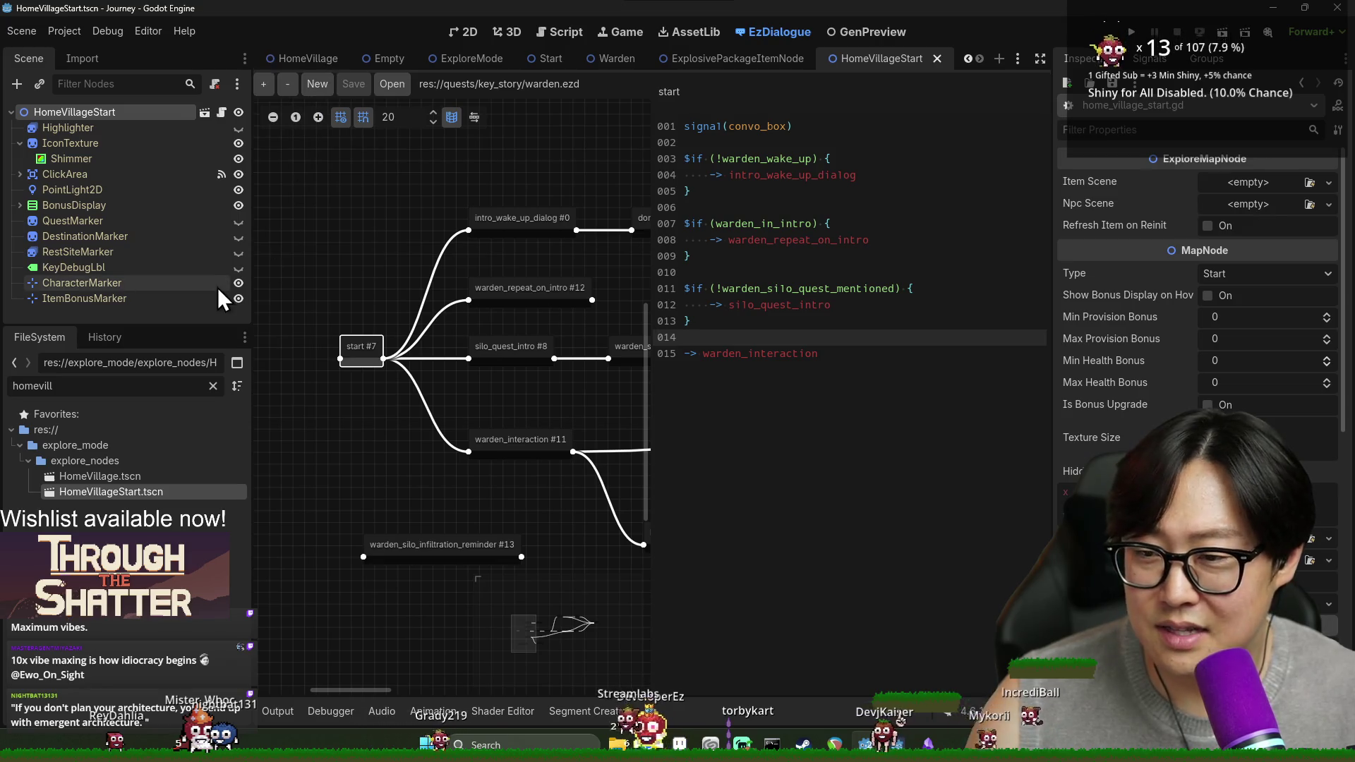
pyautogui.click(213, 385)
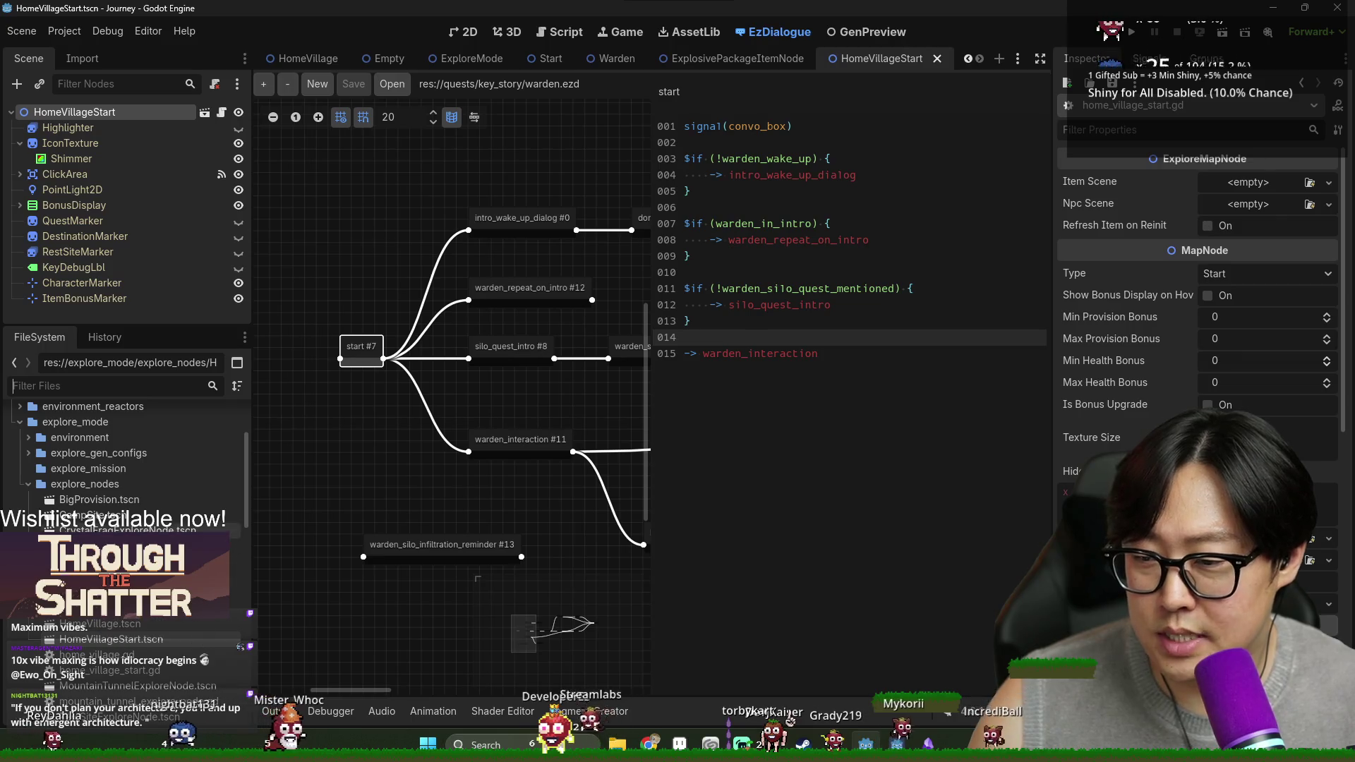
# Filter project files by 'journey' and open JourneyMode.tscn with its journey_mode.gd script
pyautogui.click(97, 386)
pyautogui.write('jorune')
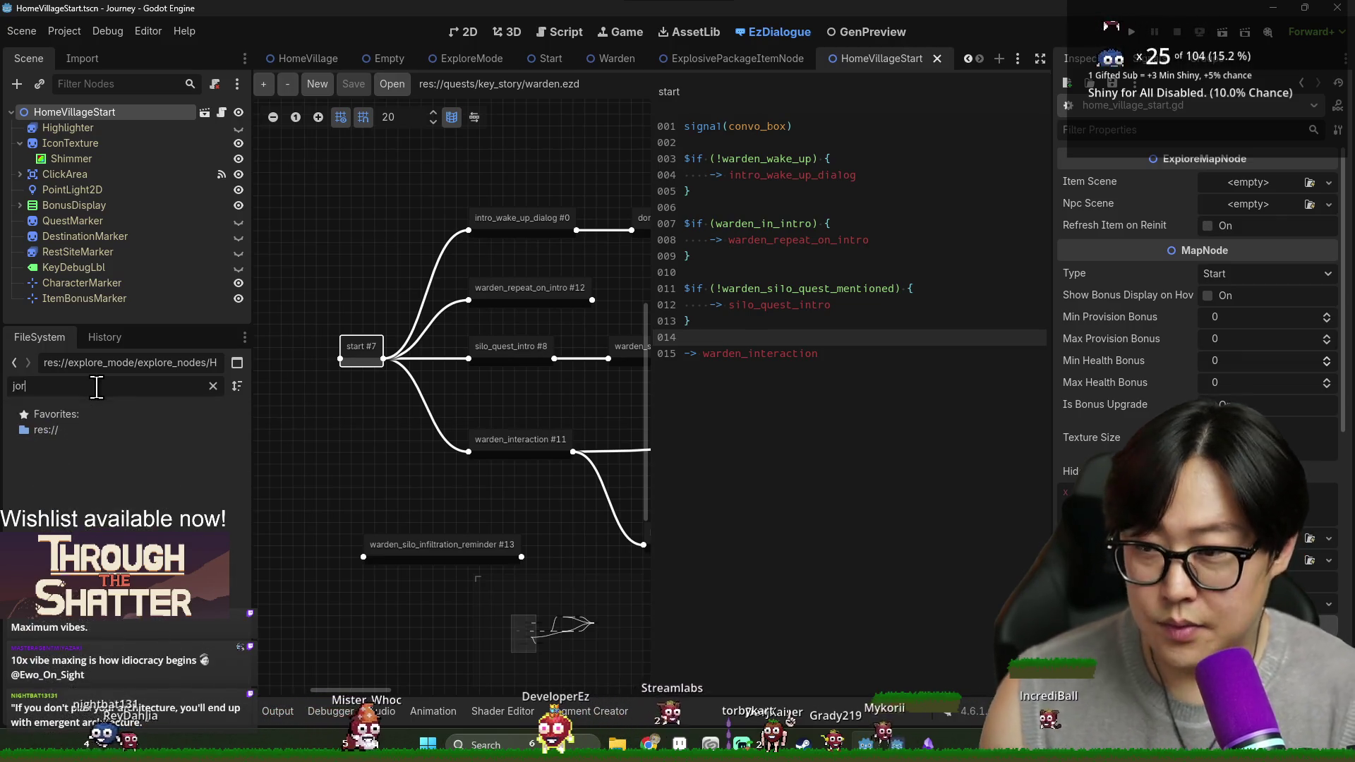
pyautogui.press('BackSpace')
pyautogui.press('BackSpace')
pyautogui.press('BackSpace')
pyautogui.write('urney')
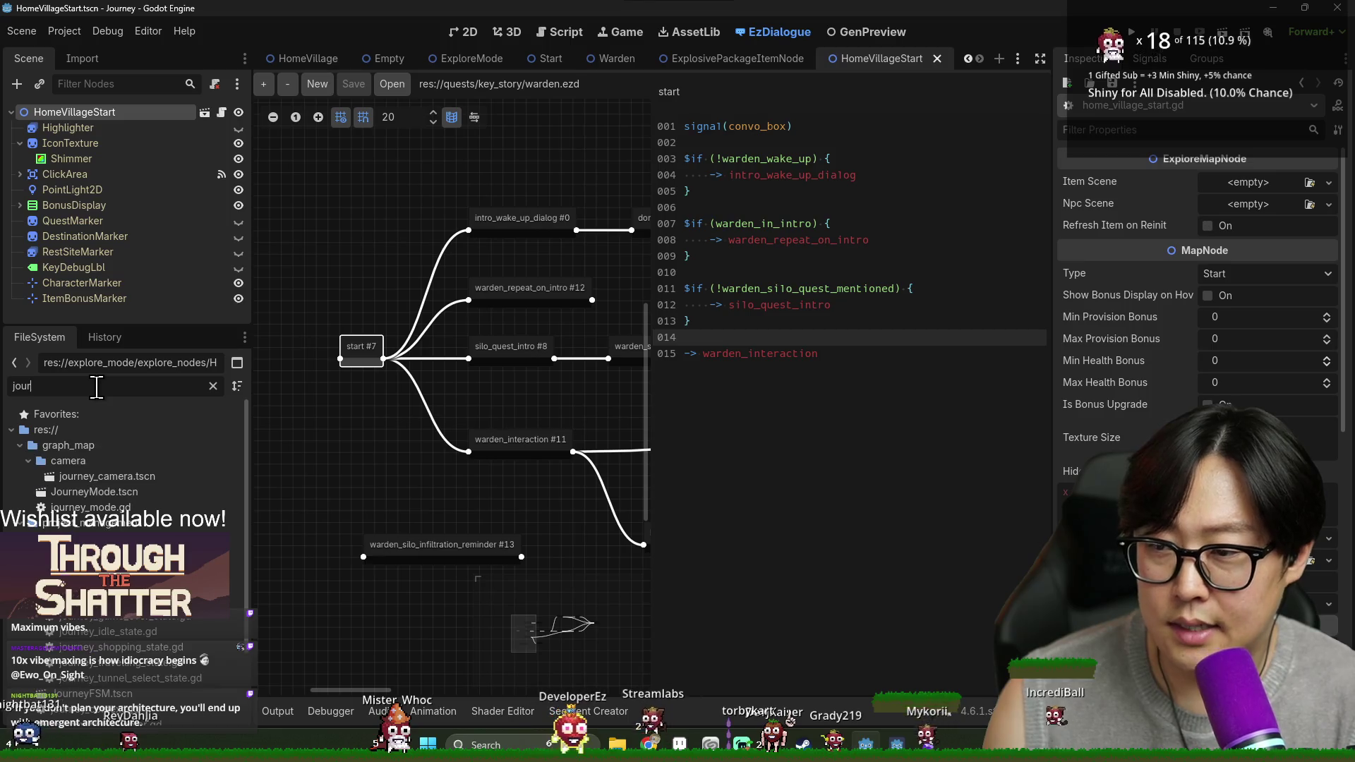
pyautogui.doubleClick(77, 492)
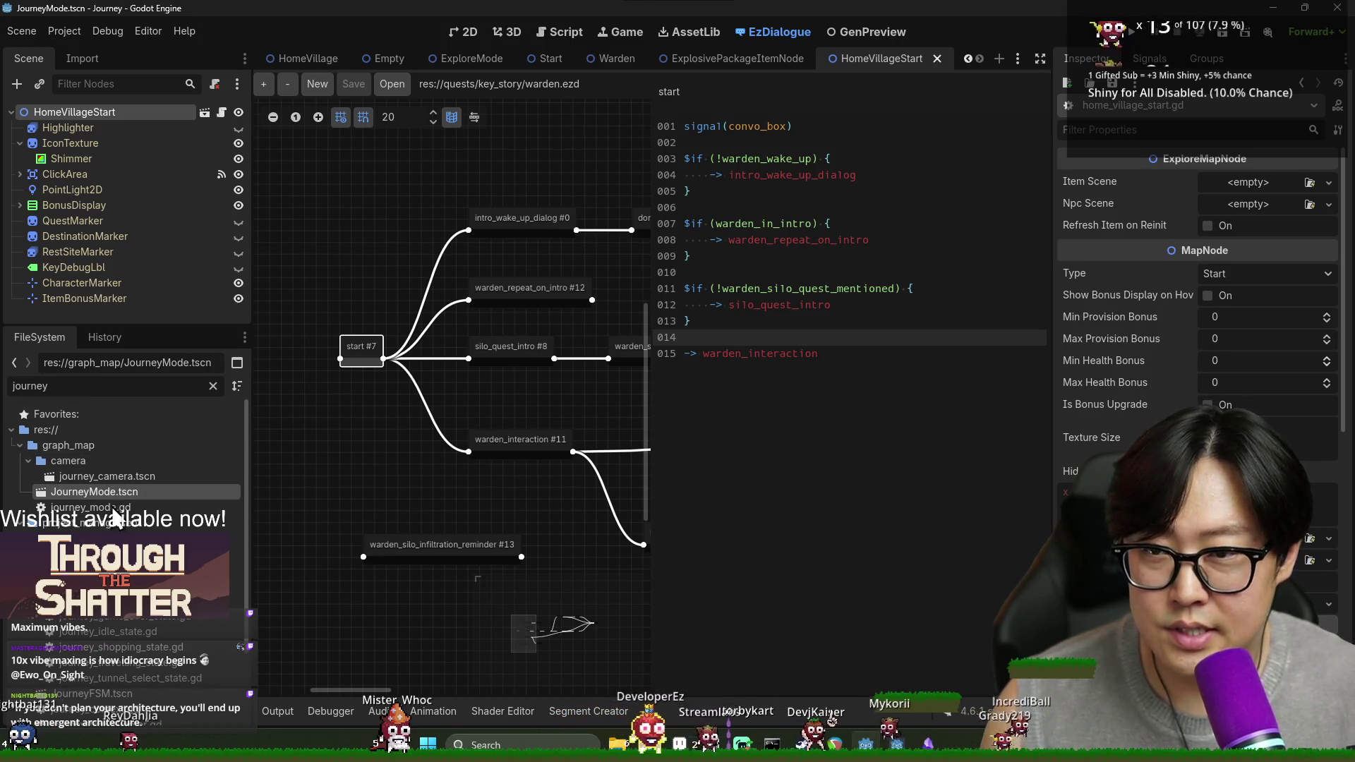
pyautogui.scroll(10, 193, 183)
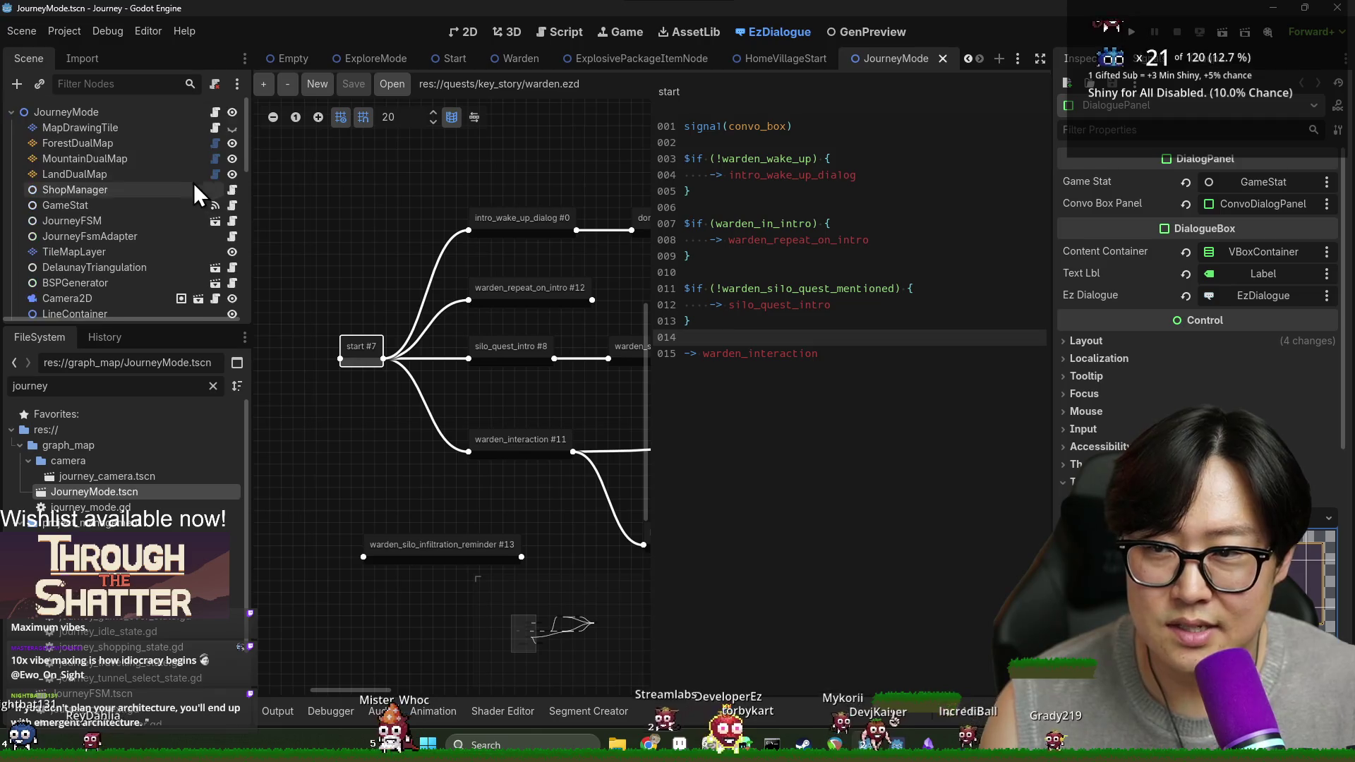
pyautogui.click(215, 112)
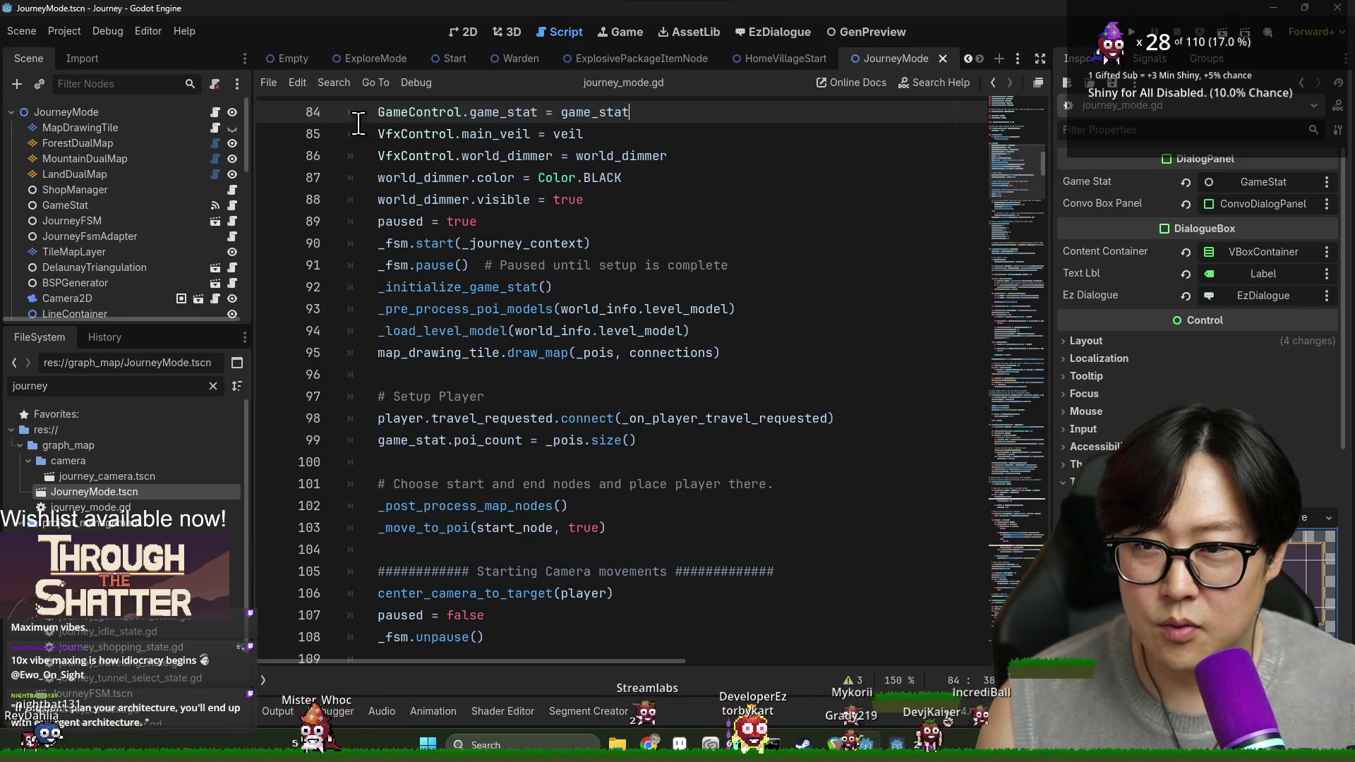
pyautogui.scroll(-7, 402, 184)
pyautogui.scroll(-20, 402, 184)
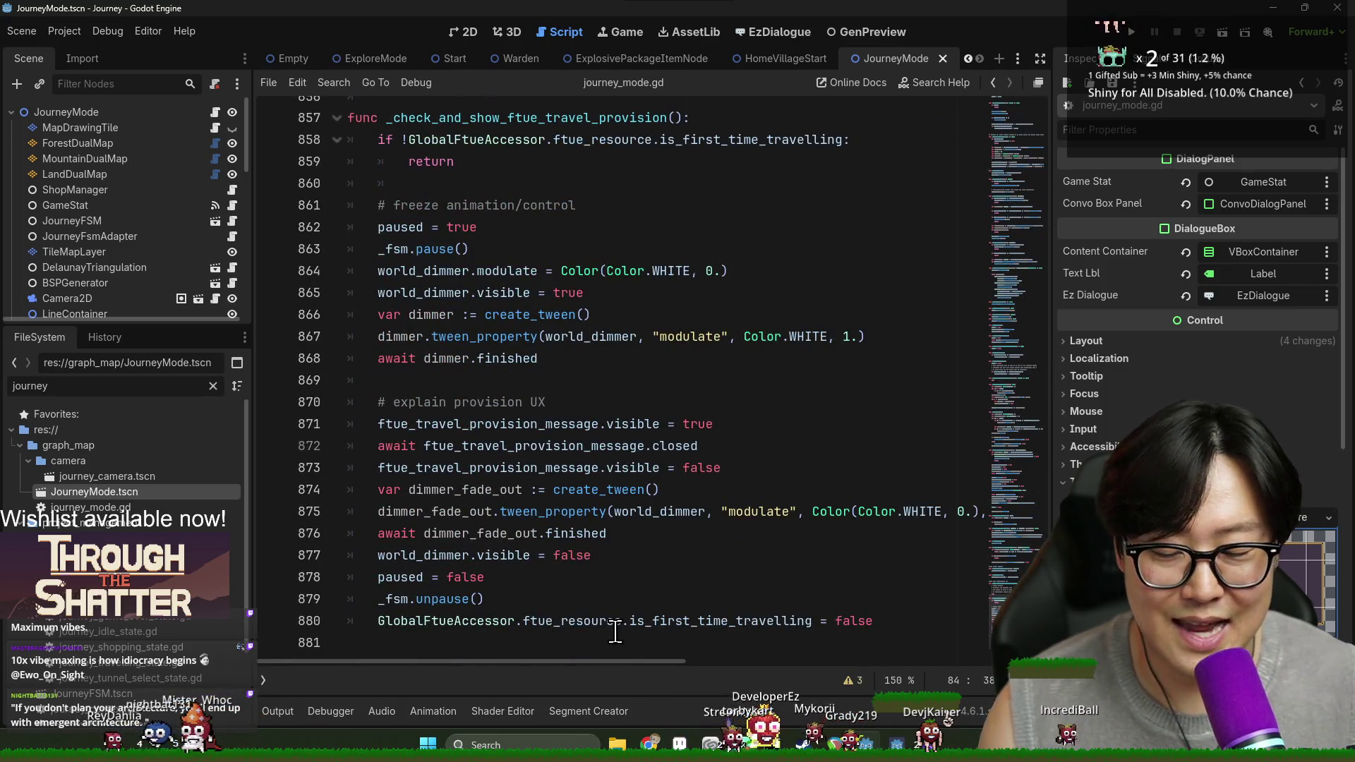
pyautogui.scroll(20, 614, 631)
pyautogui.scroll(20, 617, 596)
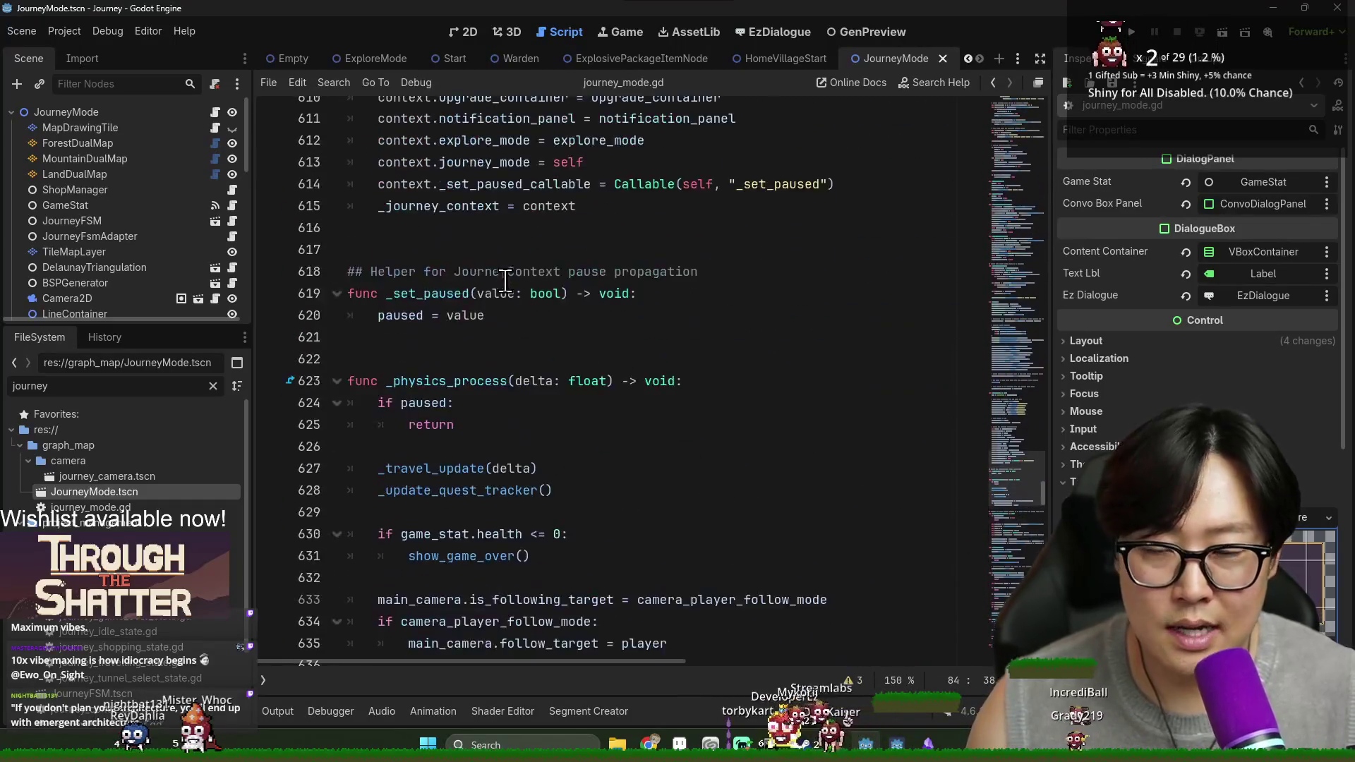
pyautogui.scroll(20, 506, 280)
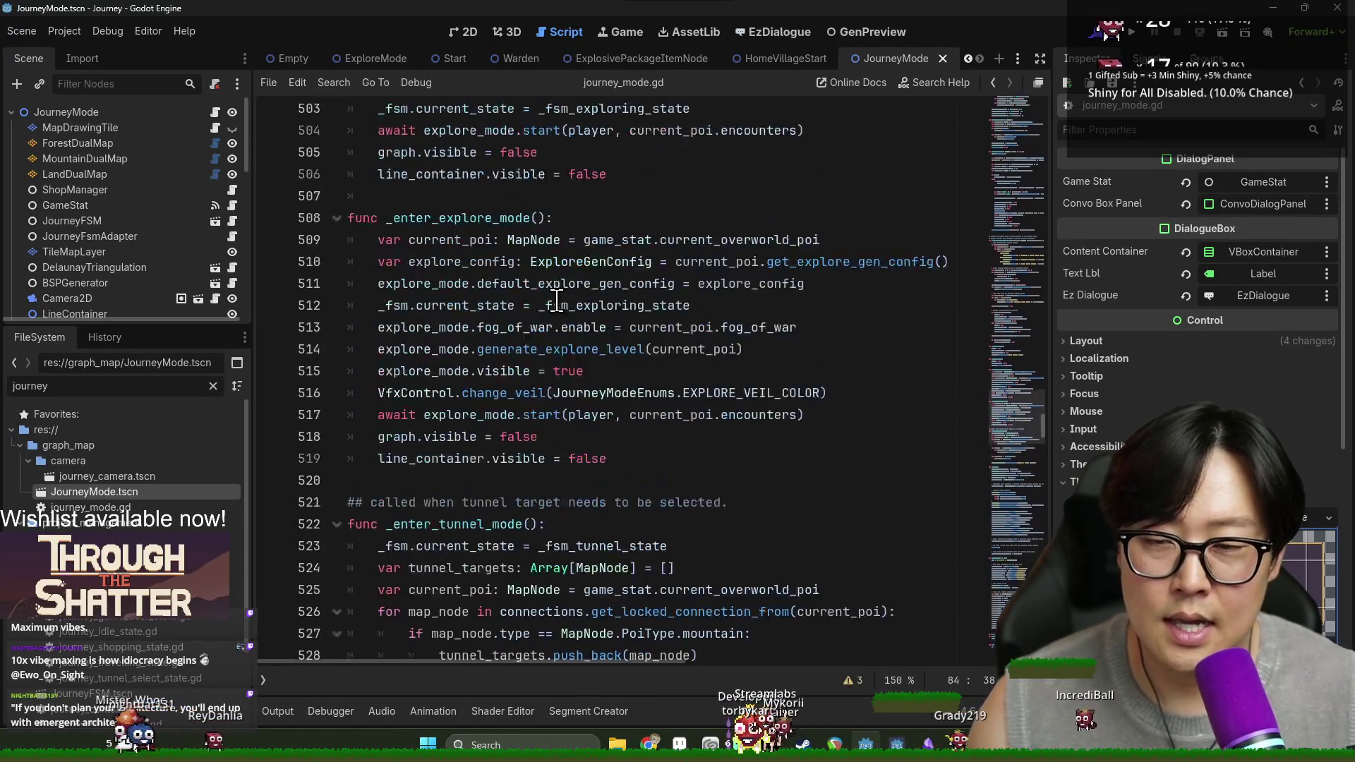
pyautogui.scroll(2, 557, 300)
pyautogui.doubleClick(393, 359)
pyautogui.press('End')
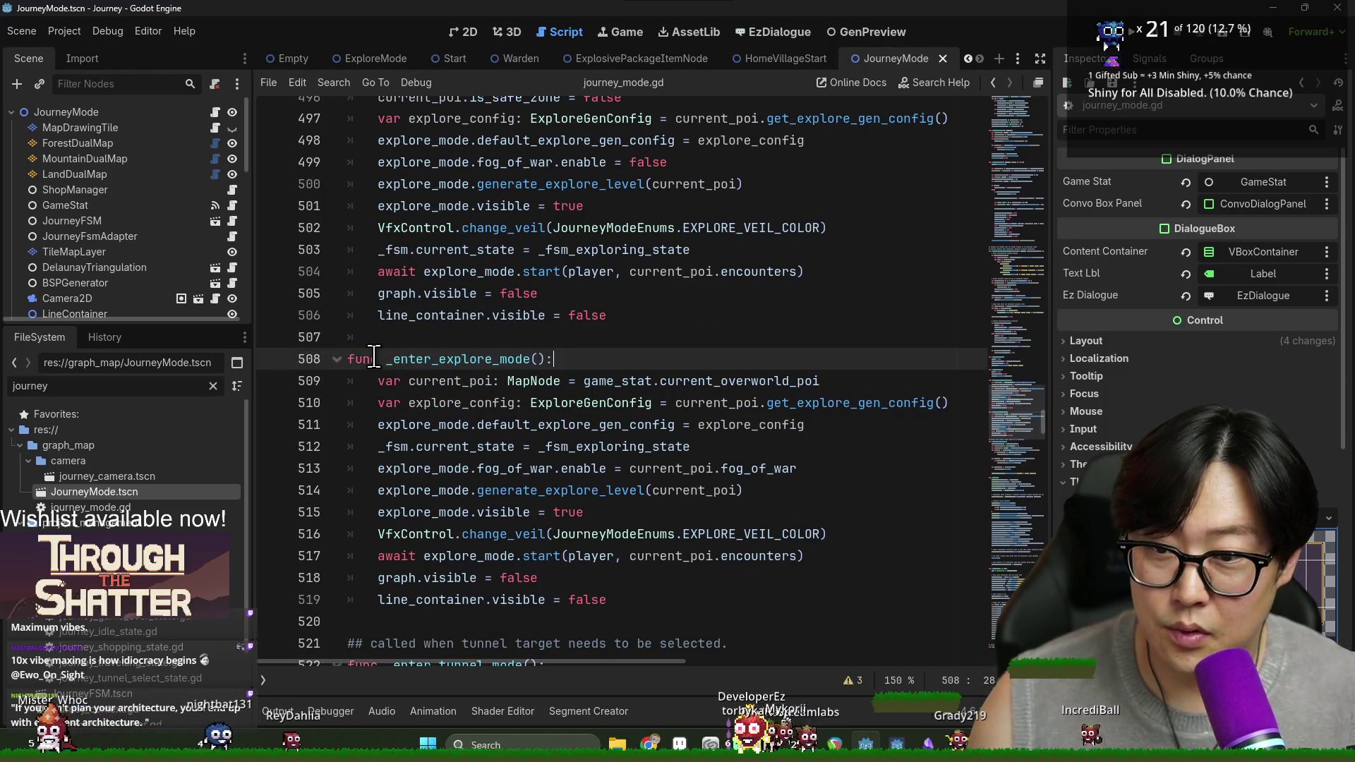
pyautogui.scroll(5, 565, 370)
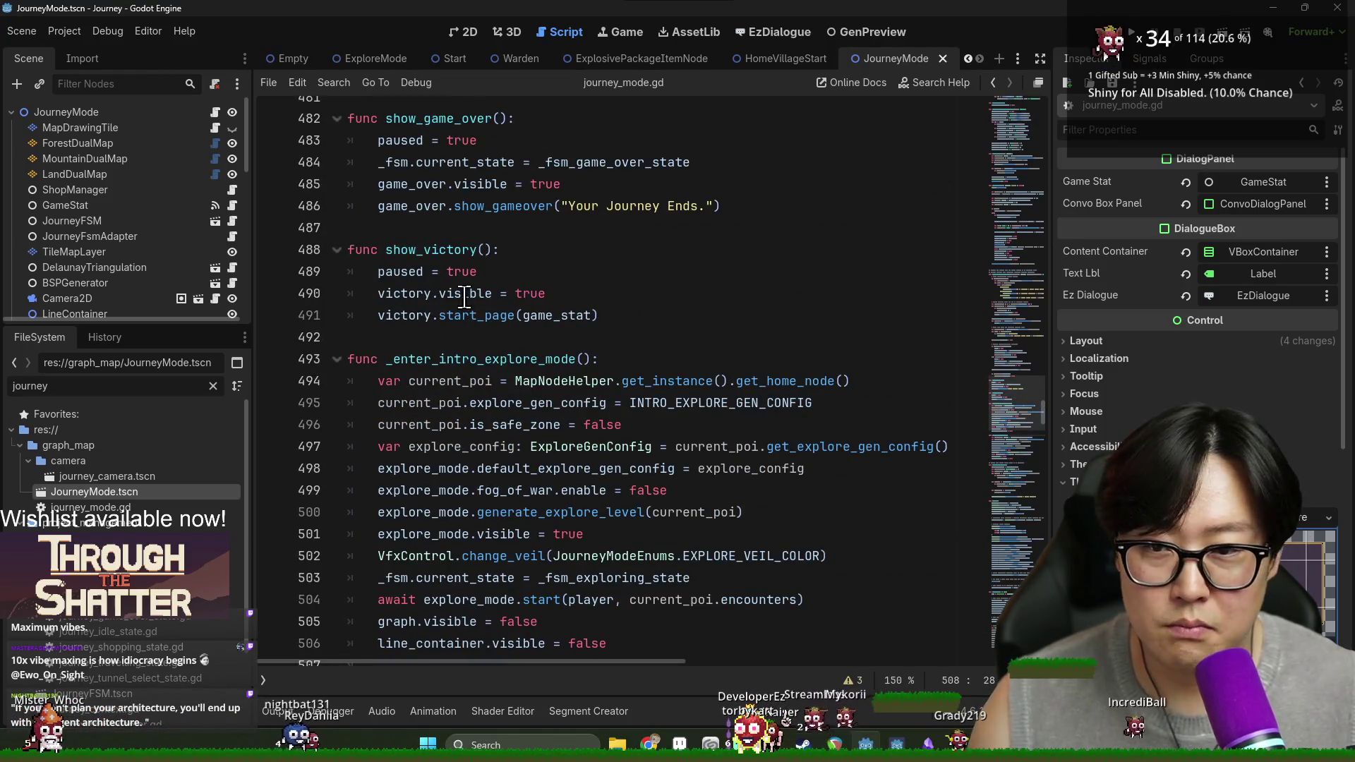
pyautogui.click(559, 252)
pyautogui.scroll(3, 560, 251)
pyautogui.moveTo(386, 316); pyautogui.dragTo(565, 338)
pyautogui.click(564, 337)
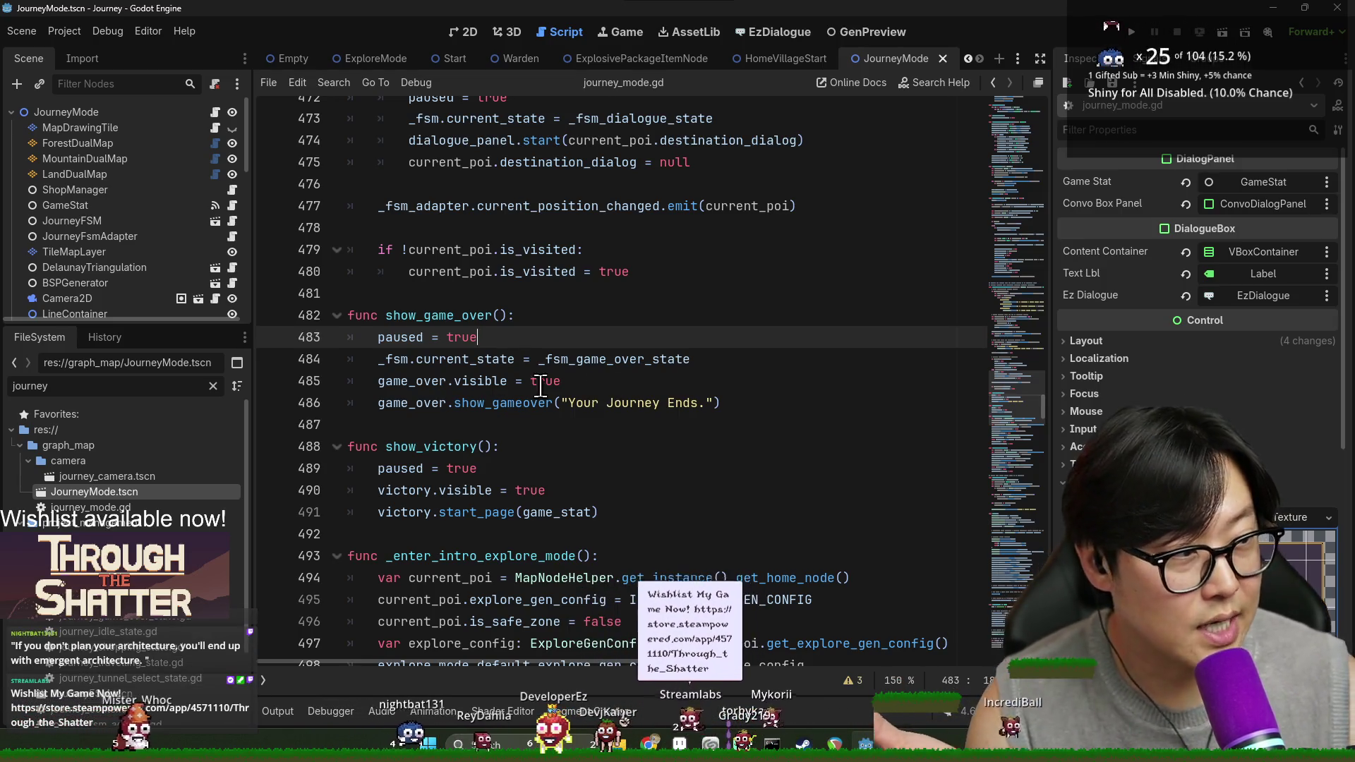
pyautogui.doubleClick(423, 316)
pyautogui.click(400, 446)
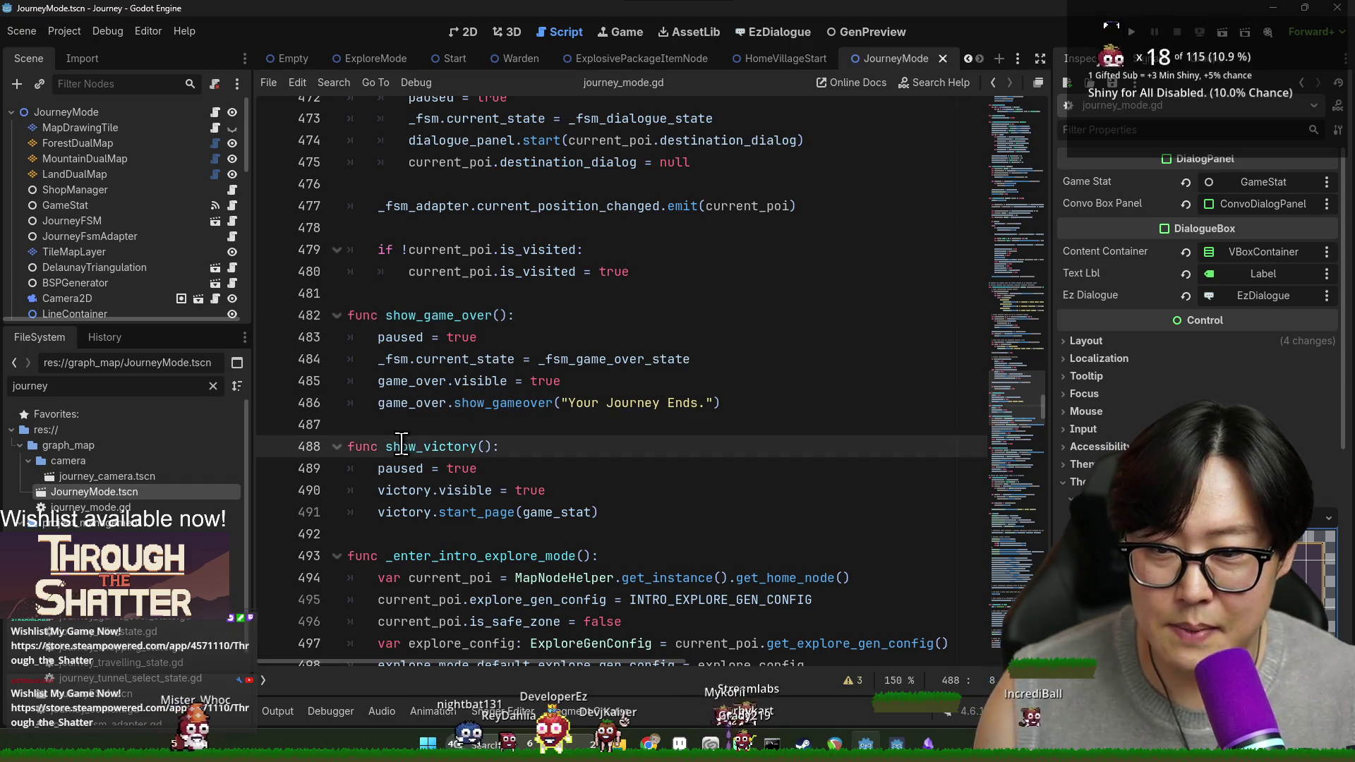
pyautogui.click(569, 467)
pyautogui.scroll(1, 512, 459)
pyautogui.scroll(4, 512, 460)
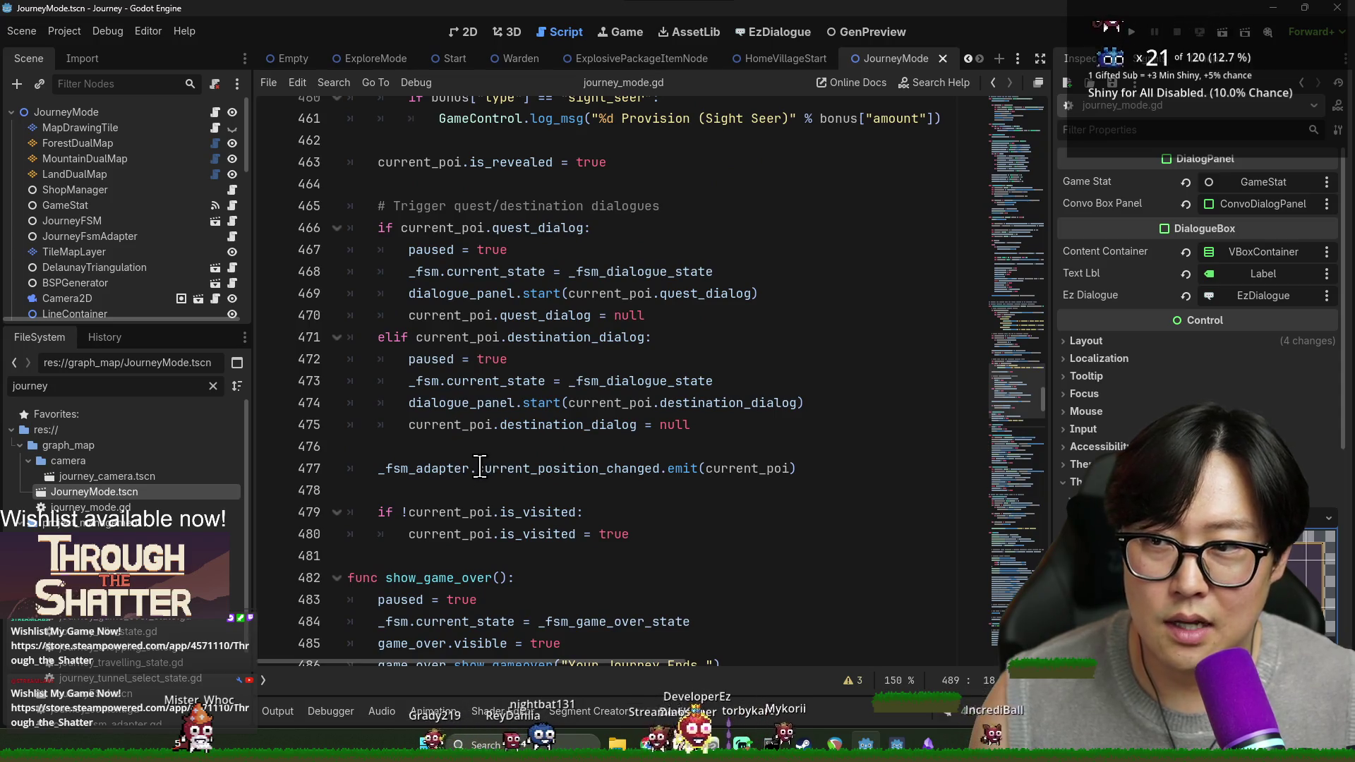
pyautogui.click(416, 381)
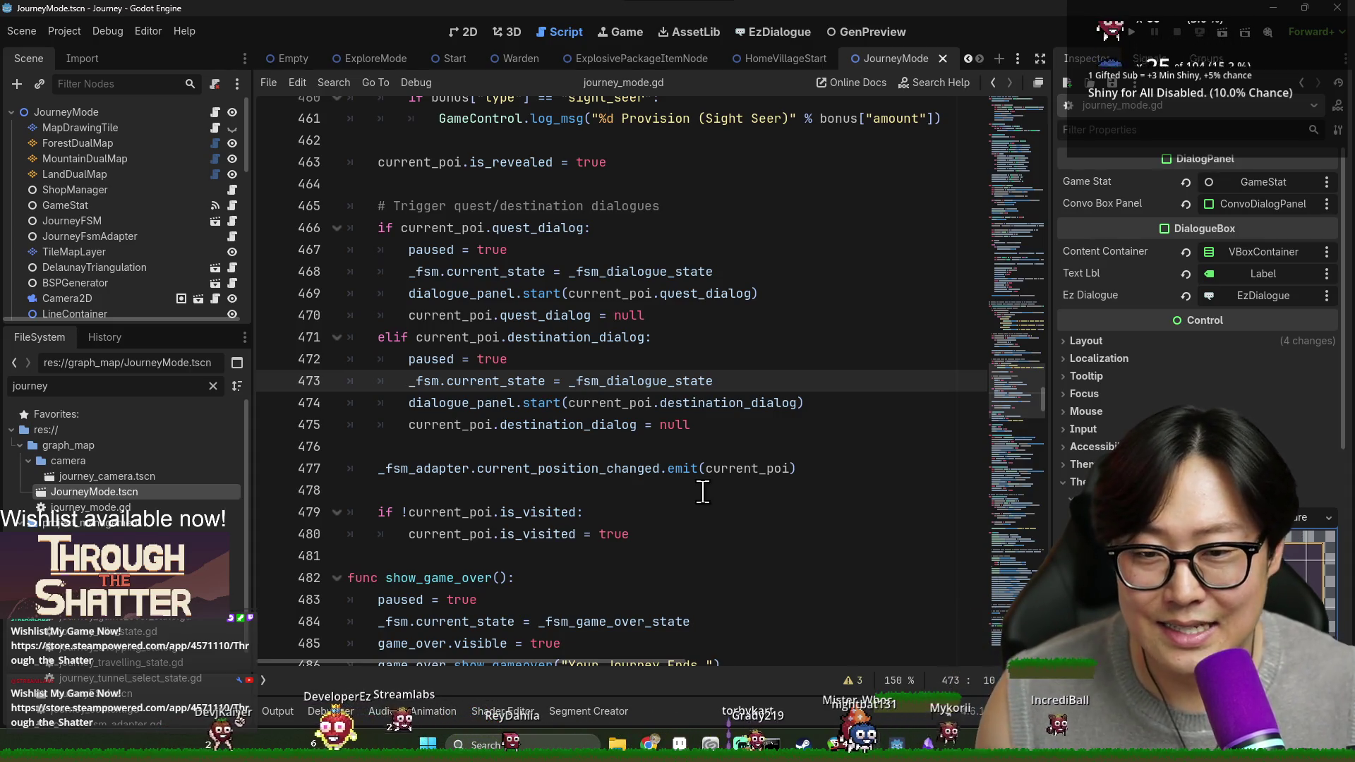
pyautogui.scroll(13, 703, 492)
pyautogui.scroll(9, 643, 247)
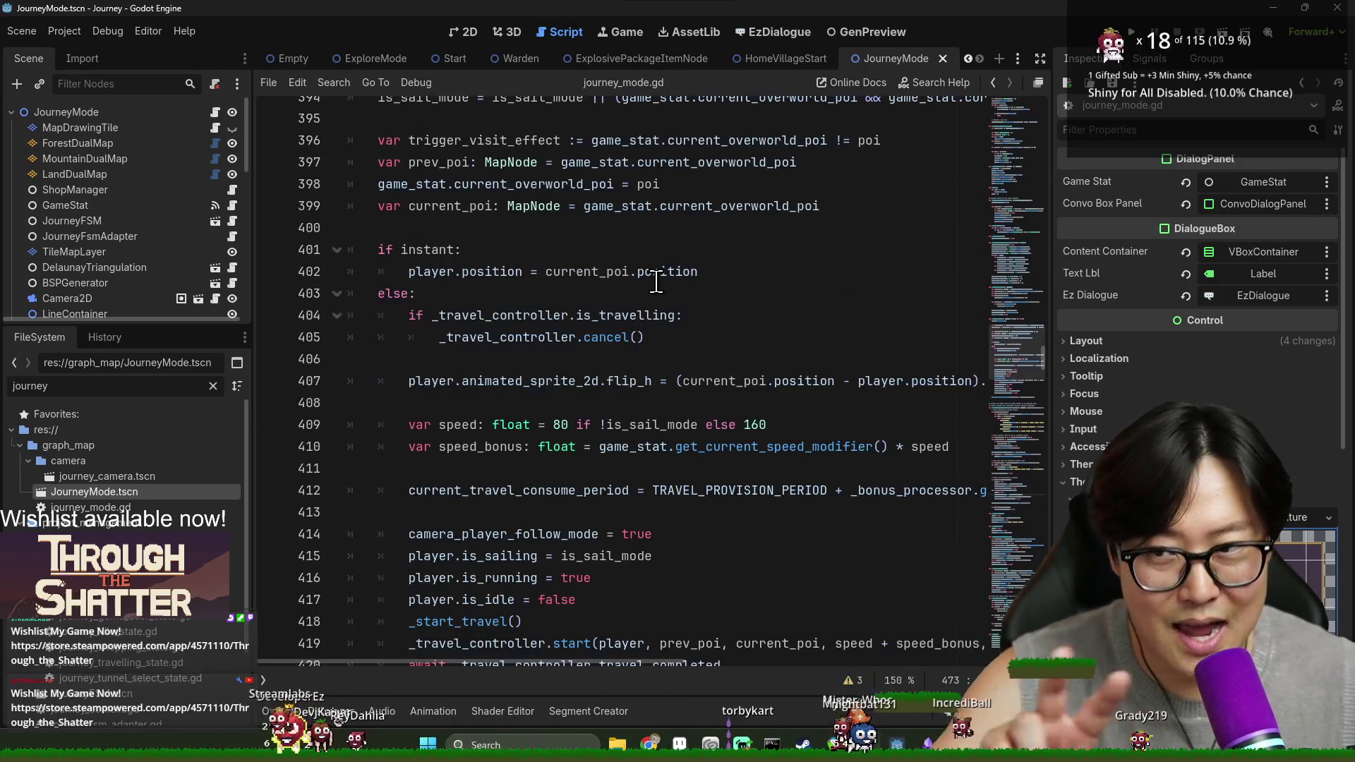
pyautogui.scroll(-8, 584, 291)
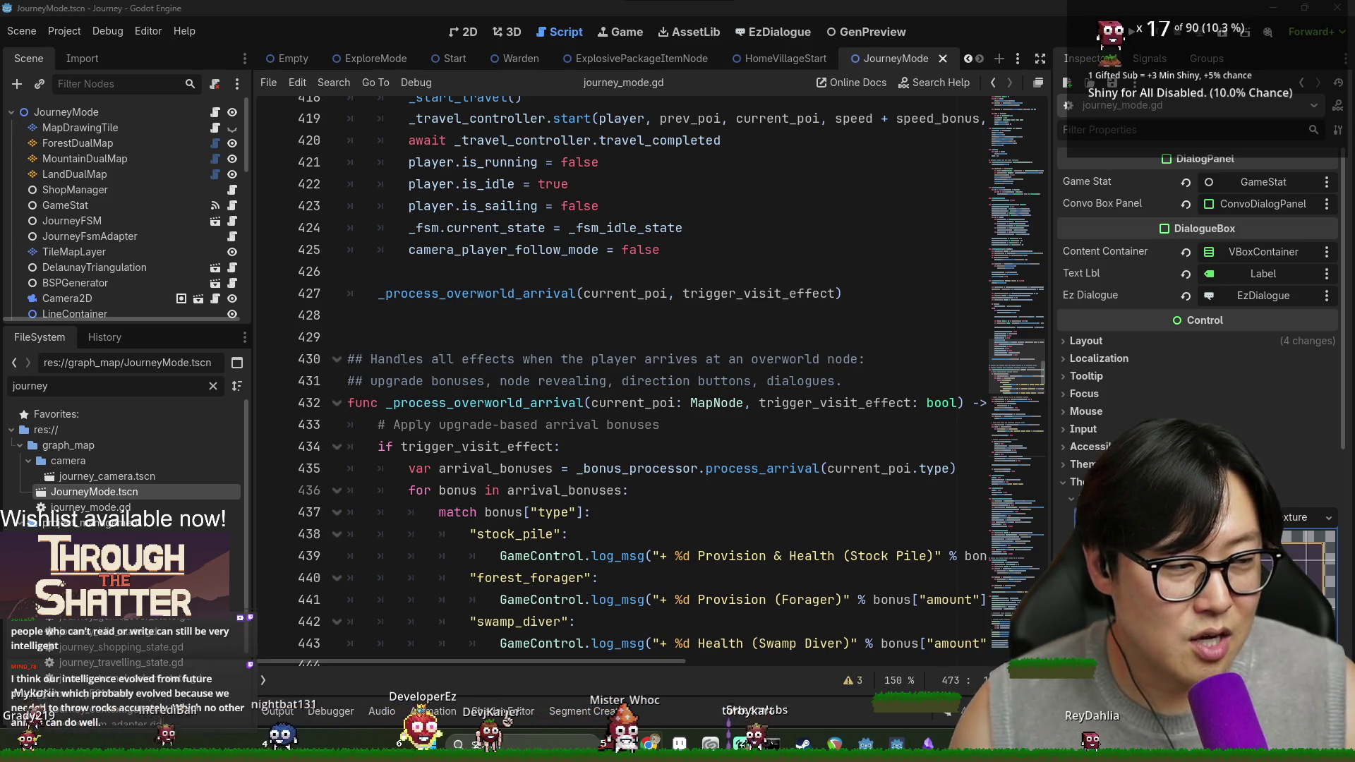
pyautogui.click(845, 529)
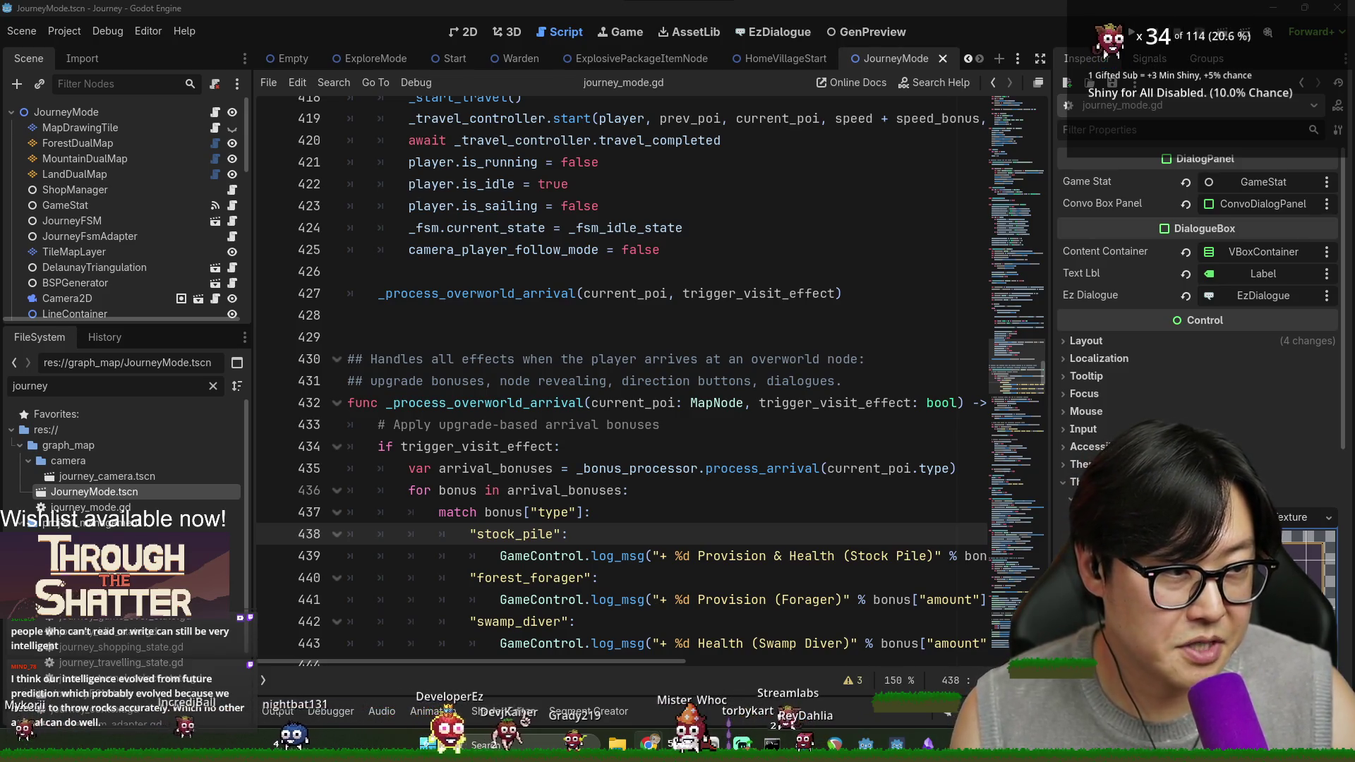
pyautogui.hotkey('alt', 'Tab')
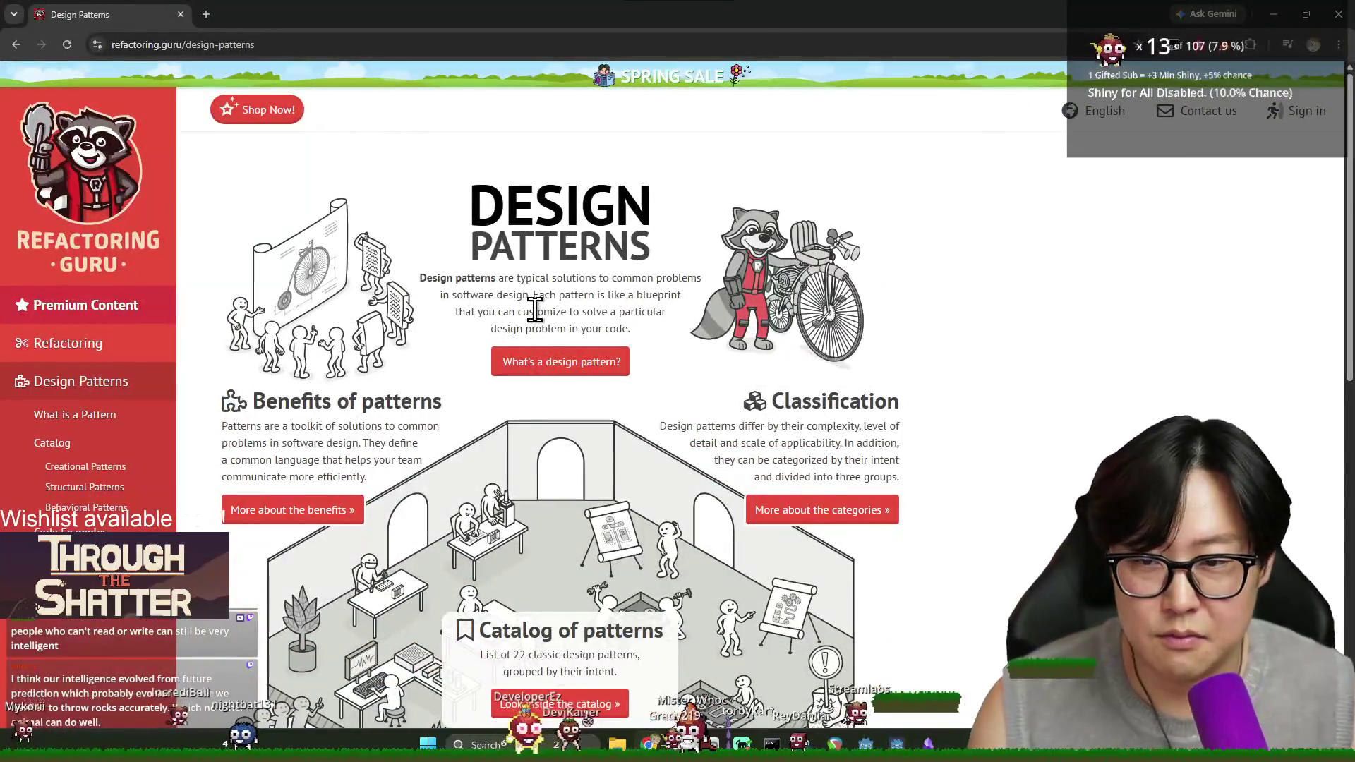
# Browse the Creational patterns pages: Factory Method, Abstract Factory and Builder on Refactoring.Guru
pyautogui.click(71, 467)
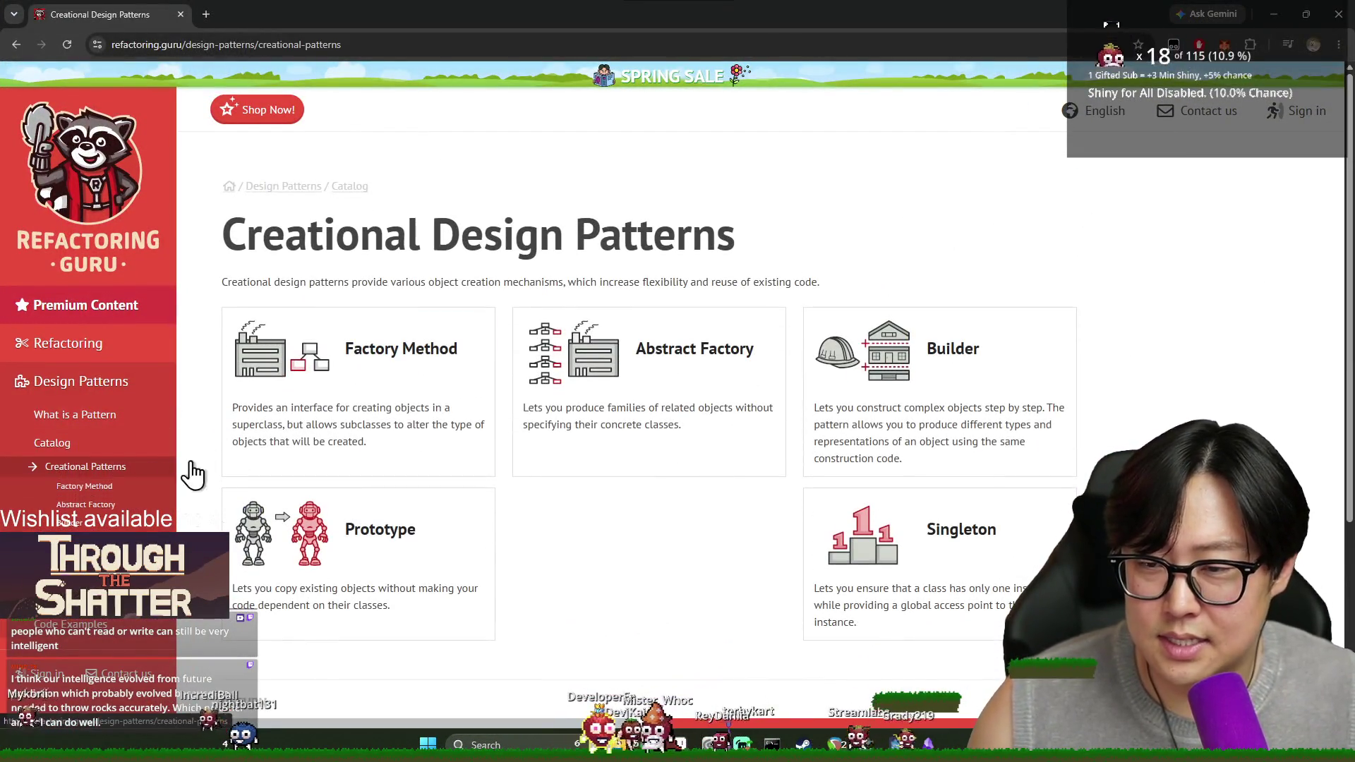
pyautogui.click(85, 487)
pyautogui.click(85, 505)
pyautogui.click(84, 522)
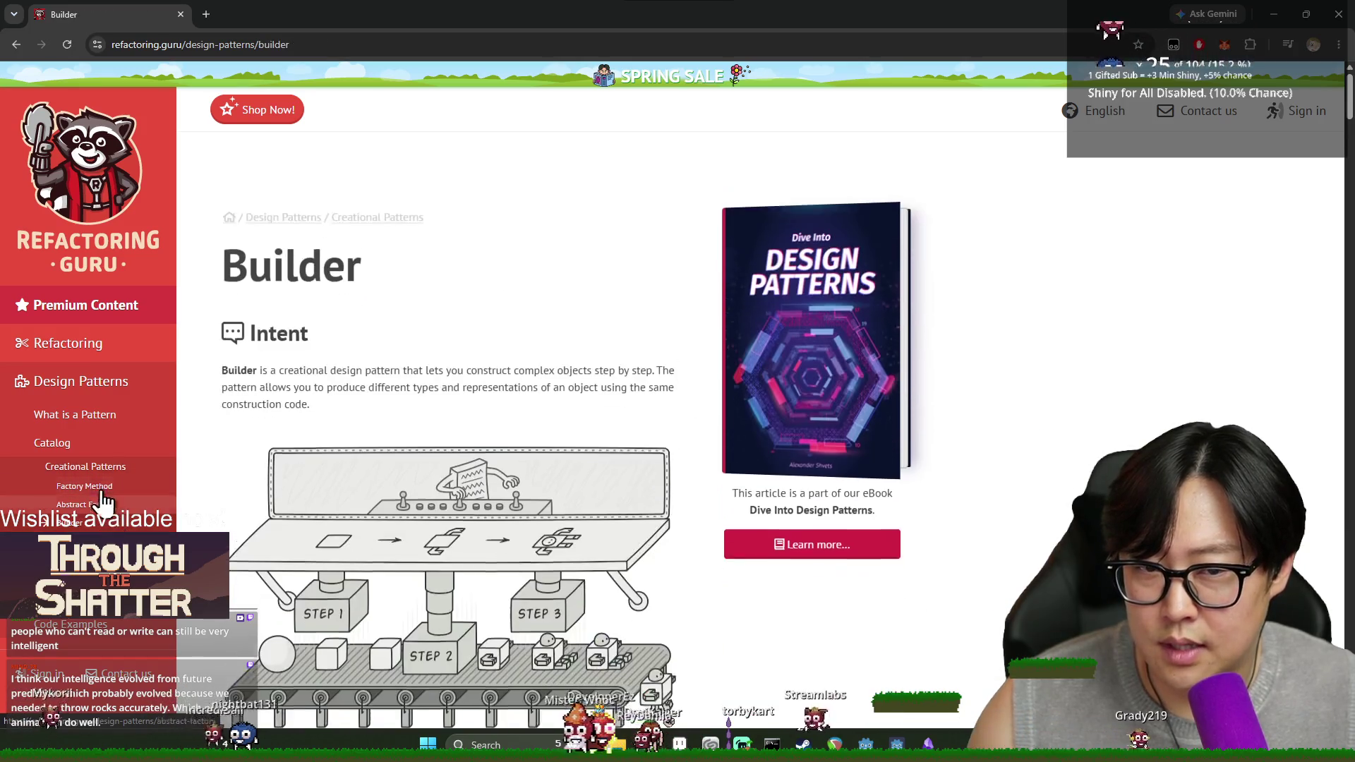
pyautogui.click(85, 468)
pyautogui.scroll(-3, 480, 428)
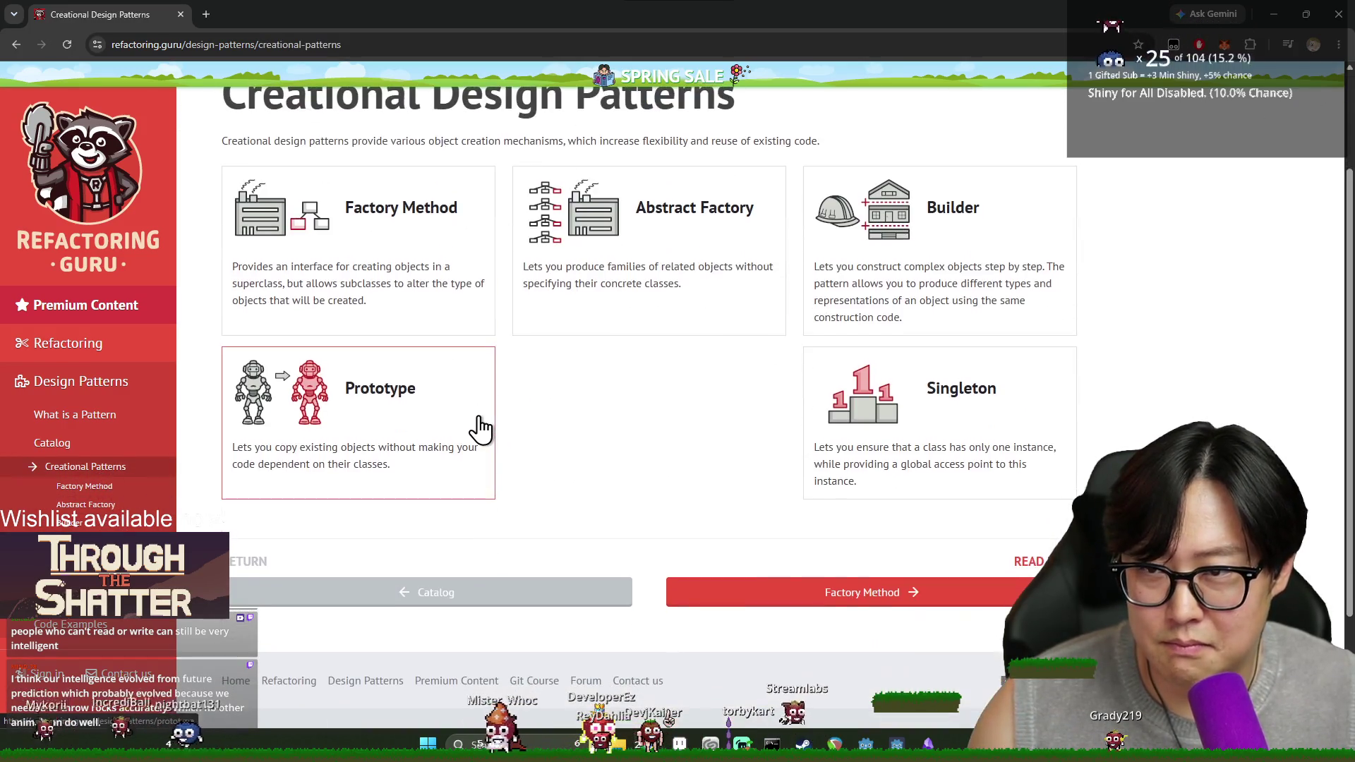
pyautogui.scroll(-3, 603, 487)
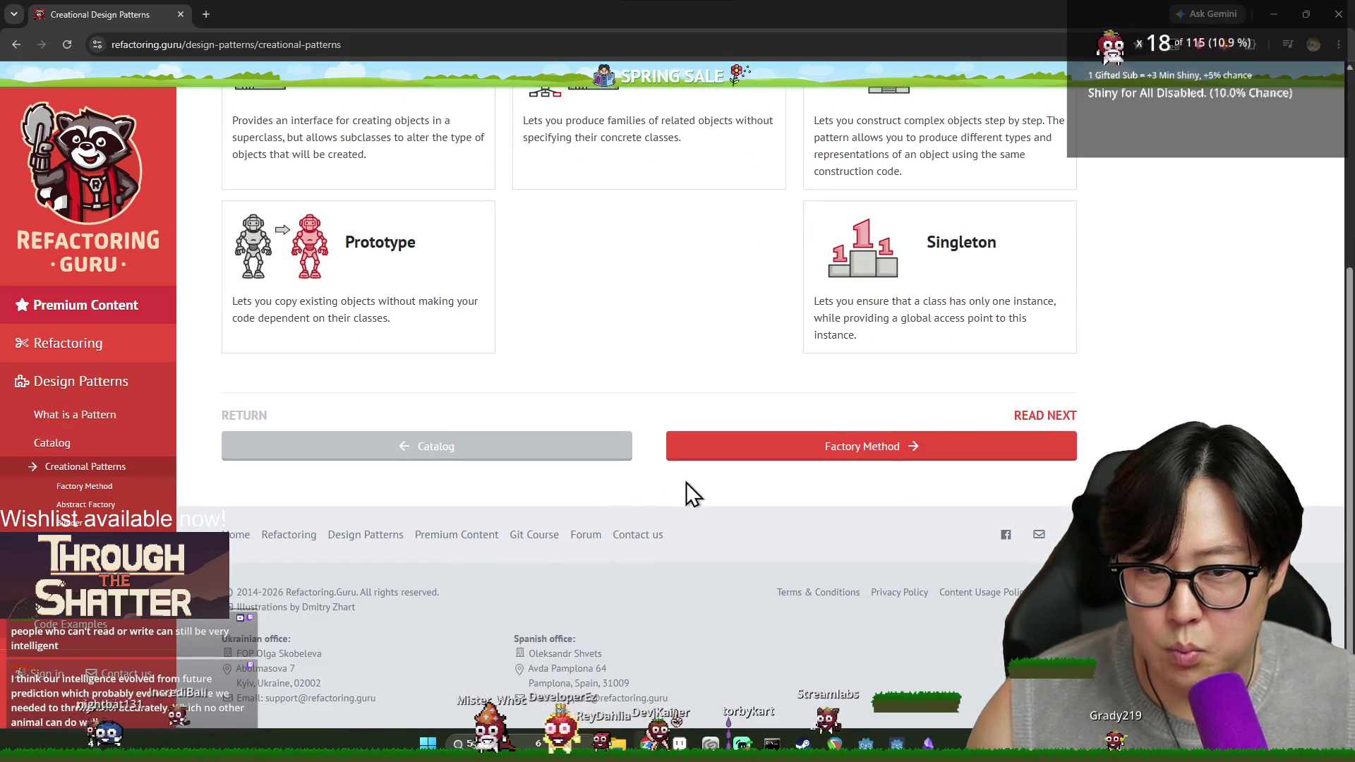
pyautogui.scroll(5, 685, 496)
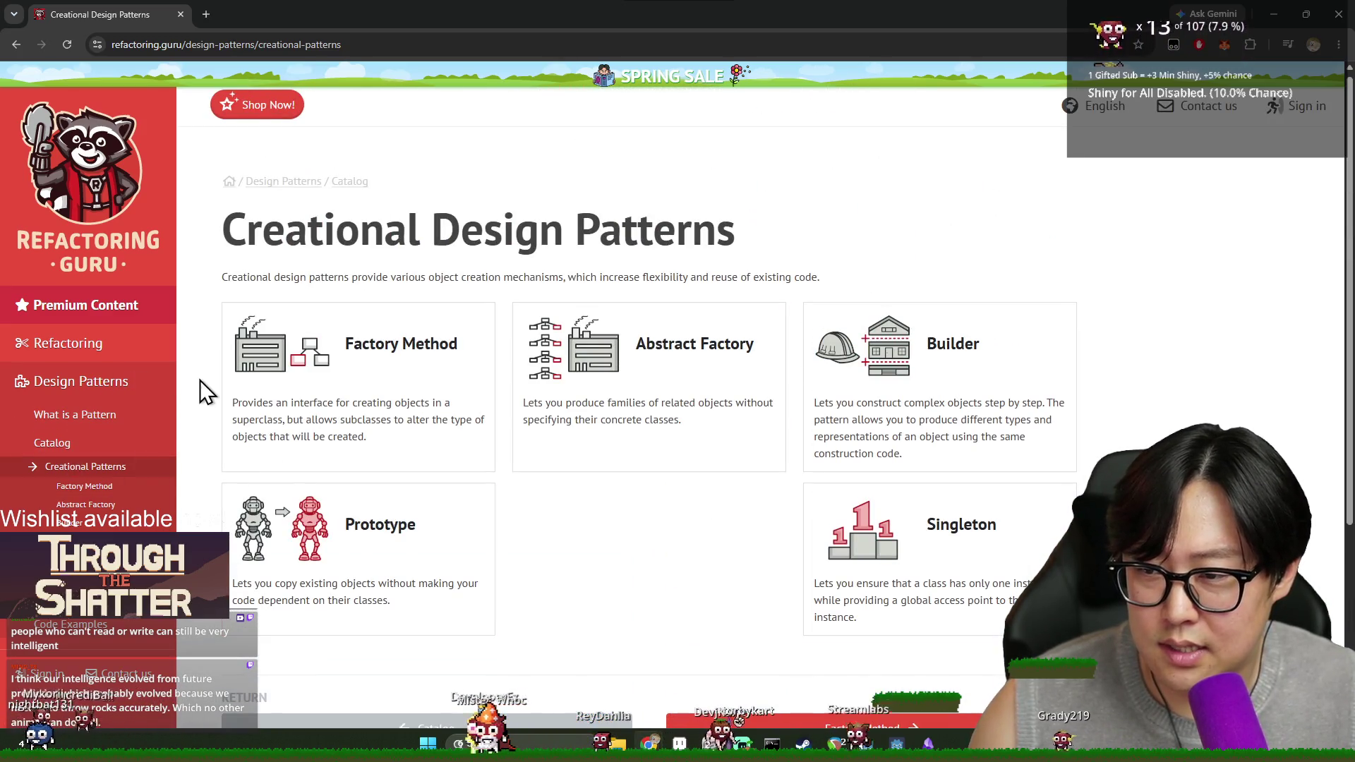
pyautogui.click(100, 382)
# Browse the Behavioral, Mediator and Structural pattern pages, then return to journey_mode.gd in Godot
pyautogui.scroll(-6, 120, 395)
pyautogui.click(85, 467)
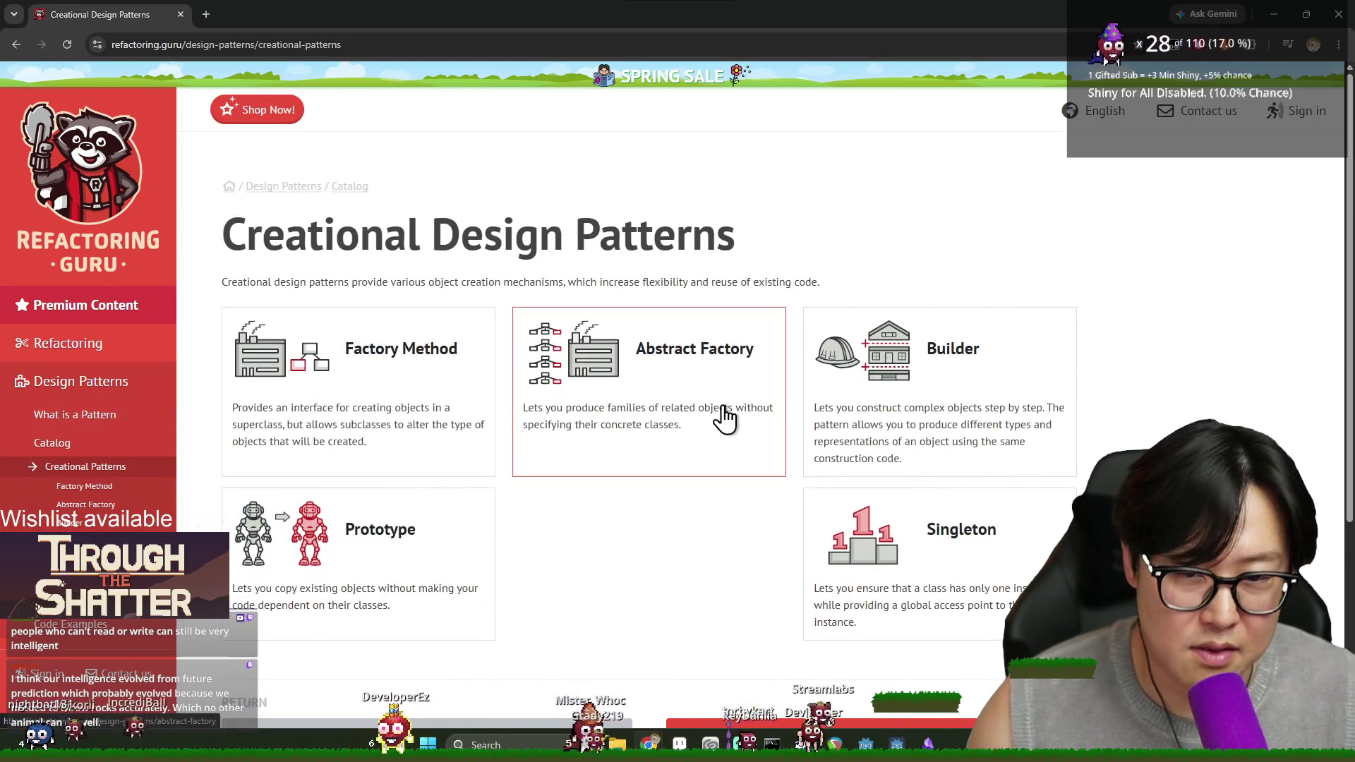
pyautogui.scroll(-3, 433, 478)
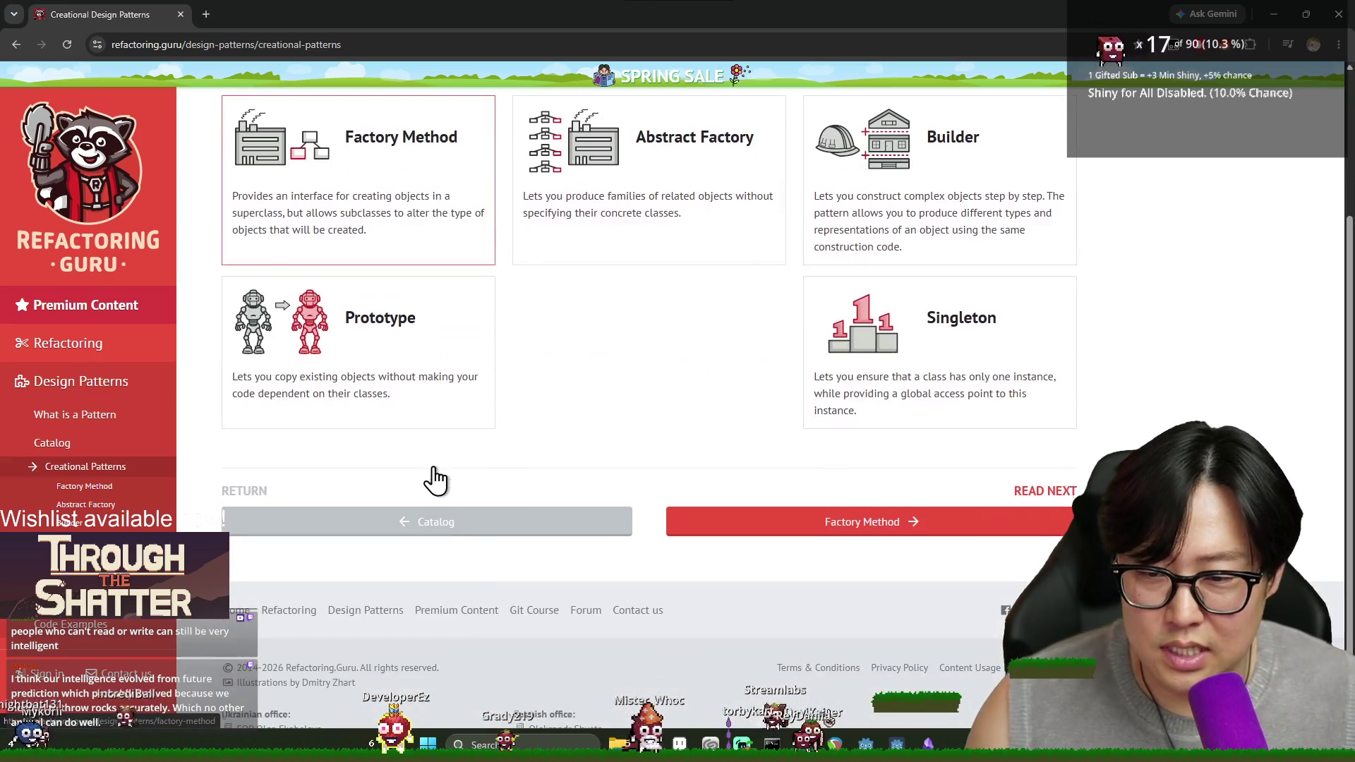
pyautogui.click(106, 505)
pyautogui.click(113, 504)
pyautogui.click(120, 494)
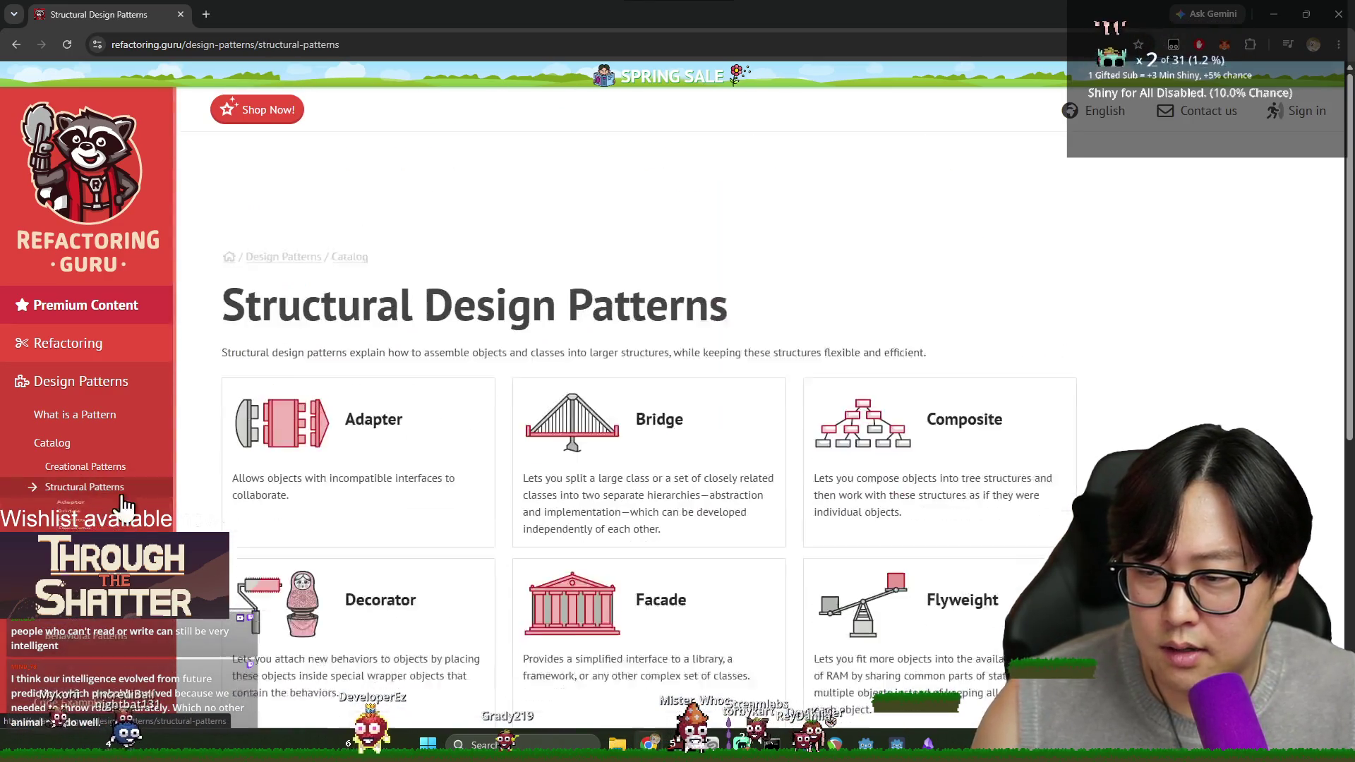
pyautogui.scroll(-1, 559, 384)
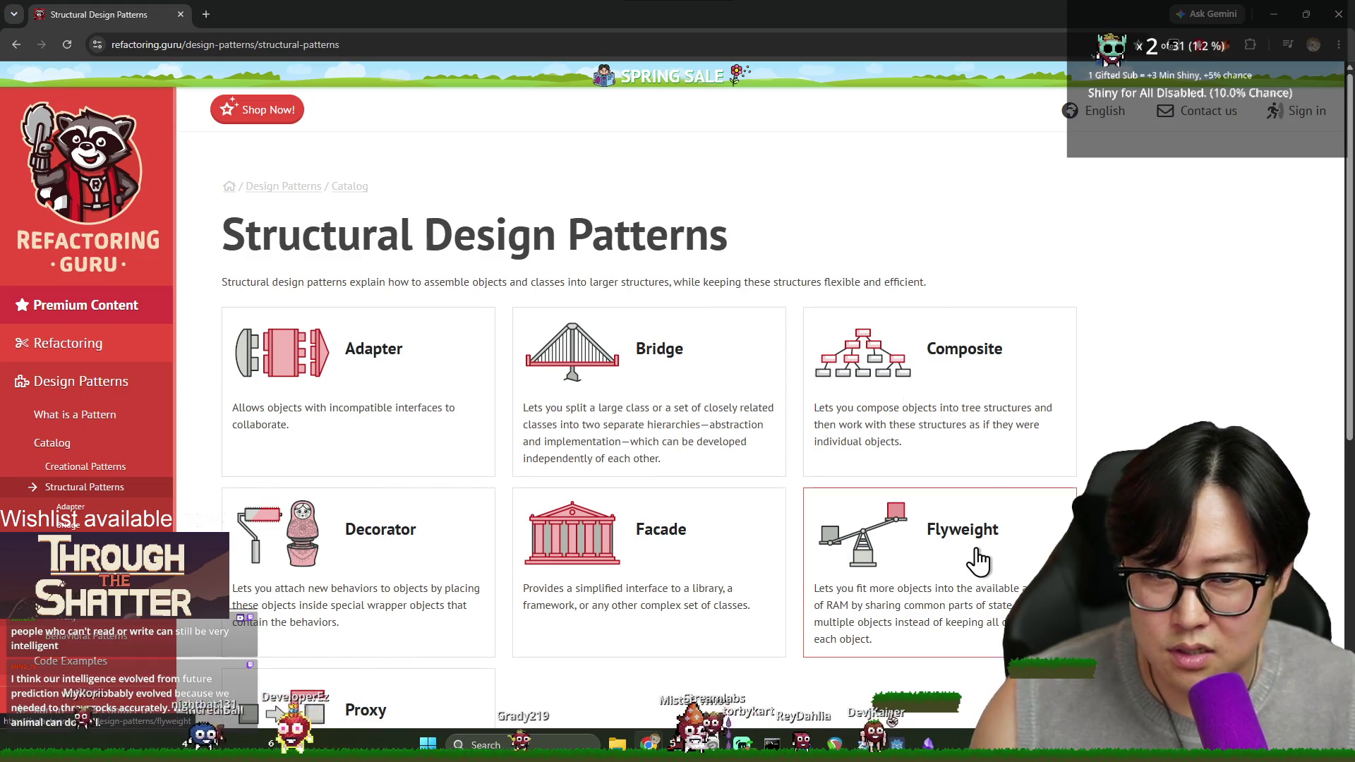
pyautogui.scroll(-3, 499, 509)
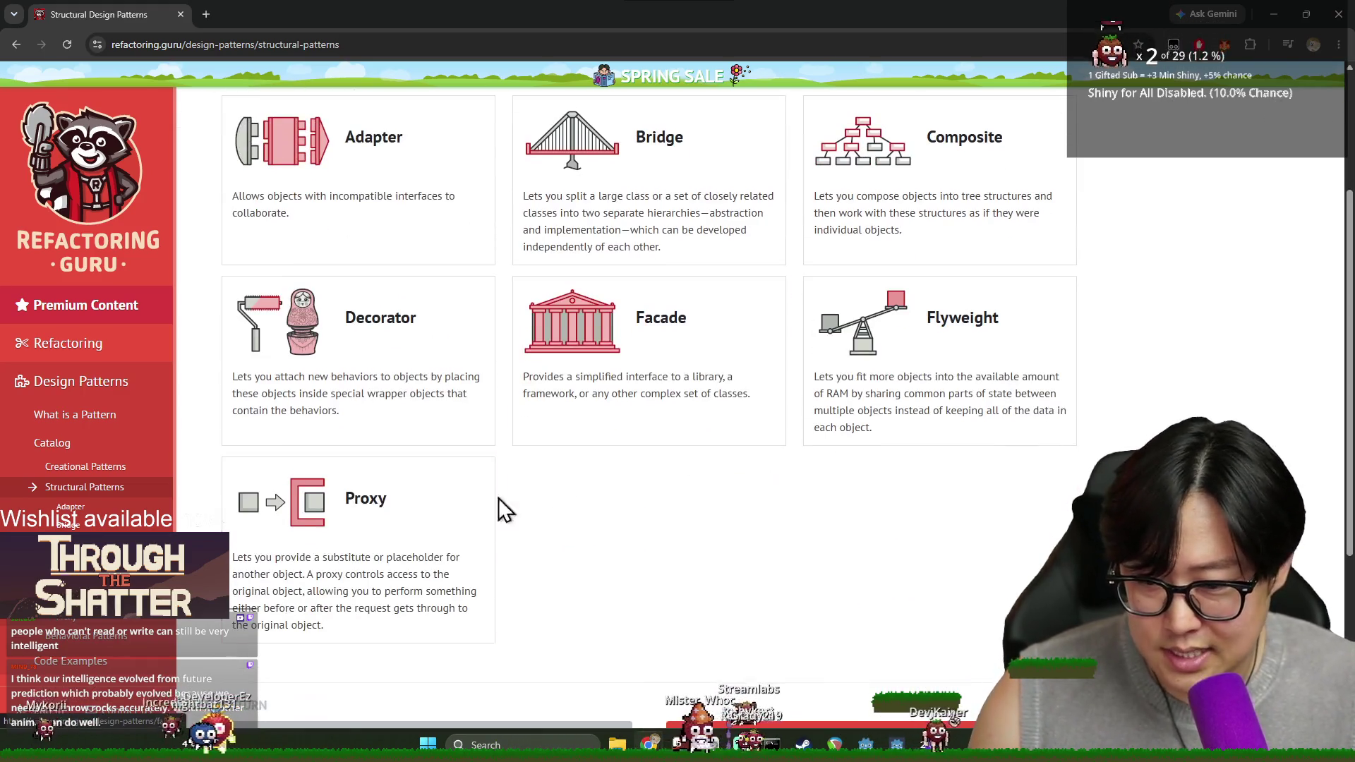
pyautogui.click(103, 645)
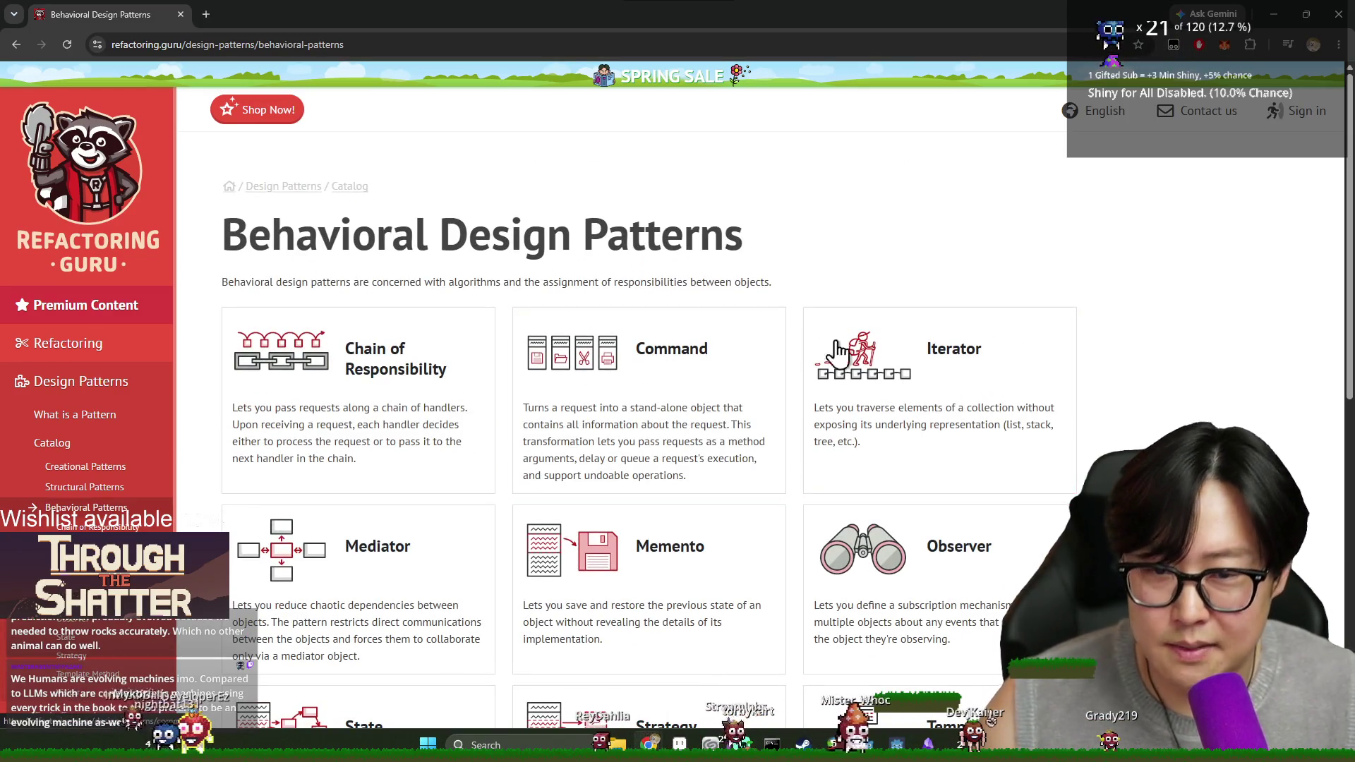
pyautogui.scroll(-3, 839, 351)
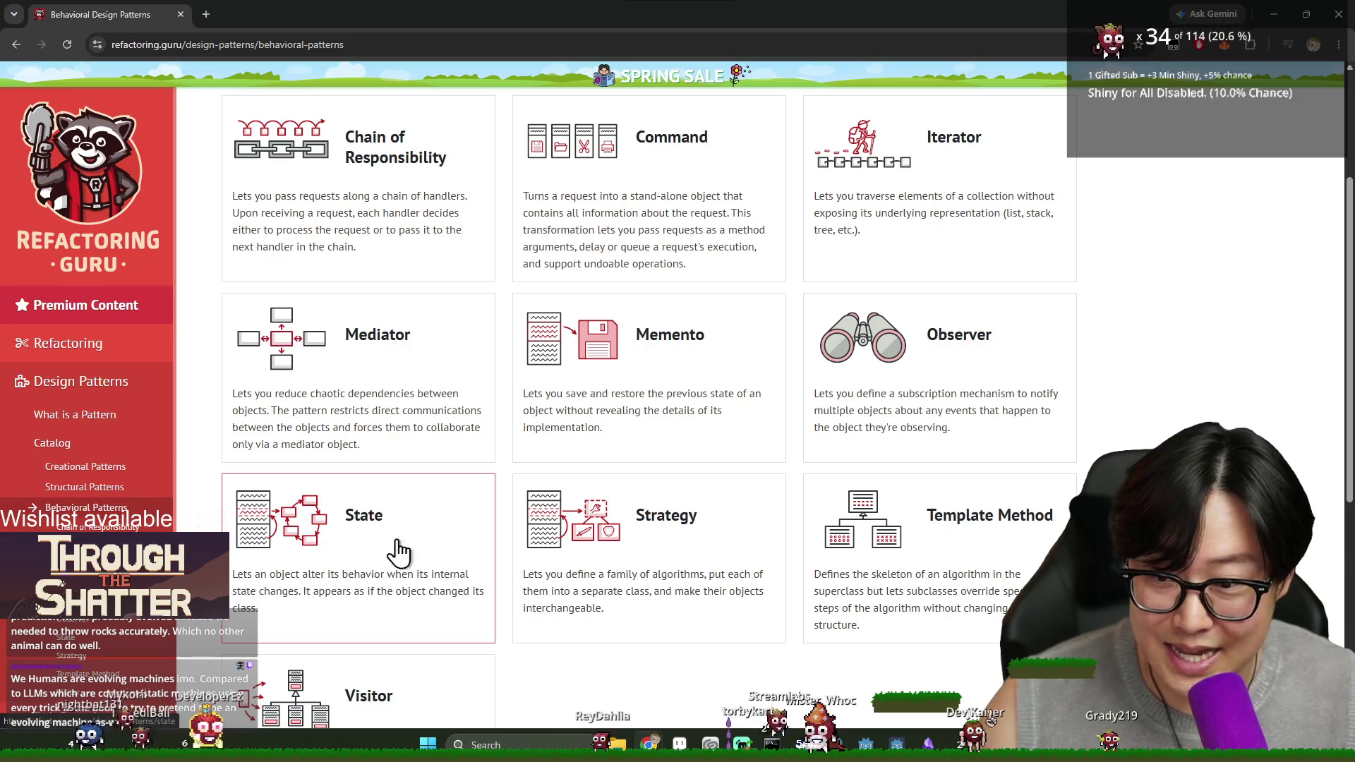
pyautogui.scroll(-4, 468, 508)
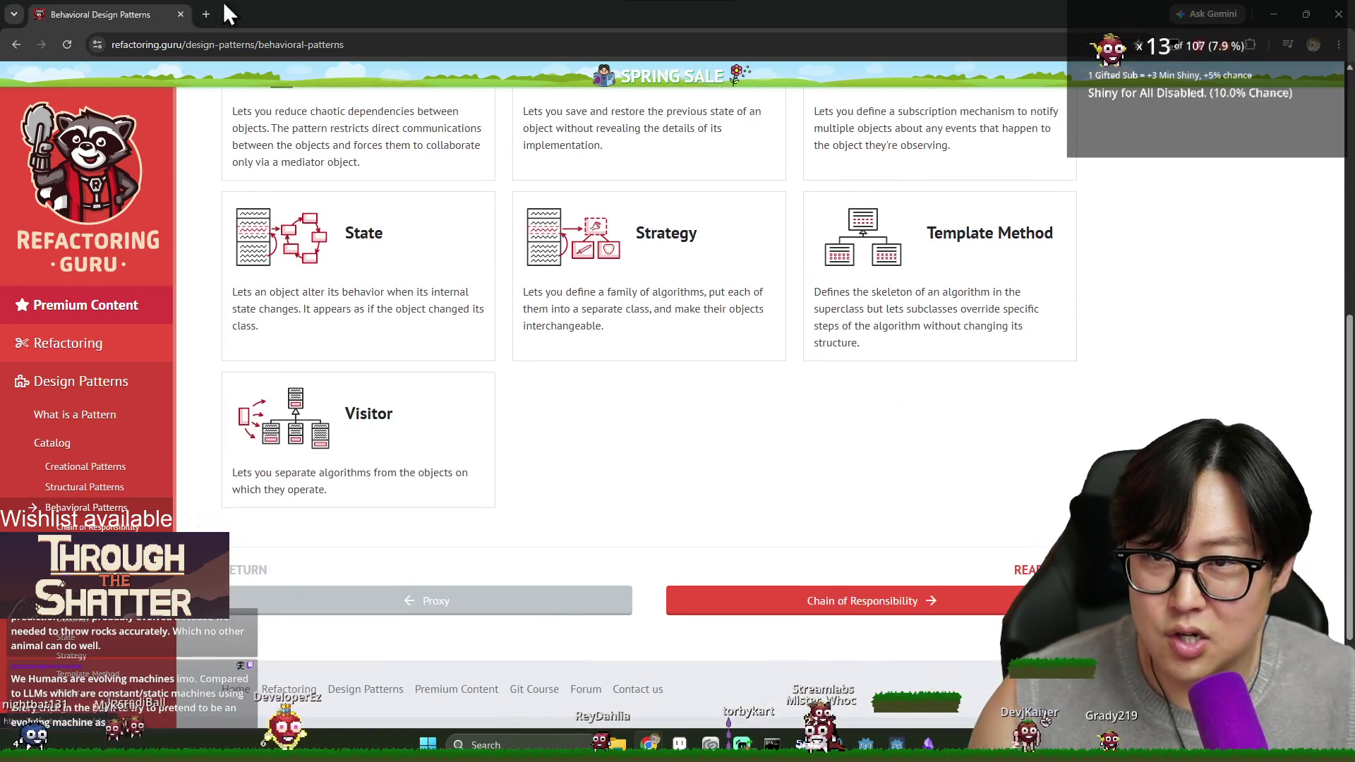
pyautogui.hotkey('alt', 'Tab')
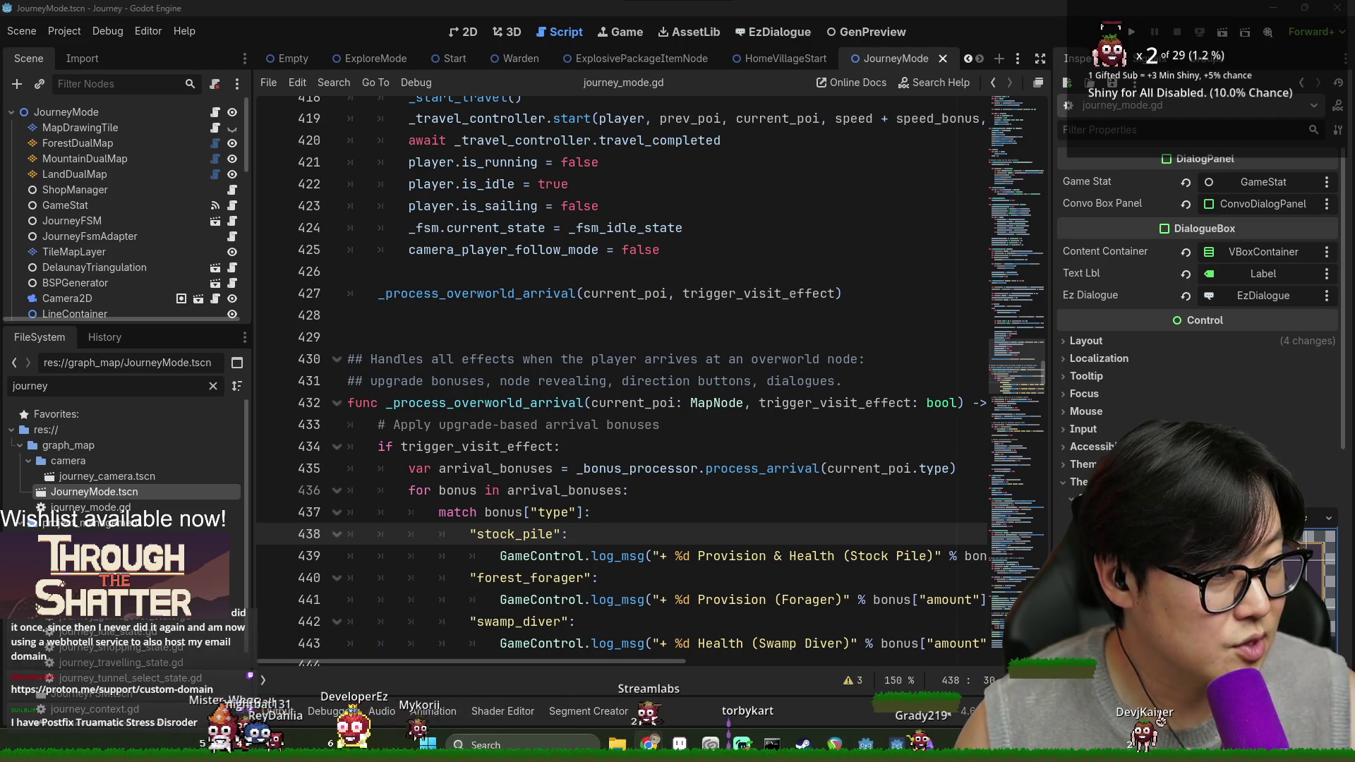
# Delete the extra blank line above the arrival-effects comment in journey_mode.gd and save with Ctrl+S
pyautogui.click(593, 337)
pyautogui.press('BackSpace')
pyautogui.click(556, 273)
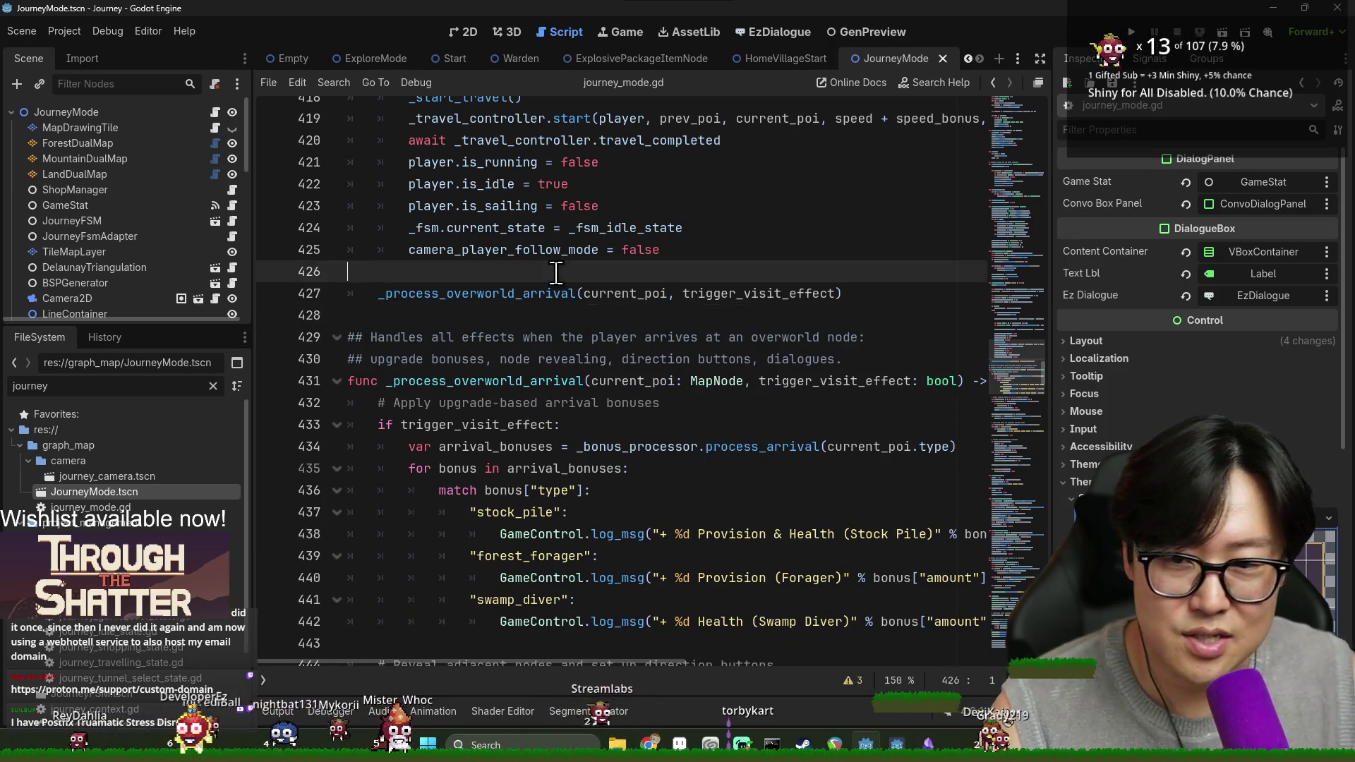
pyautogui.click(652, 382)
pyautogui.hotkey('ctrl', 's')
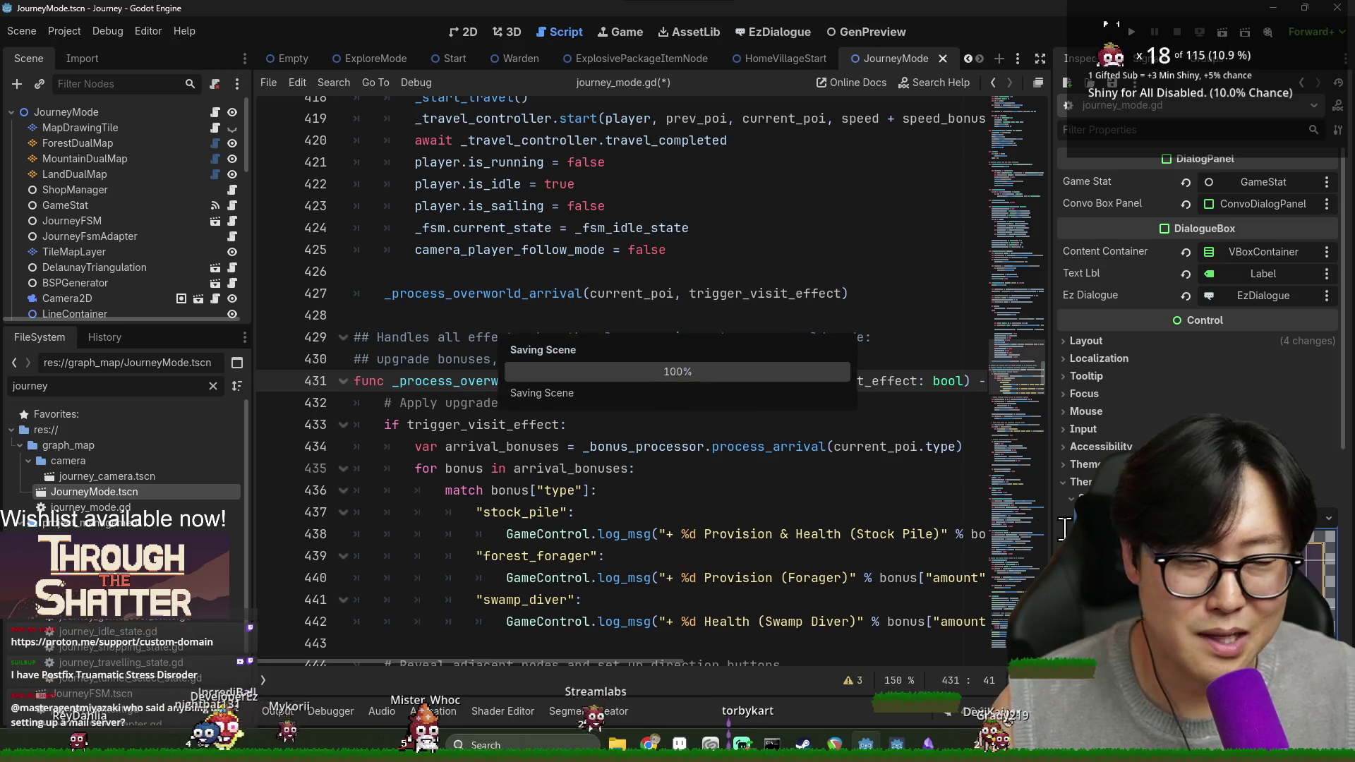
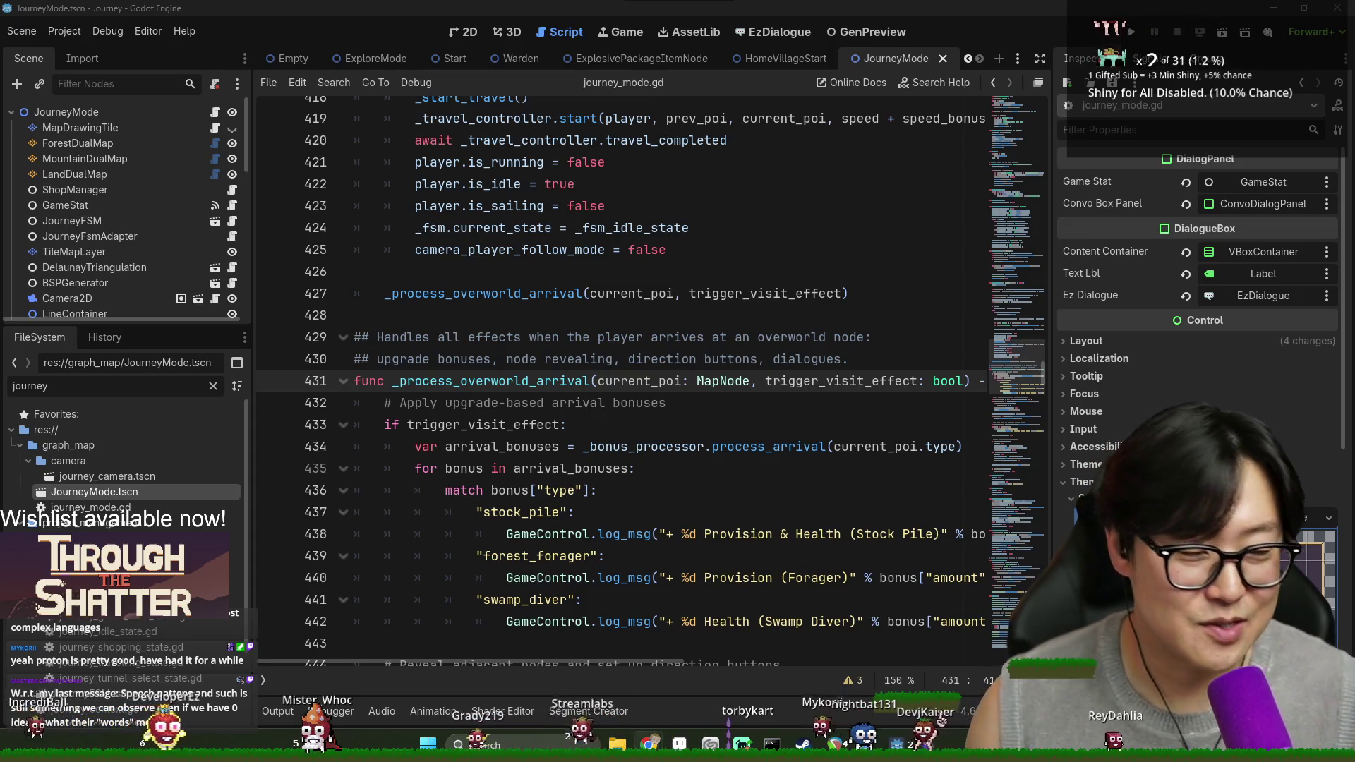
# Scroll down to the reveal-adjacent-nodes loop of _process_overworld_arrival near line 431
pyautogui.scroll(-4, 703, 539)
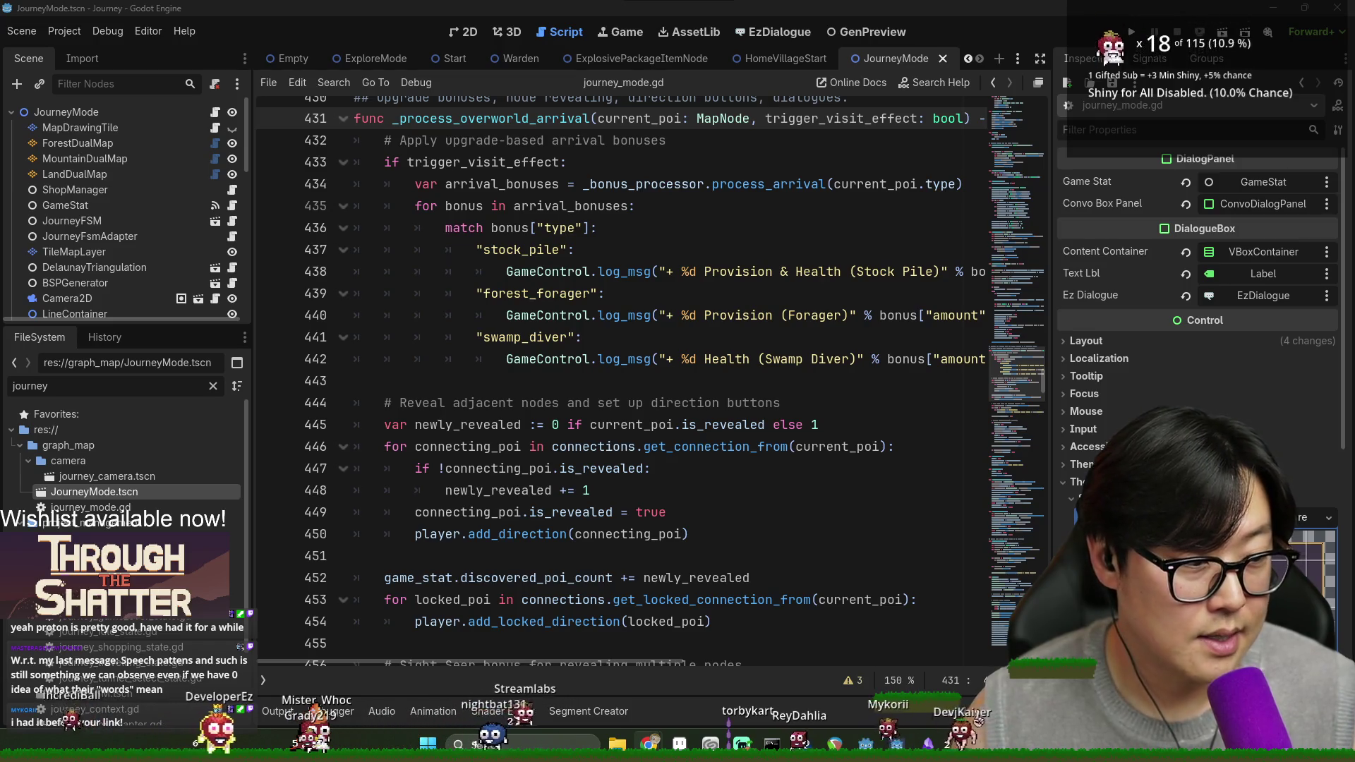
# Review the newly_revealed increment and connection loop, then save the scene and script
pyautogui.click(715, 490)
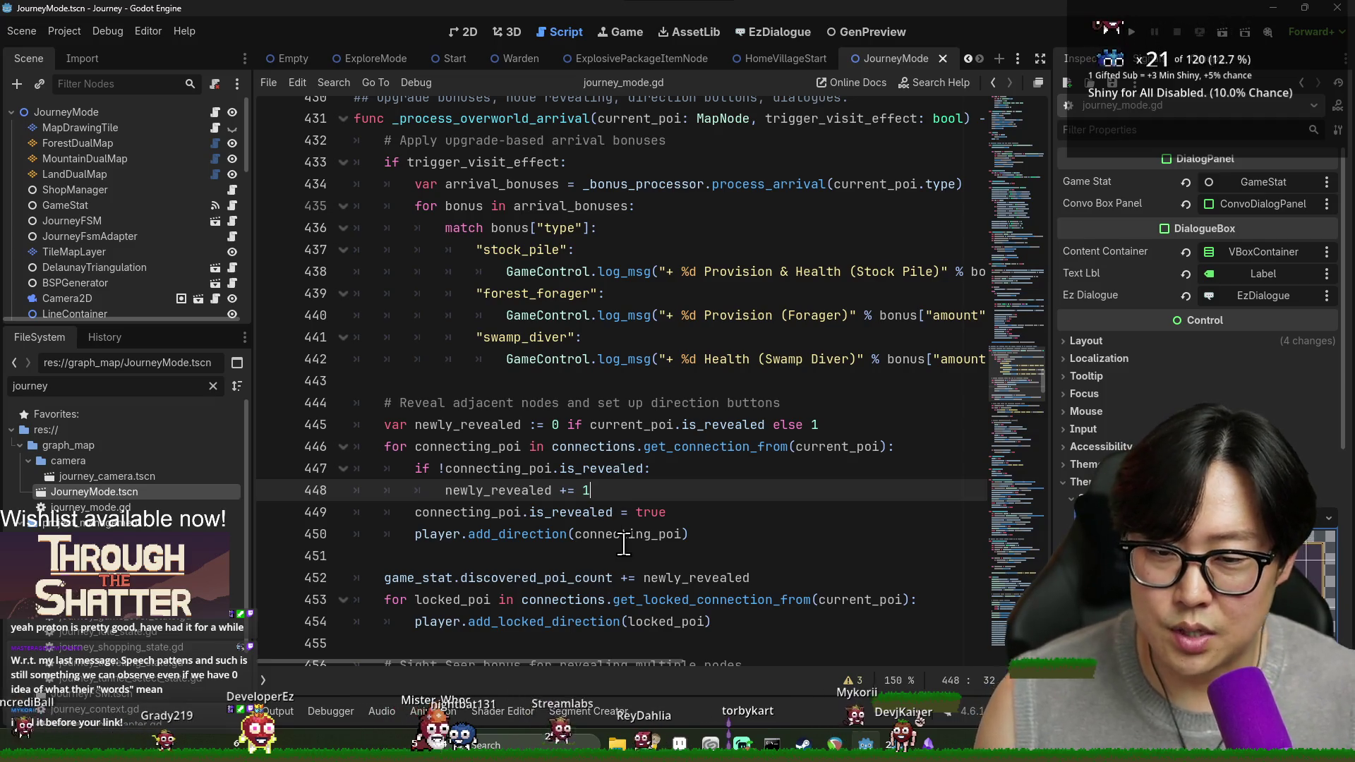
pyautogui.moveTo(624, 544)
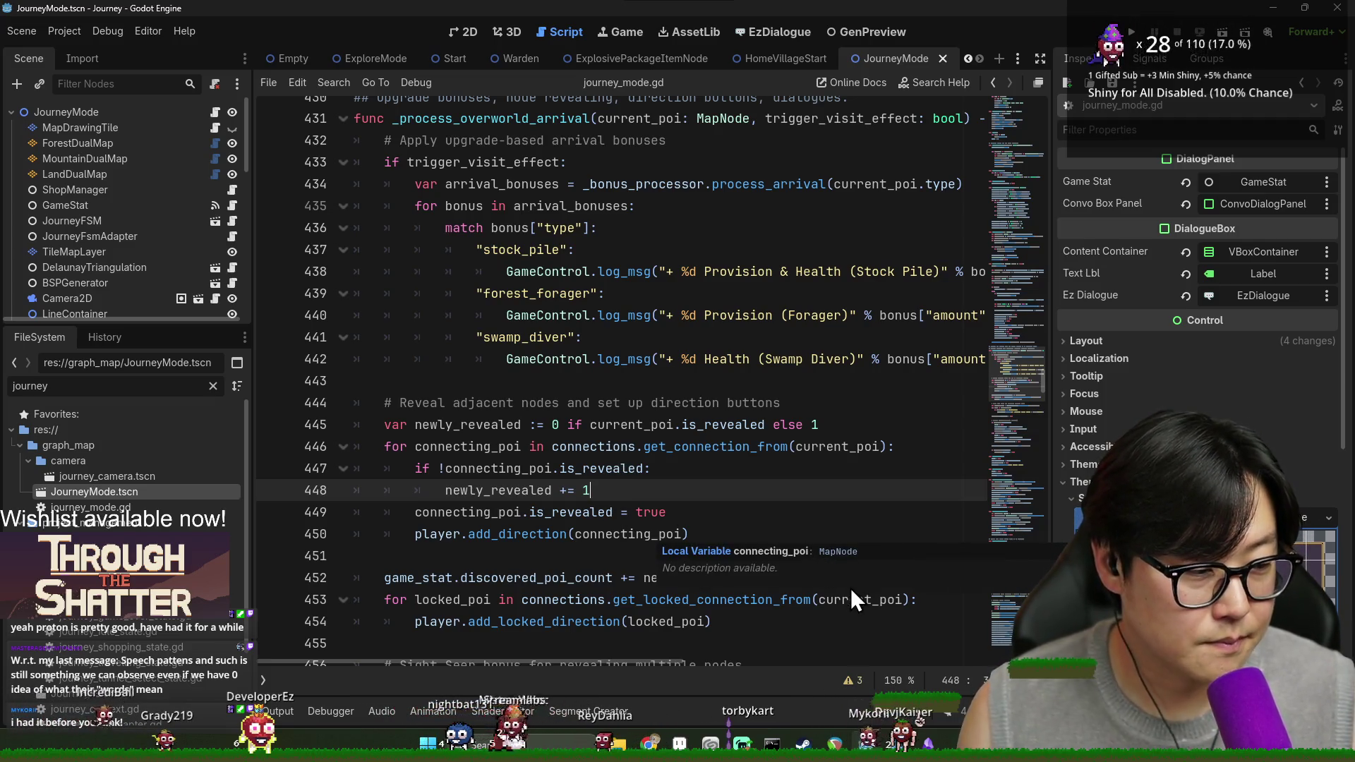
pyautogui.click(452, 446)
pyautogui.hotkey('ctrl', 's')
# Inspect the newly_revealed declaration and get_connection_from call on lines 445–446
pyautogui.click(432, 425)
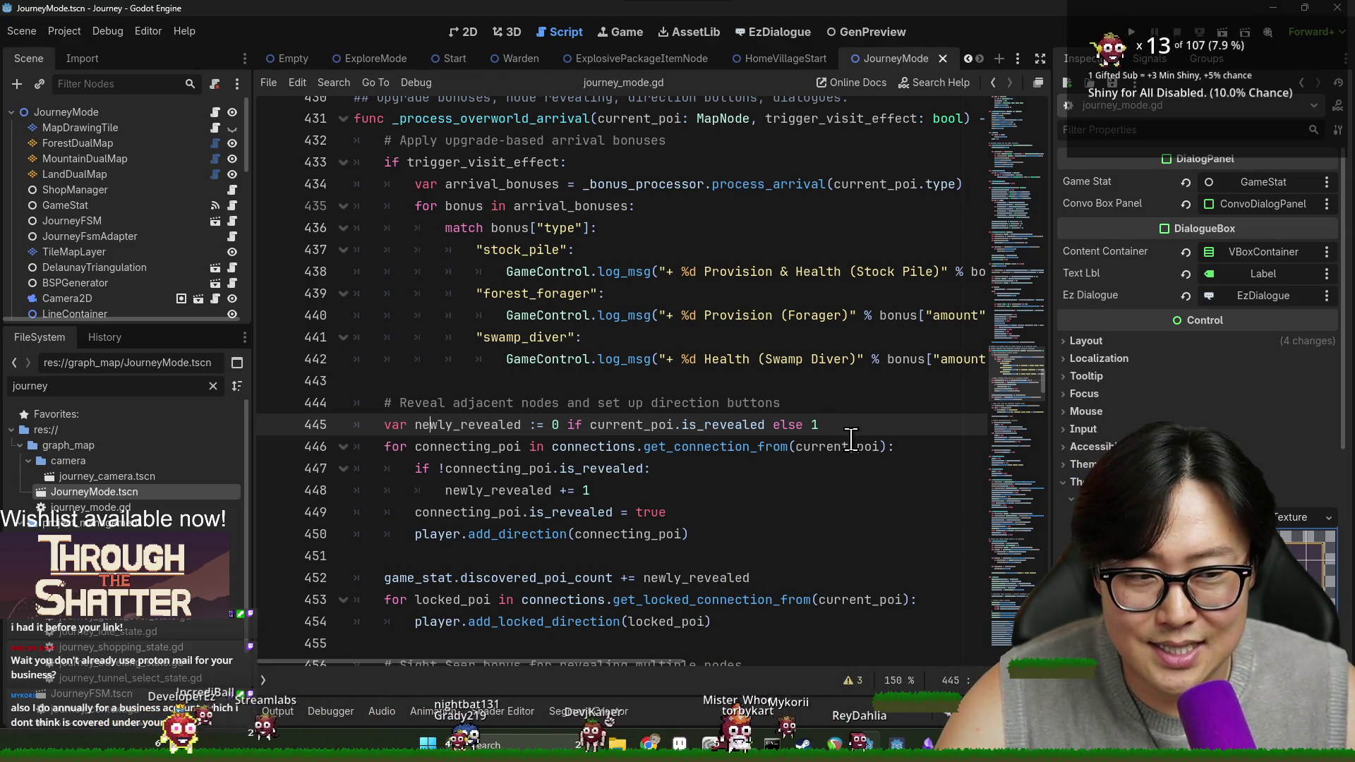
pyautogui.click(834, 447)
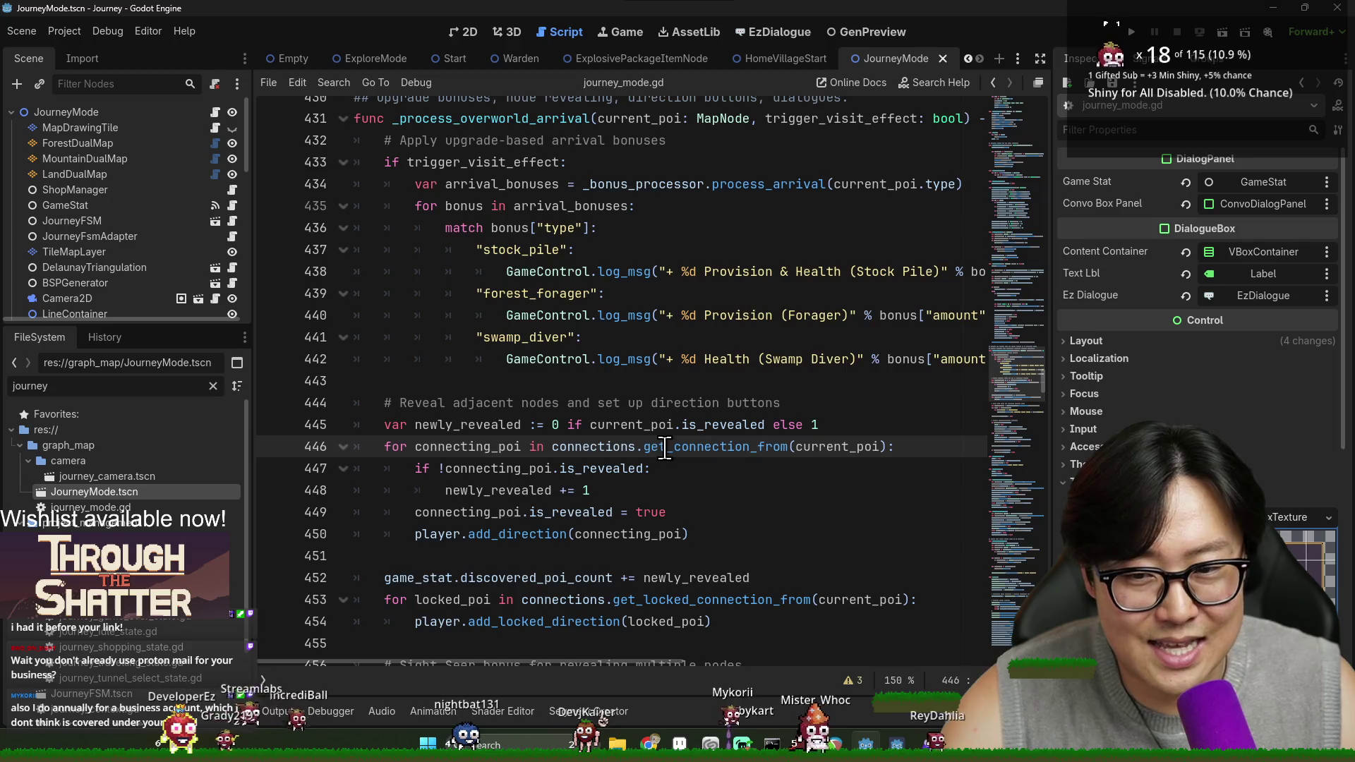
pyautogui.scroll(-2, 678, 458)
pyautogui.scroll(1, 698, 469)
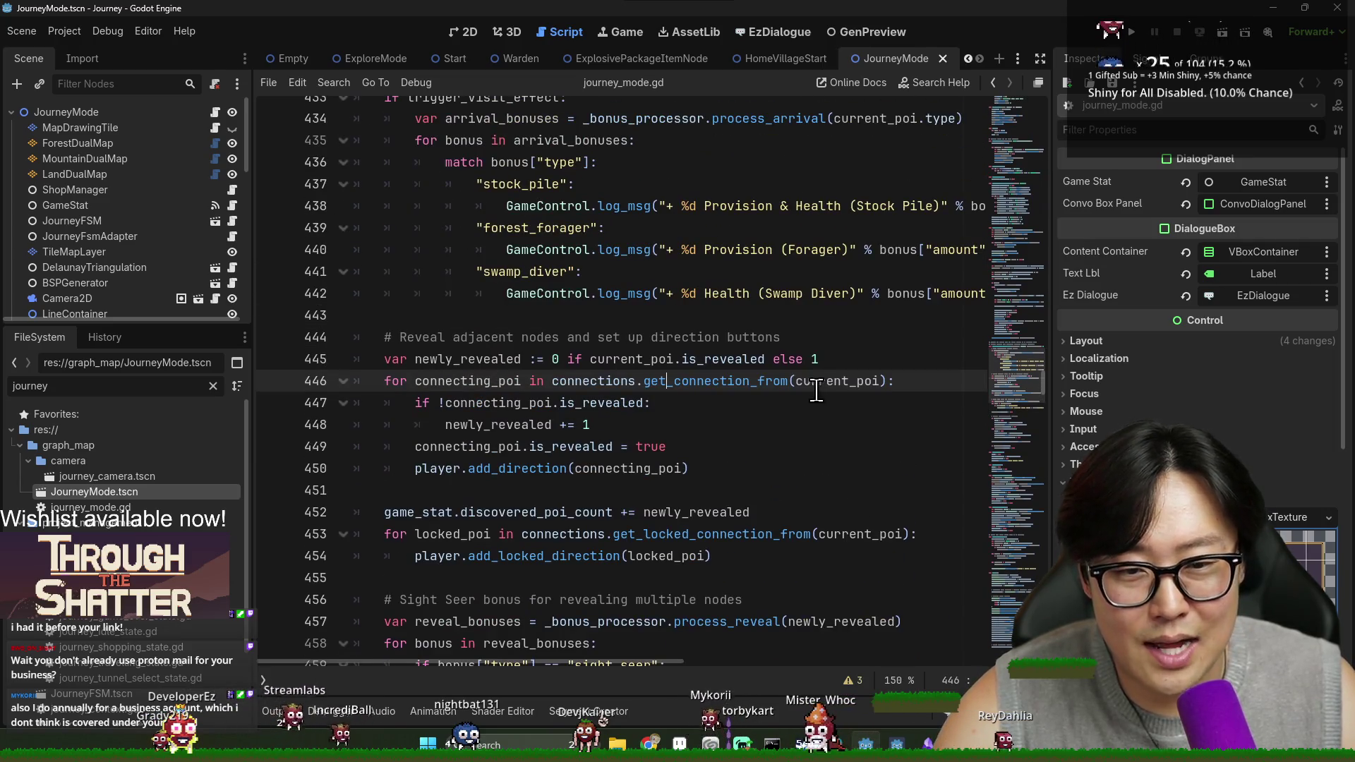
pyautogui.click(865, 364)
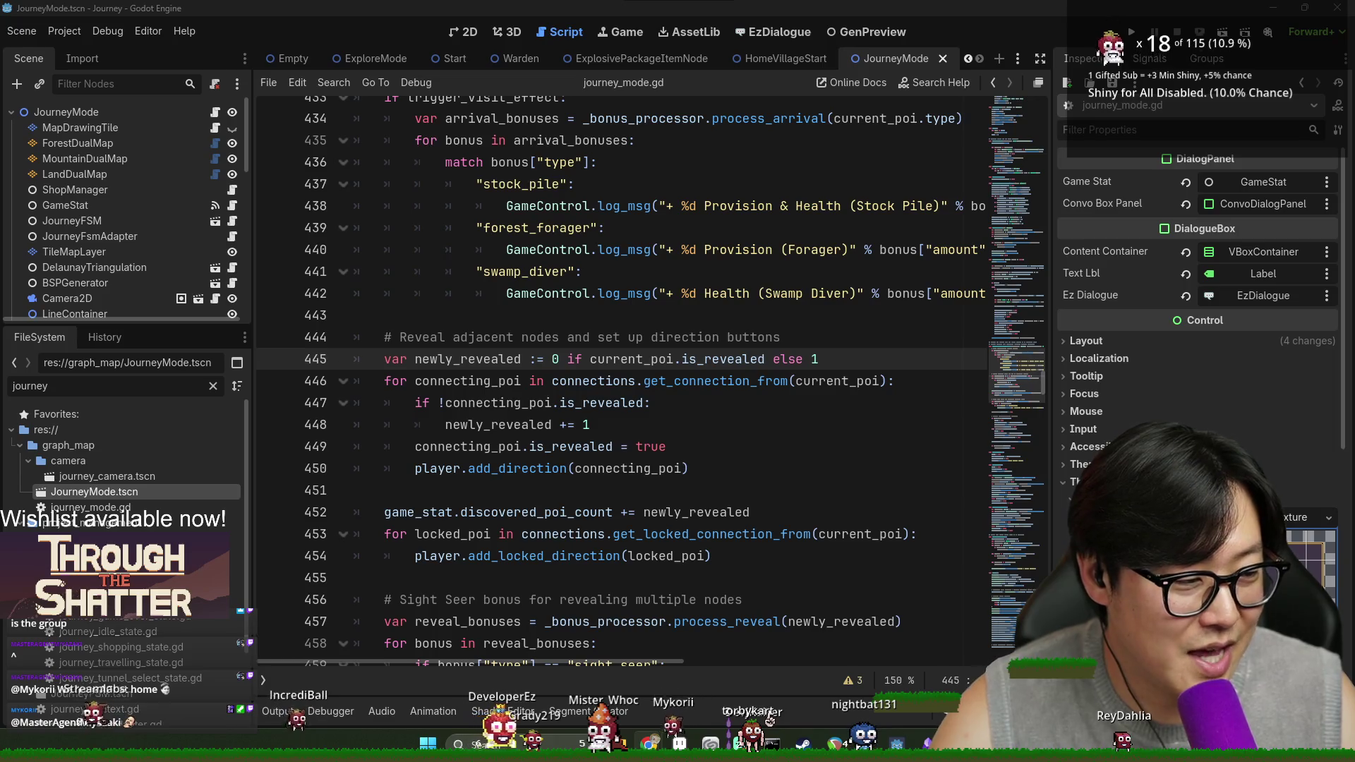
pyautogui.click(569, 424)
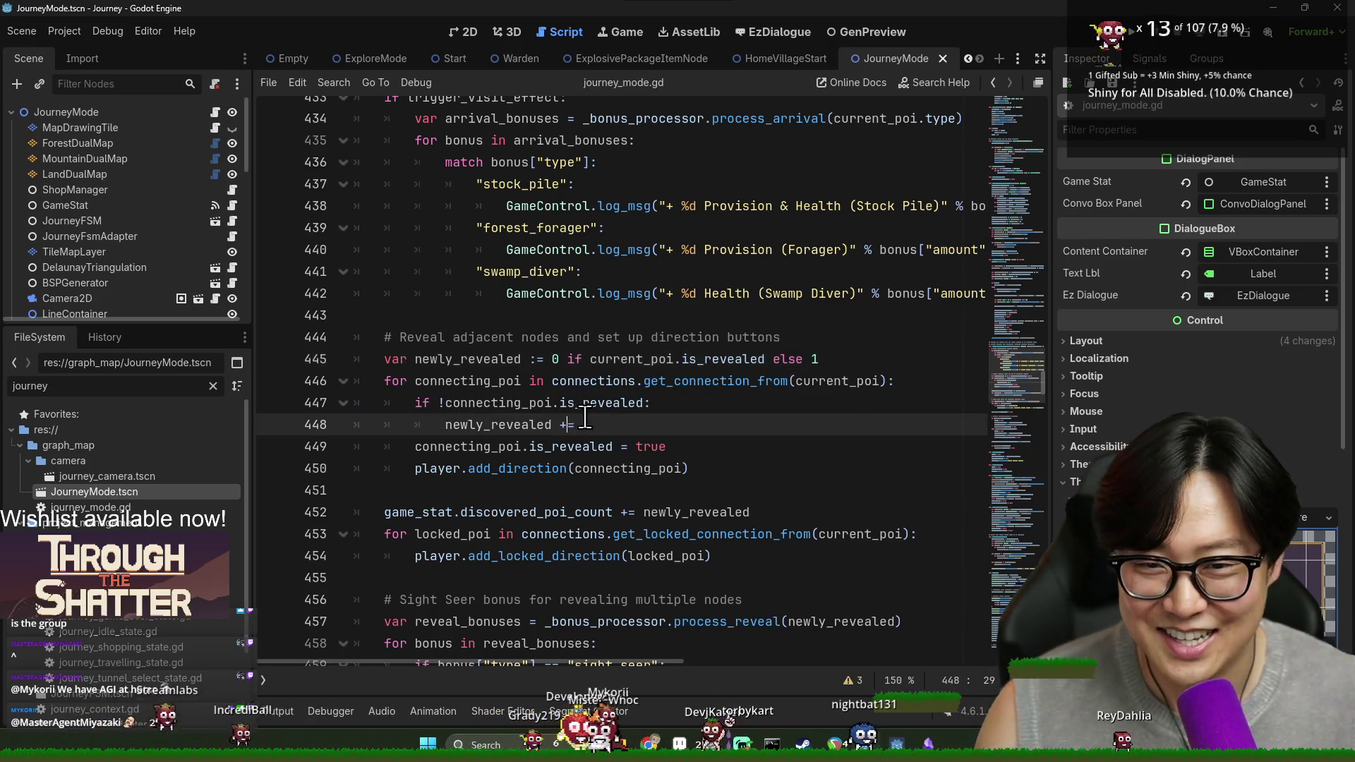
# Save journey_mode.gd and the scene again with Ctrl+S
pyautogui.hotkey('ctrl', 's')
pyautogui.scroll(3, 562, 307)
pyautogui.scroll(-5, 584, 329)
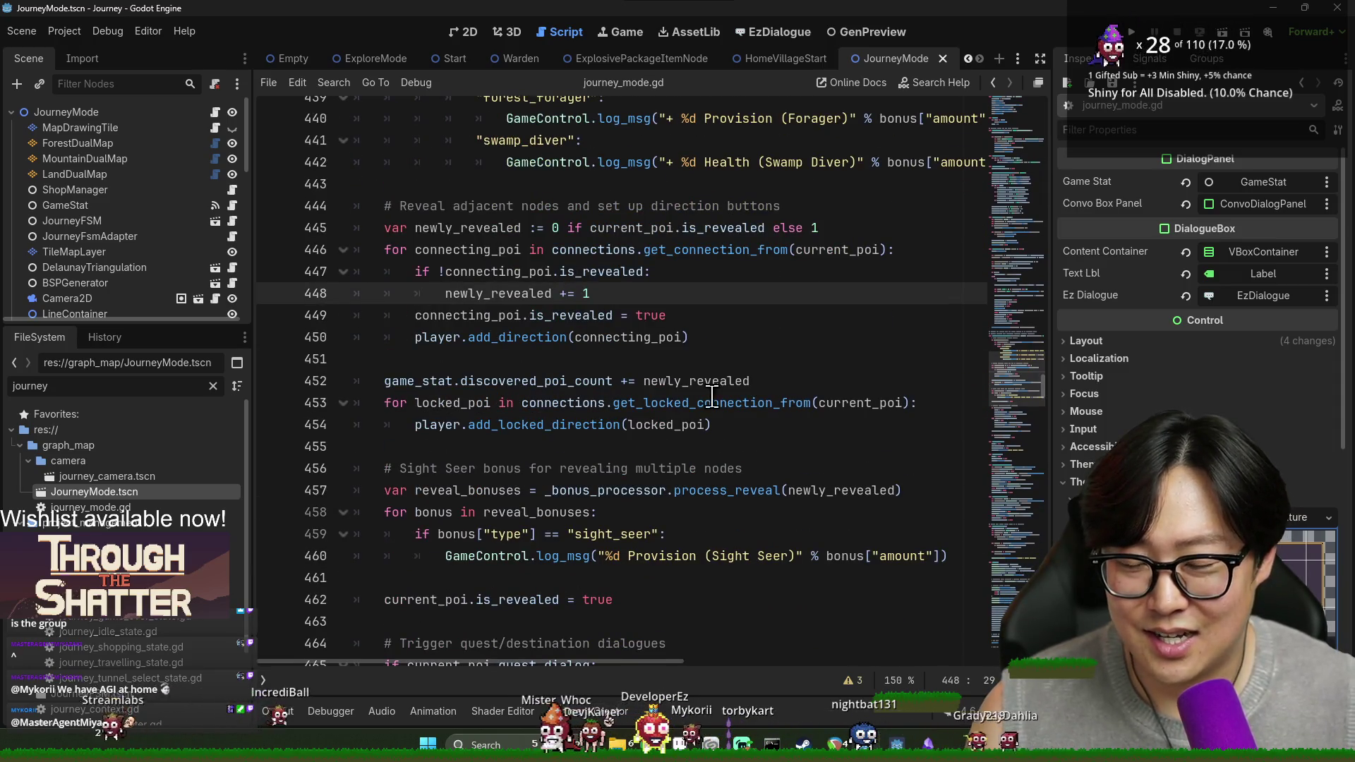
# Step through the reveal loop and locked-direction loop around line 448
pyautogui.click(614, 360)
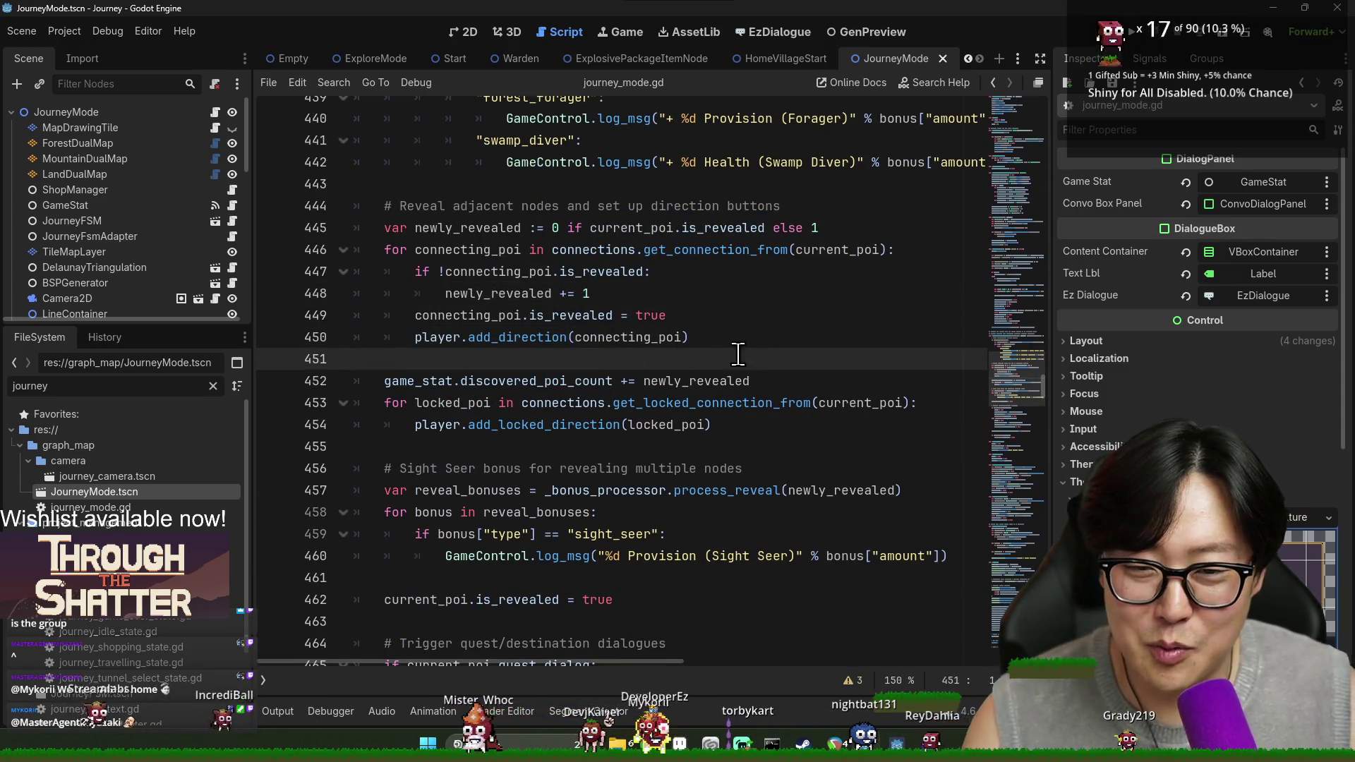
pyautogui.click(690, 294)
pyautogui.click(579, 182)
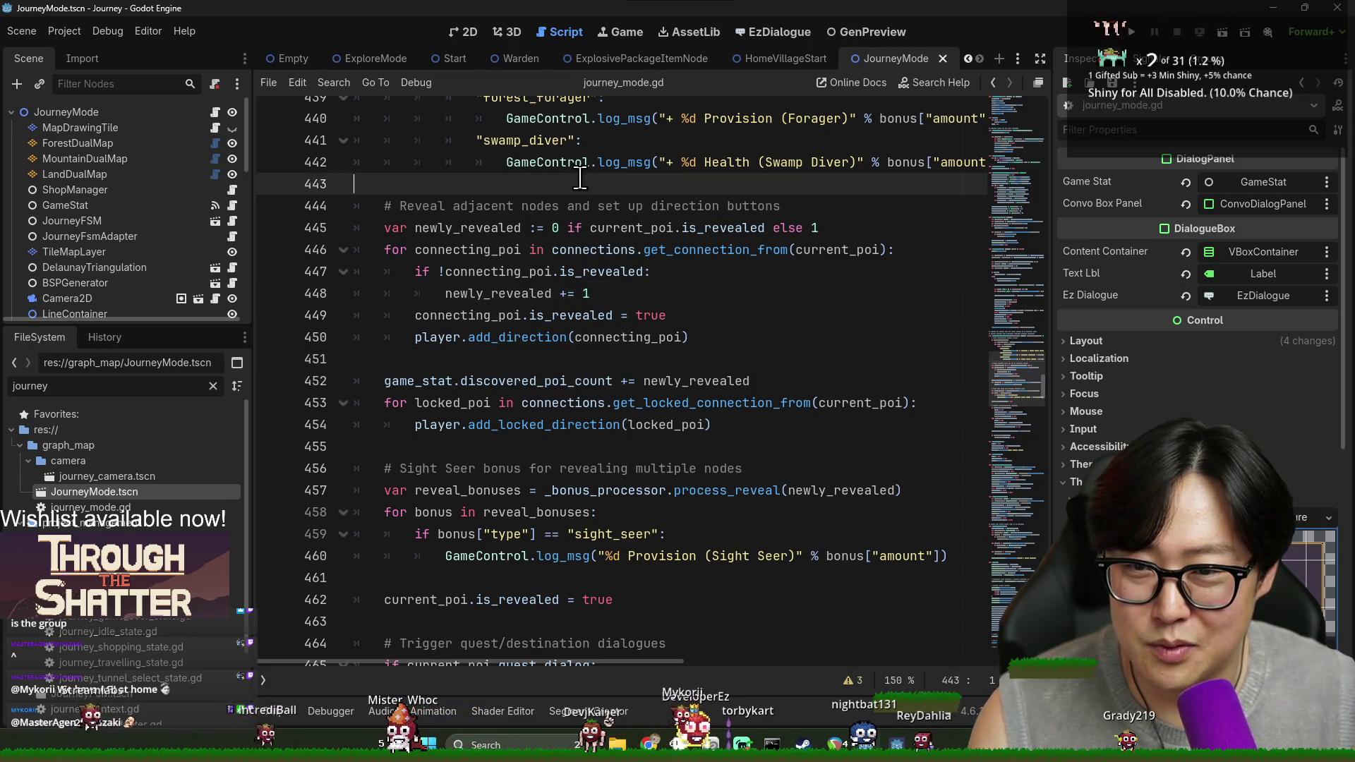
pyautogui.click(600, 359)
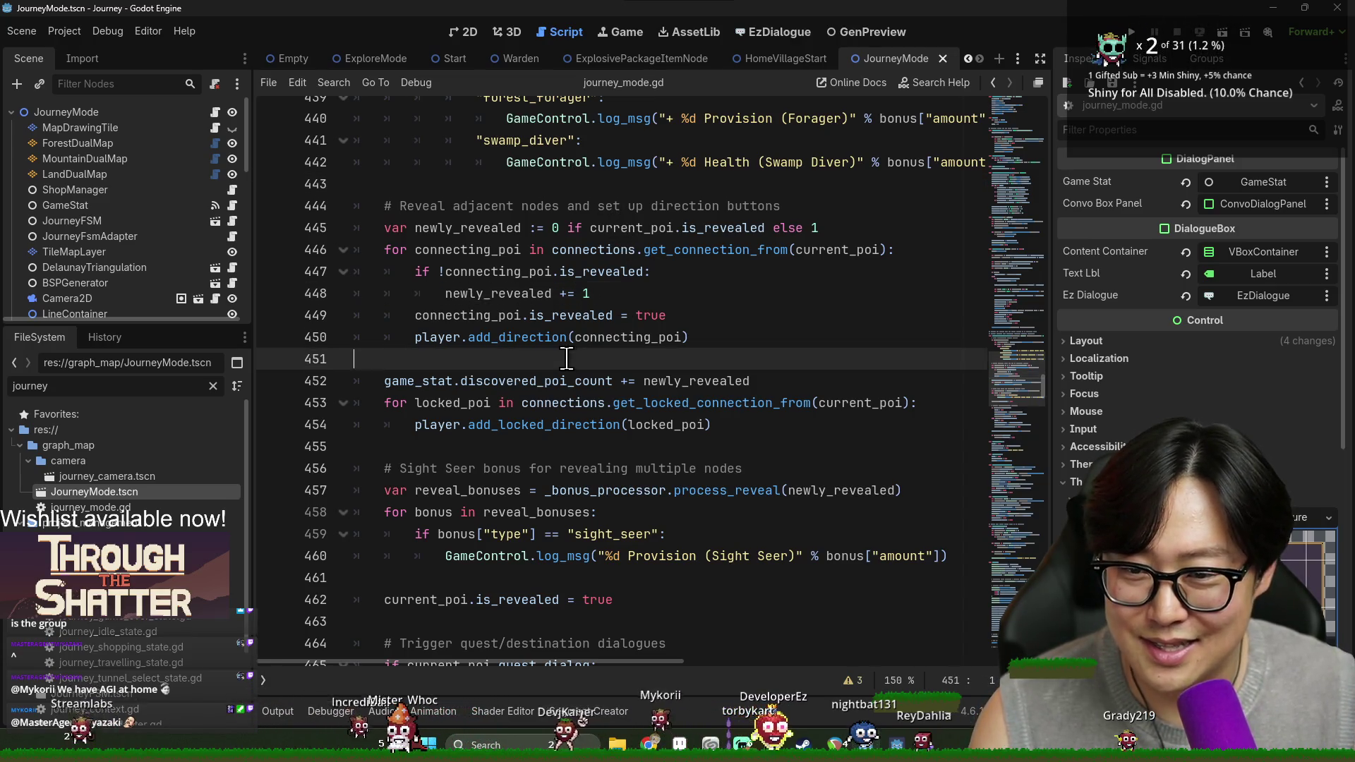
pyautogui.scroll(-2, 600, 360)
pyautogui.click(558, 293)
# Review the Sight Seer bonus block, lines 455–460, including its provision log
pyautogui.click(538, 331)
pyautogui.click(545, 318)
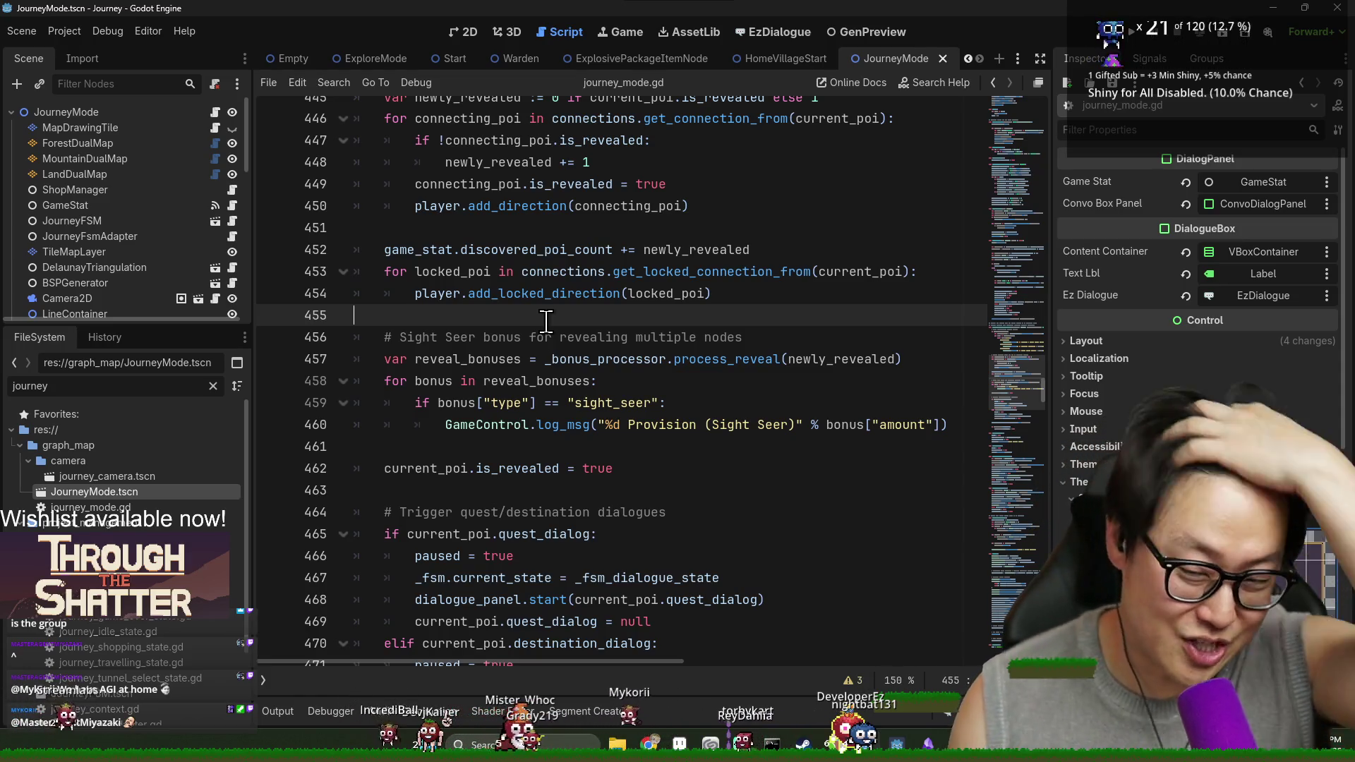
pyautogui.click(449, 425)
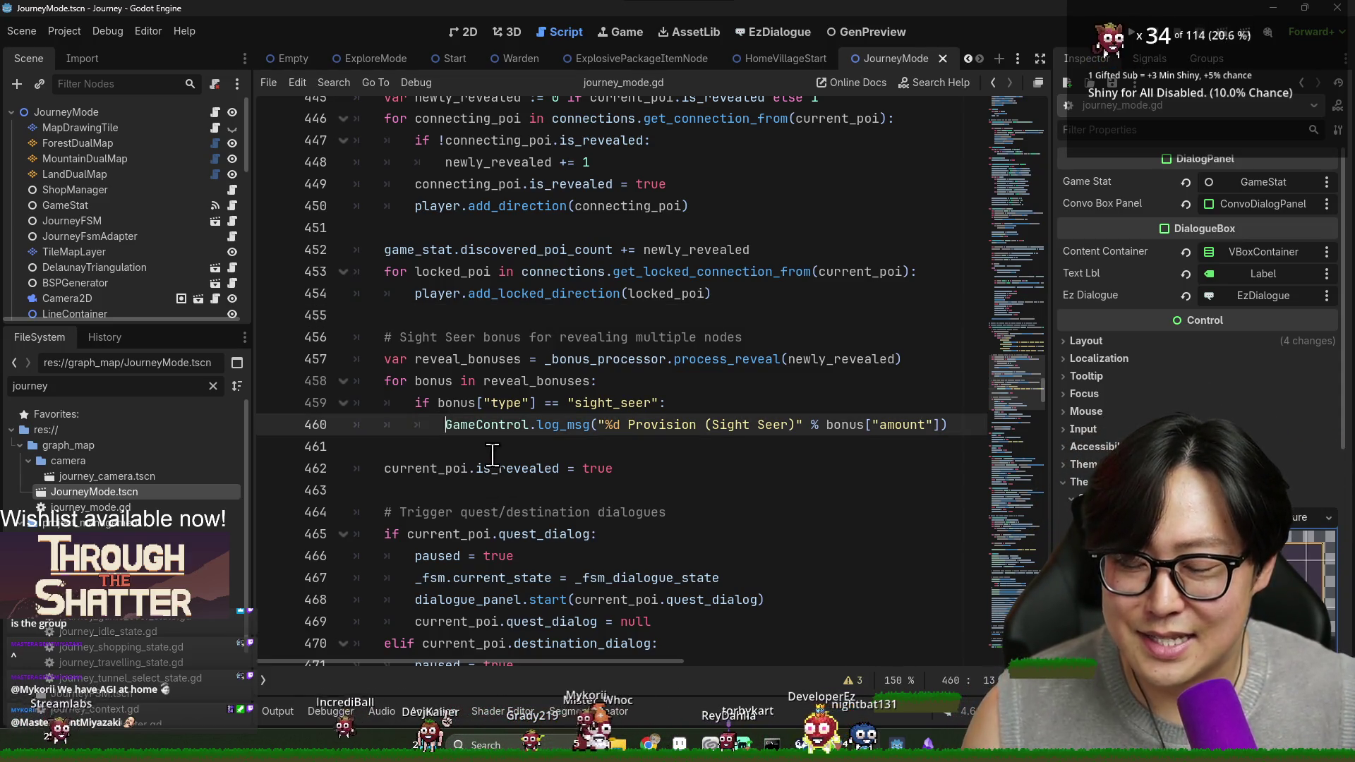
pyautogui.scroll(-2, 514, 451)
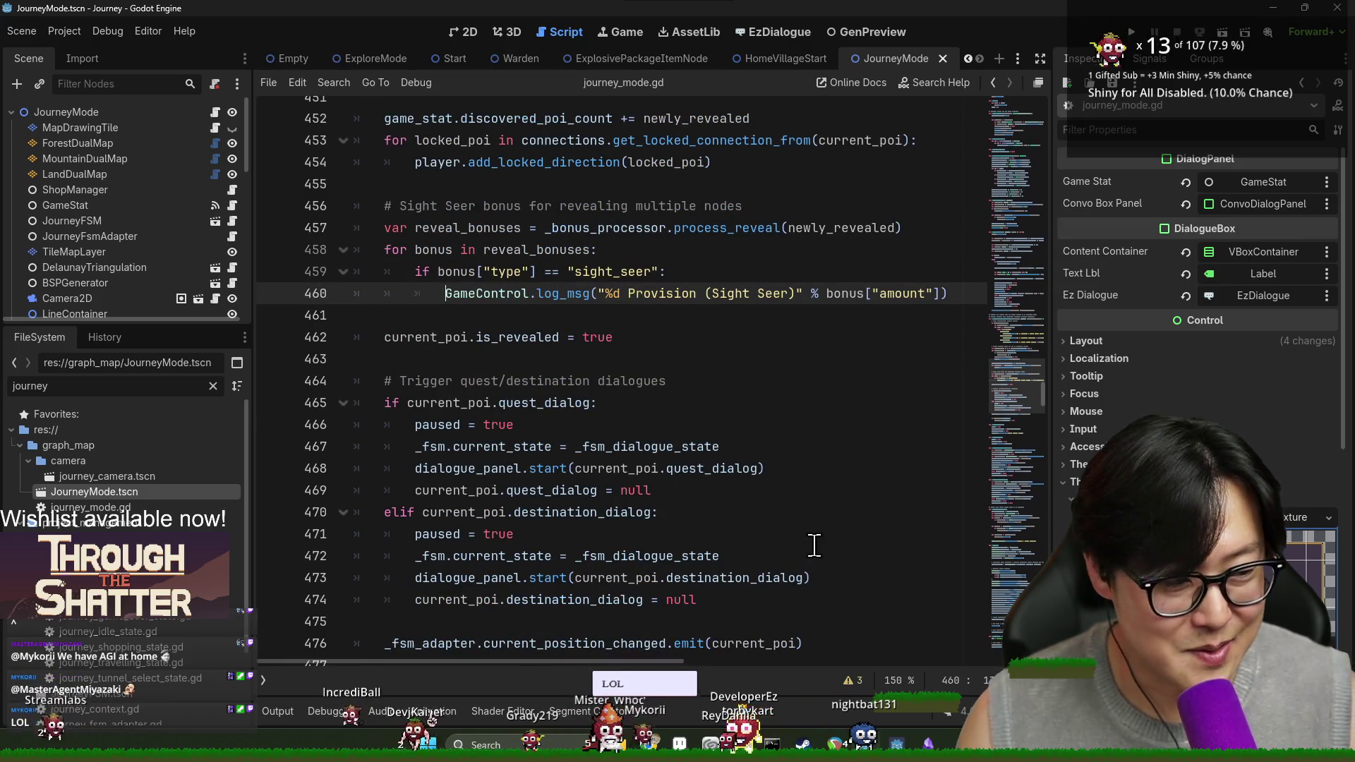
pyautogui.scroll(5, 732, 508)
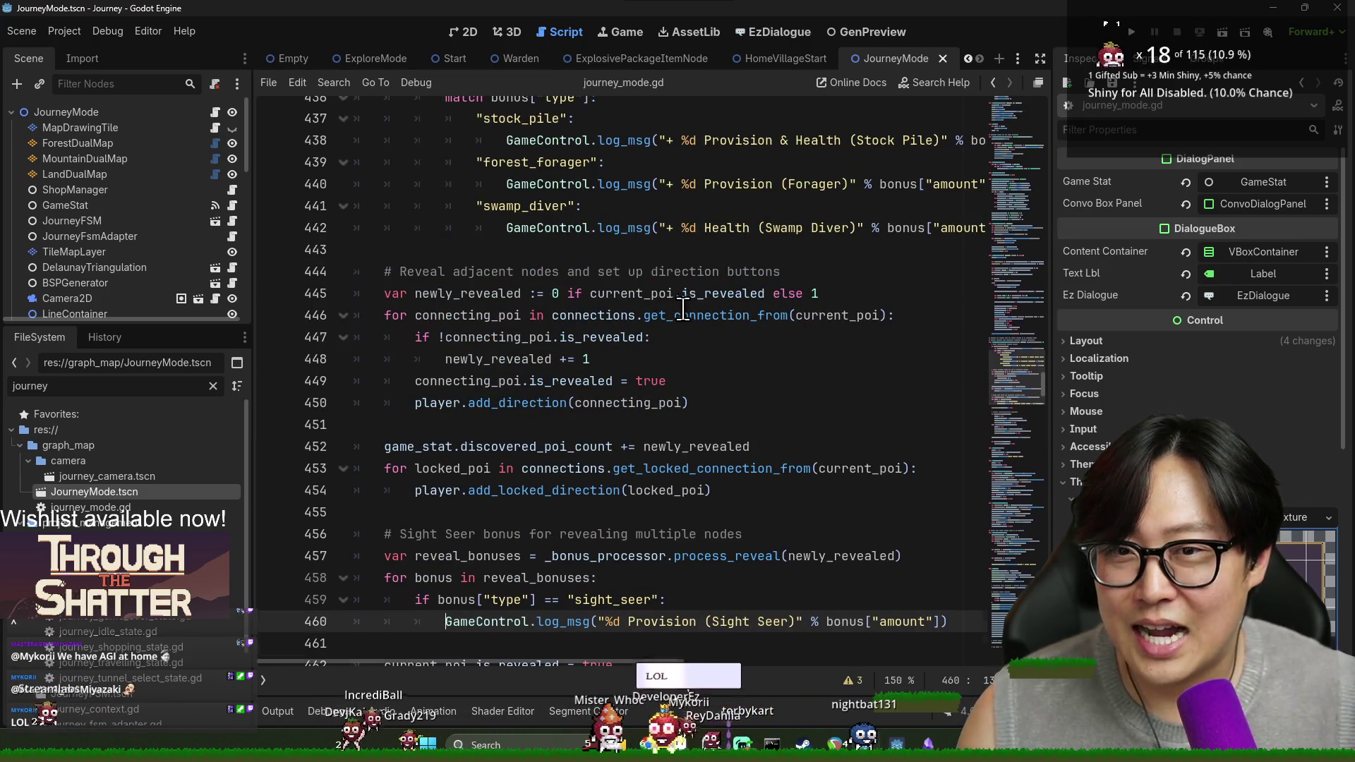
pyautogui.scroll(3, 671, 304)
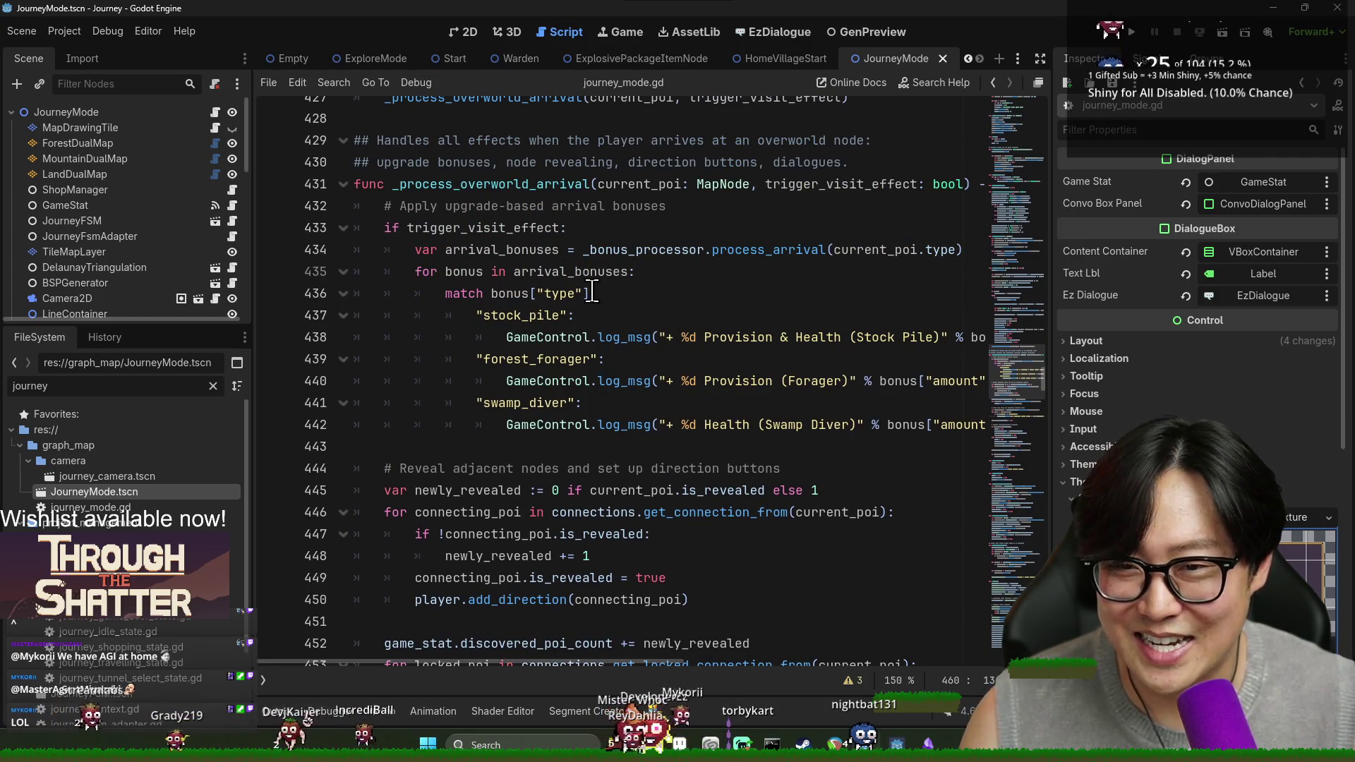
pyautogui.scroll(-6, 591, 292)
pyautogui.scroll(5, 572, 337)
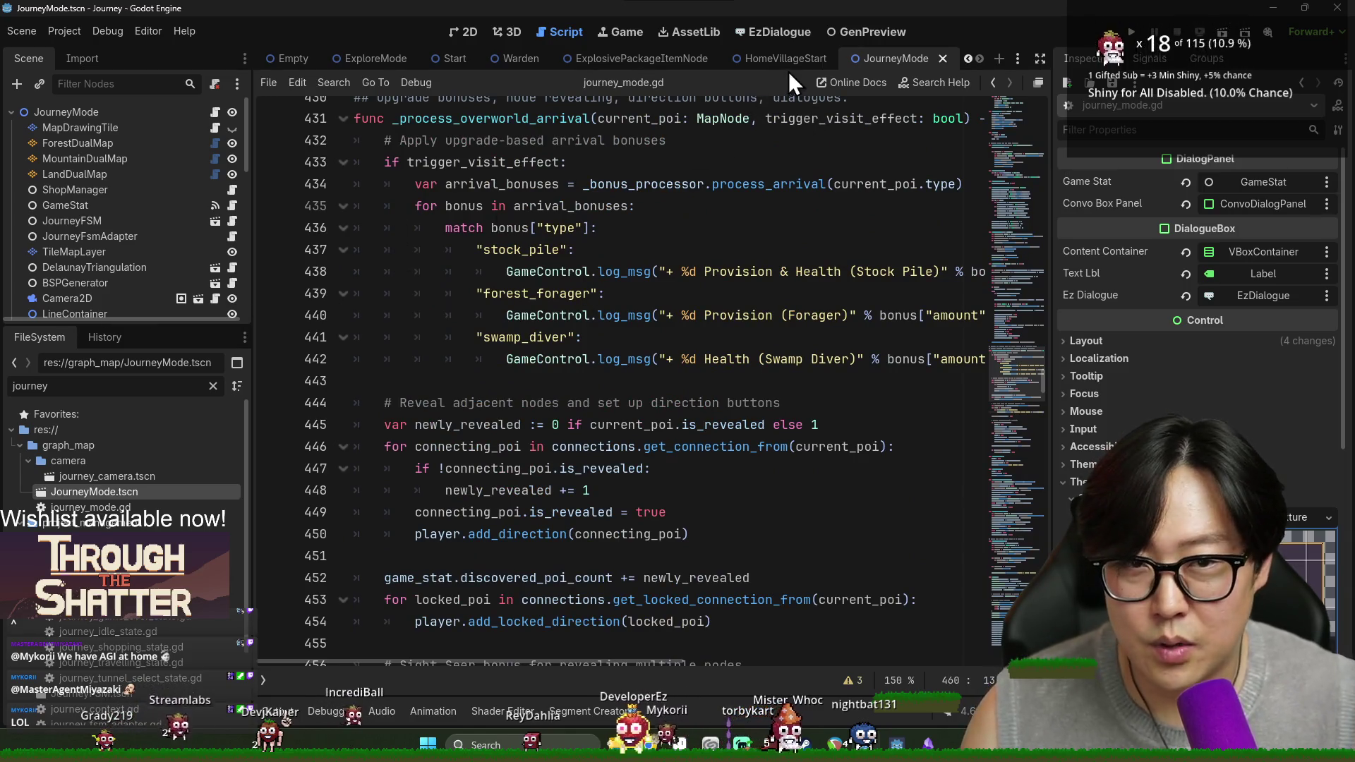
# Switch to HomeVillageStart, open warden.ezd in EzDialogue, and select warden_silo_quest_mentioned
pyautogui.click(786, 59)
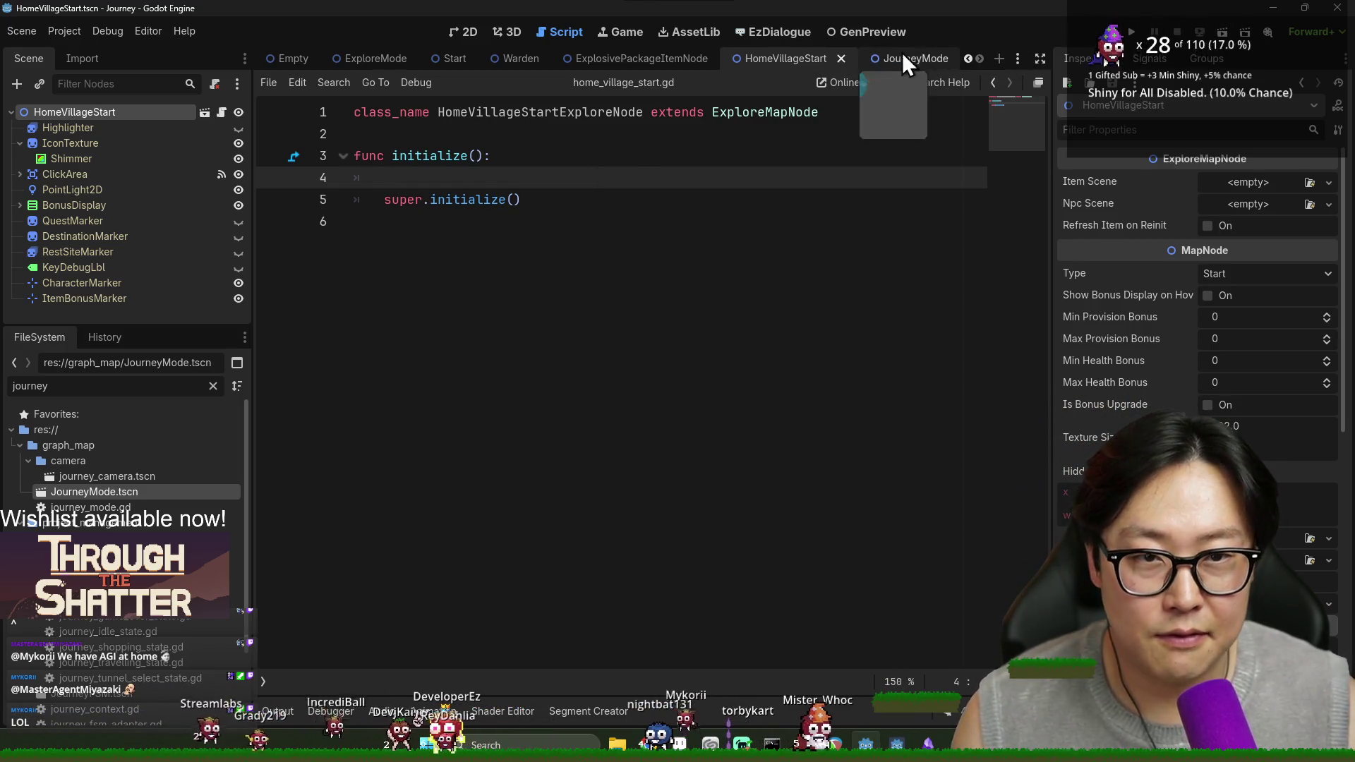
pyautogui.click(780, 32)
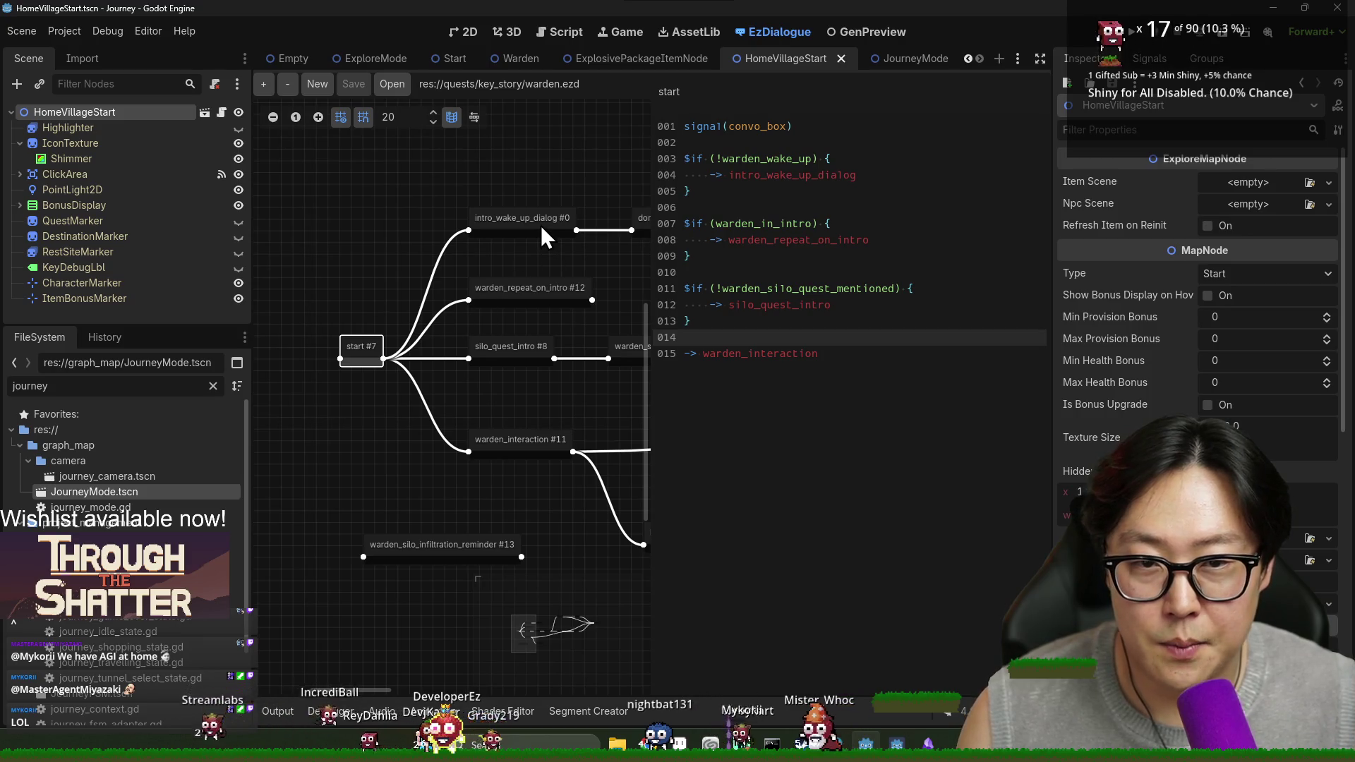
pyautogui.doubleClick(785, 286)
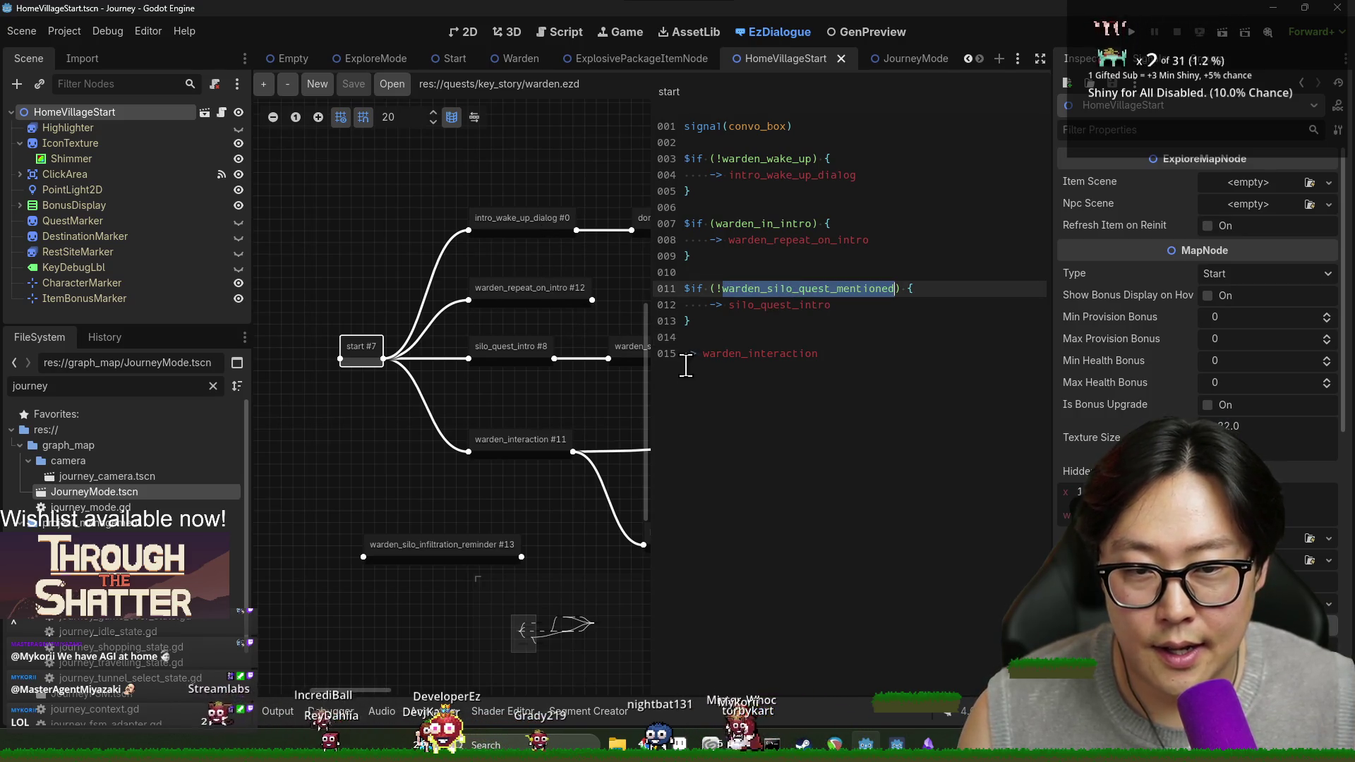